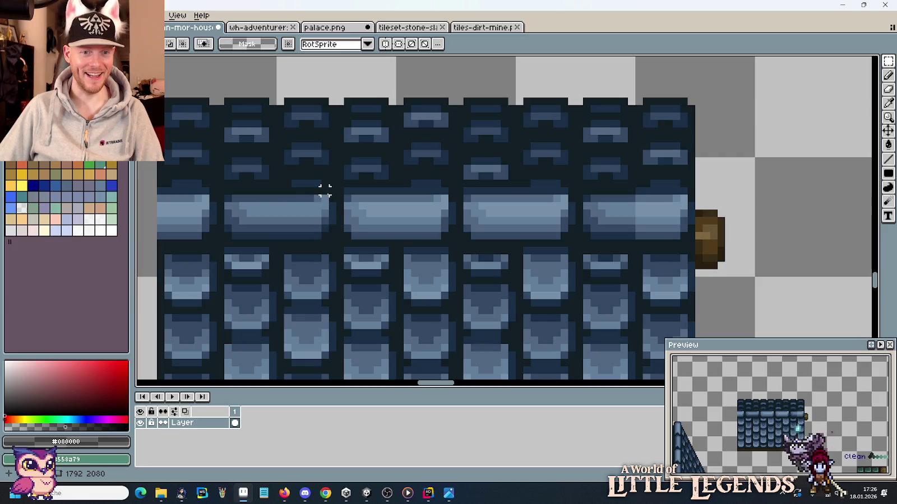
# Step: Copy a shingle over the unfinished rightmost shingle of the roof tile
pyautogui.moveTo(333, 194)
pyautogui.mouseDown()
pyautogui.moveTo(275, 238)
pyautogui.moveTo(654, 234)
pyautogui.mouseUp()
pyautogui.click(705, 242)
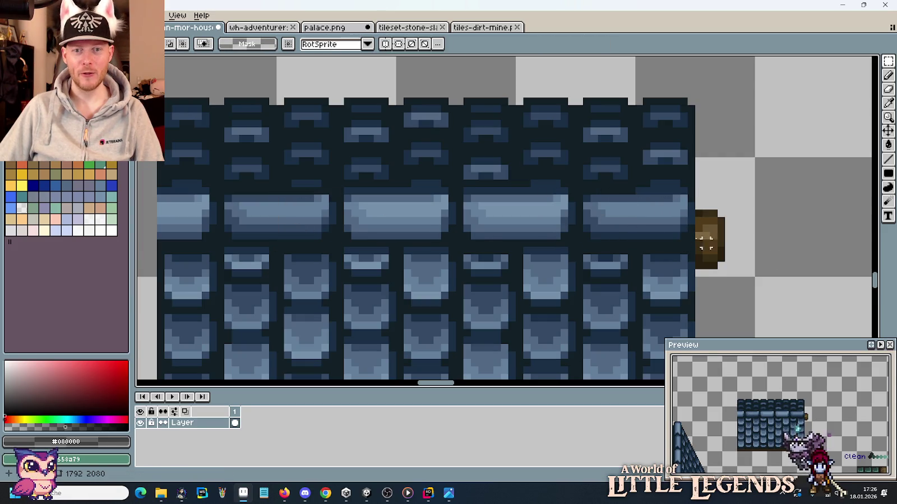
pyautogui.scroll(-3, 644, 227)
# Step: Move the 80×64 blue roof block onto the timber-framed house wall
pyautogui.moveTo(607, 275)
pyautogui.mouseDown()
pyautogui.moveTo(614, 212)
pyautogui.moveTo(632, 193)
pyautogui.mouseUp()
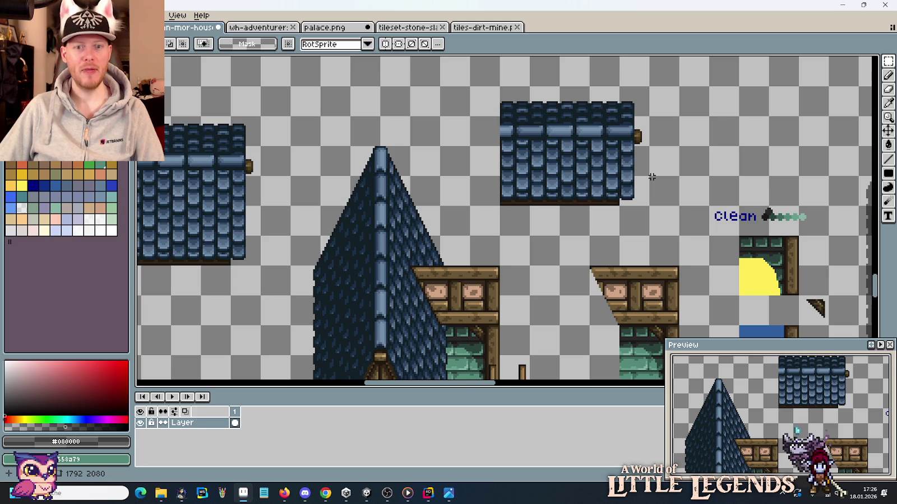
pyautogui.moveTo(643, 192)
pyautogui.mouseDown()
pyautogui.moveTo(639, 230)
pyautogui.moveTo(496, 128)
pyautogui.mouseUp()
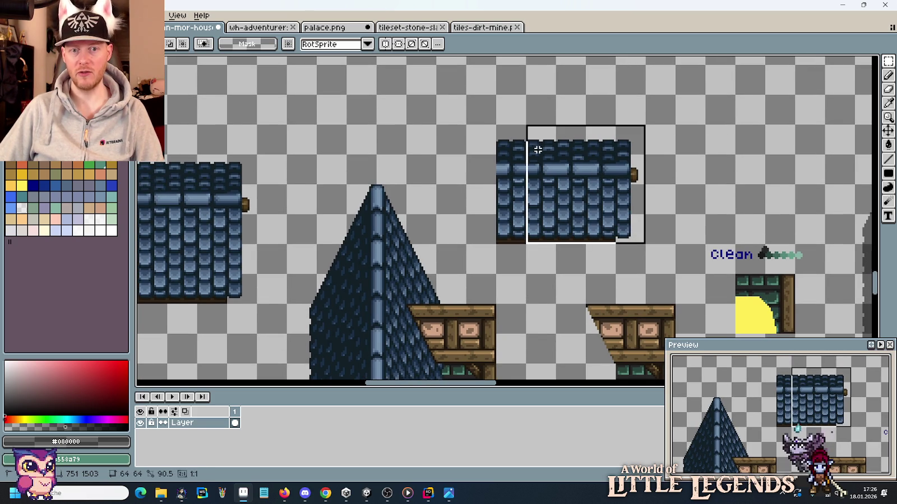
pyautogui.moveTo(536, 188)
pyautogui.mouseDown()
pyautogui.moveTo(657, 156)
pyautogui.moveTo(472, 251)
pyautogui.mouseUp()
pyautogui.moveTo(408, 280); pyautogui.dragTo(456, 181)
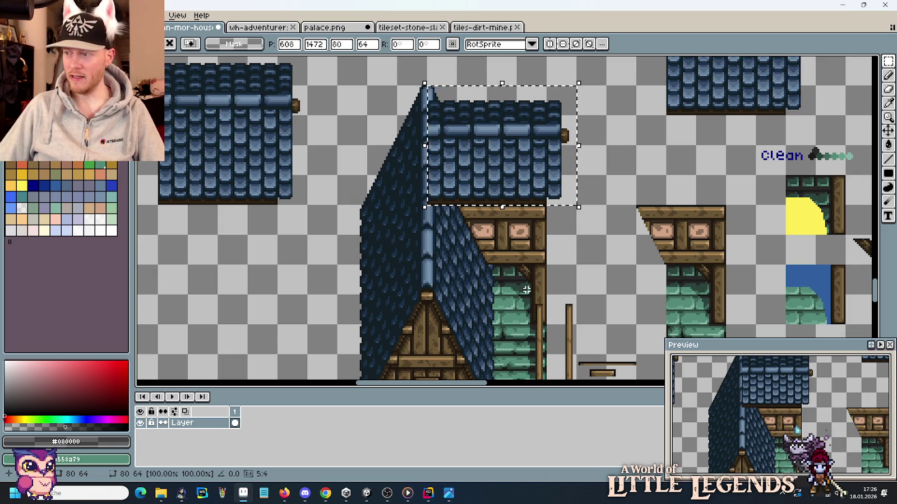
# Step: Drag the 80×64 roof block off the timber house down to position 720,1728
pyautogui.scroll(-2, 518, 269)
pyautogui.scroll(-3, 507, 224)
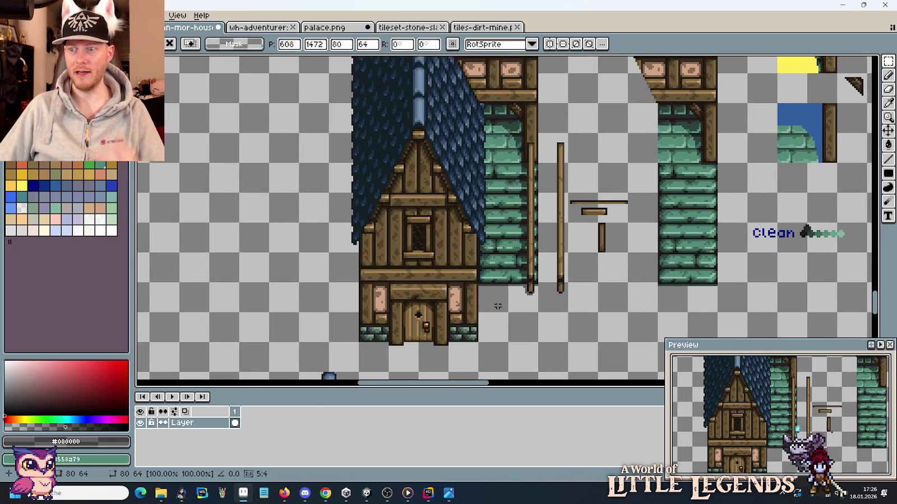
pyautogui.scroll(3, 482, 308)
pyautogui.scroll(2, 468, 307)
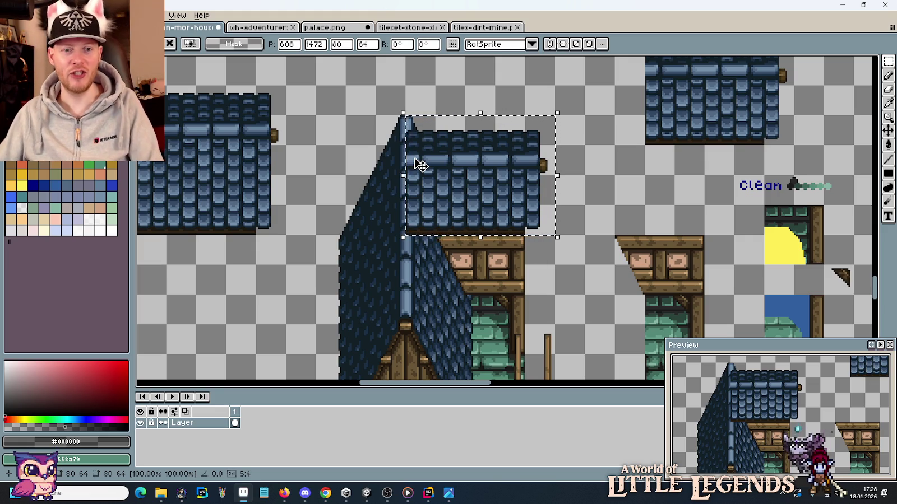
pyautogui.moveTo(650, 146)
pyautogui.mouseDown()
pyautogui.moveTo(620, 267)
pyautogui.moveTo(627, 216)
pyautogui.moveTo(590, 259)
pyautogui.moveTo(477, 125)
pyautogui.mouseUp()
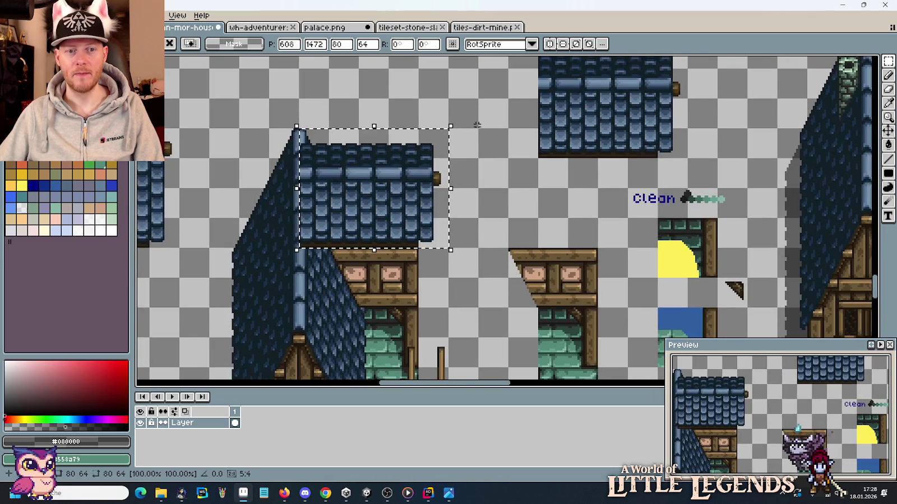
pyautogui.moveTo(397, 196); pyautogui.dragTo(610, 176)
# Step: Drop the roof block, then return the narrow roof-slope piece to its original spot
pyautogui.click(399, 124)
pyautogui.moveTo(399, 124)
pyautogui.mouseDown()
pyautogui.moveTo(453, 331)
pyautogui.moveTo(486, 216)
pyautogui.moveTo(531, 244)
pyautogui.moveTo(432, 104)
pyautogui.mouseUp()
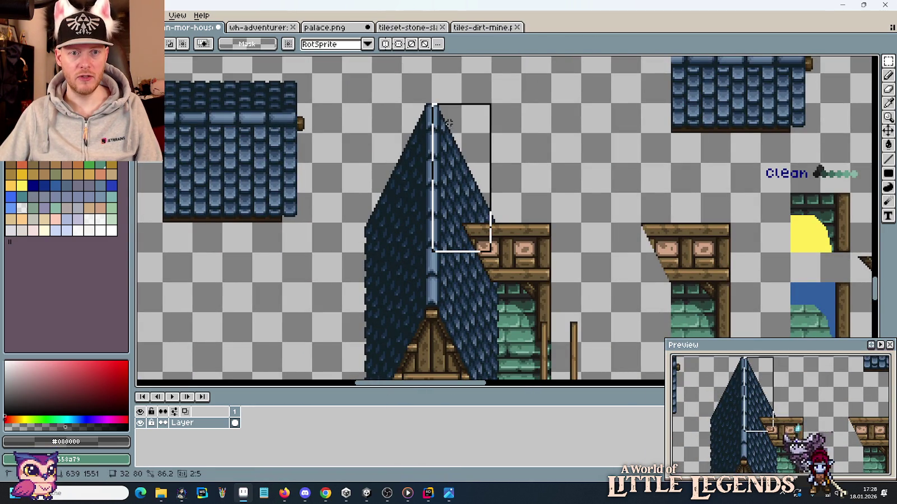
pyautogui.moveTo(464, 159); pyautogui.dragTo(395, 285)
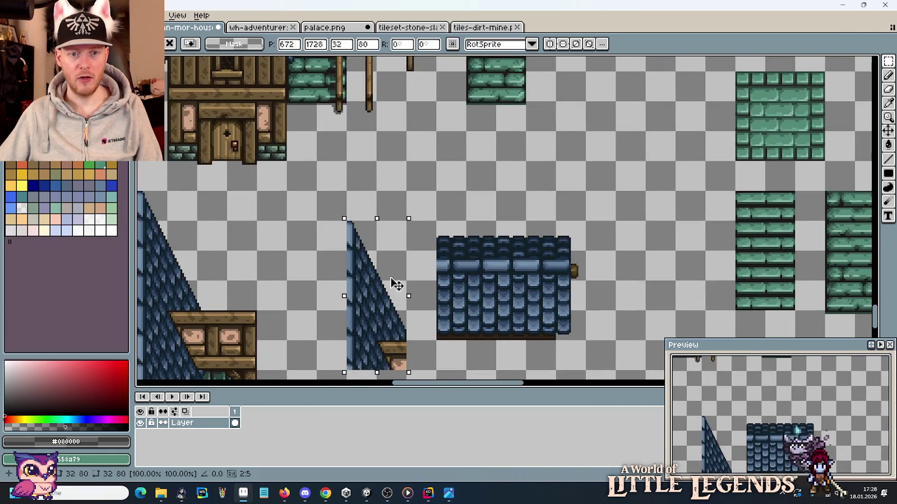
pyautogui.moveTo(395, 267); pyautogui.dragTo(387, 274)
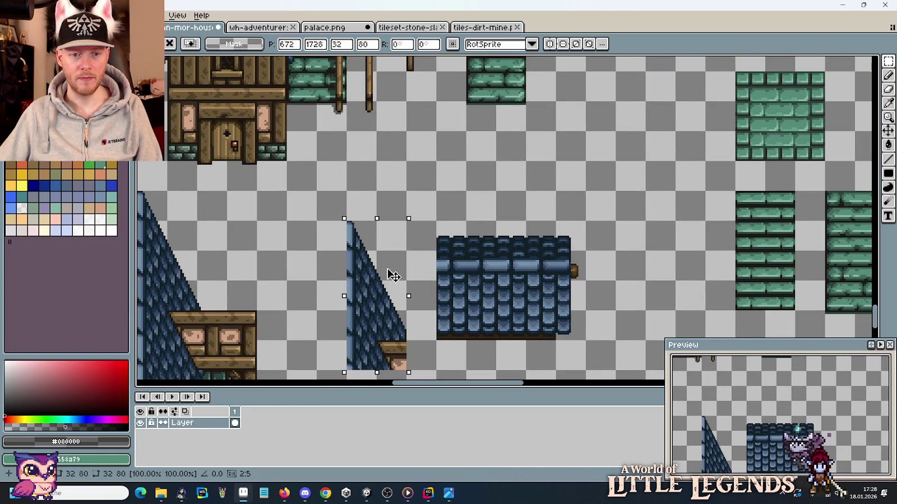
pyautogui.click(467, 323)
# Step: Marquee the slope area above the wooden beam and delete it to transparency
pyautogui.scroll(2, 412, 308)
pyautogui.scroll(1, 438, 266)
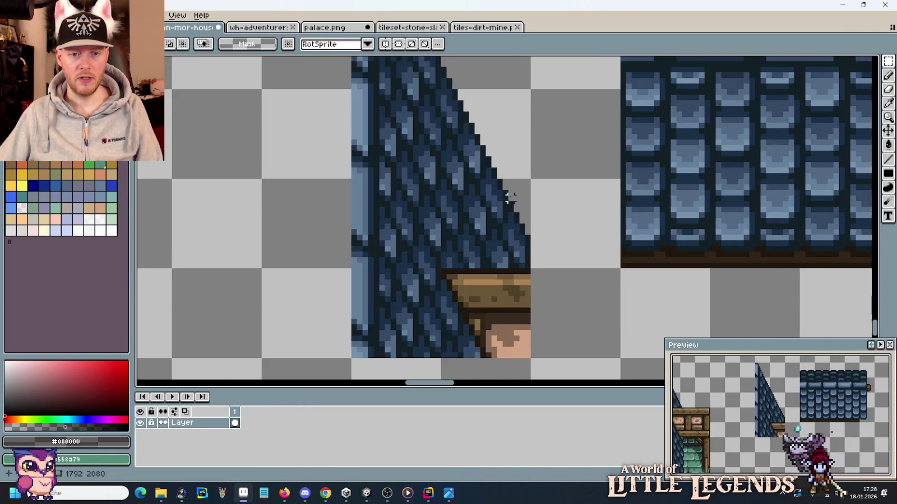
pyautogui.moveTo(527, 264)
pyautogui.mouseDown()
pyautogui.moveTo(443, 98)
pyautogui.moveTo(442, 62)
pyautogui.mouseUp()
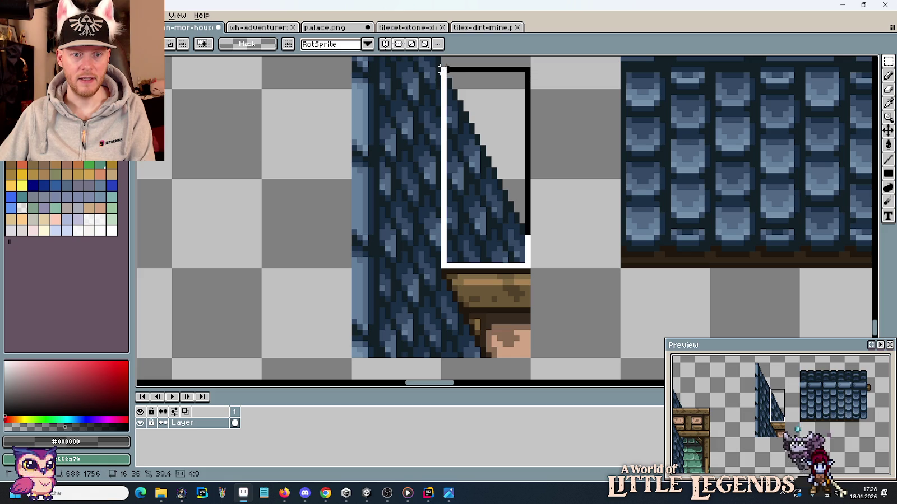
pyautogui.press('Delete')
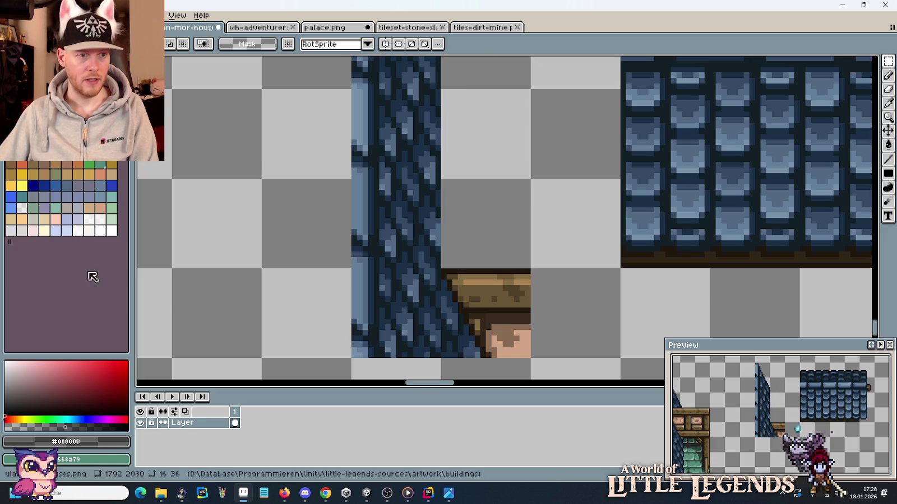
pyautogui.click(21, 185)
# Step: With the yellow pencil, place guide pixels at the slope edge and wall edge
pyautogui.scroll(4, 477, 304)
pyautogui.scroll(4, 496, 241)
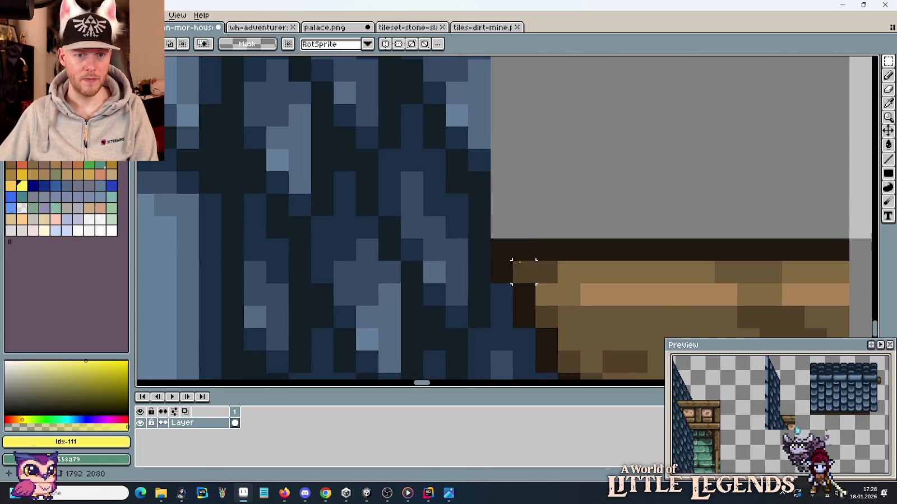
pyautogui.press('b')
pyautogui.click(498, 219)
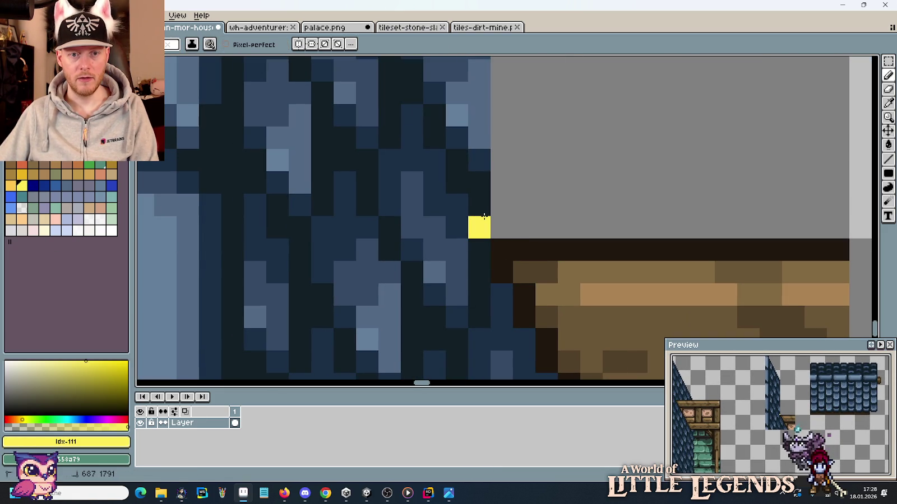
pyautogui.moveTo(484, 216); pyautogui.dragTo(483, 206)
pyautogui.scroll(-4, 586, 224)
pyautogui.moveTo(684, 216); pyautogui.dragTo(541, 206)
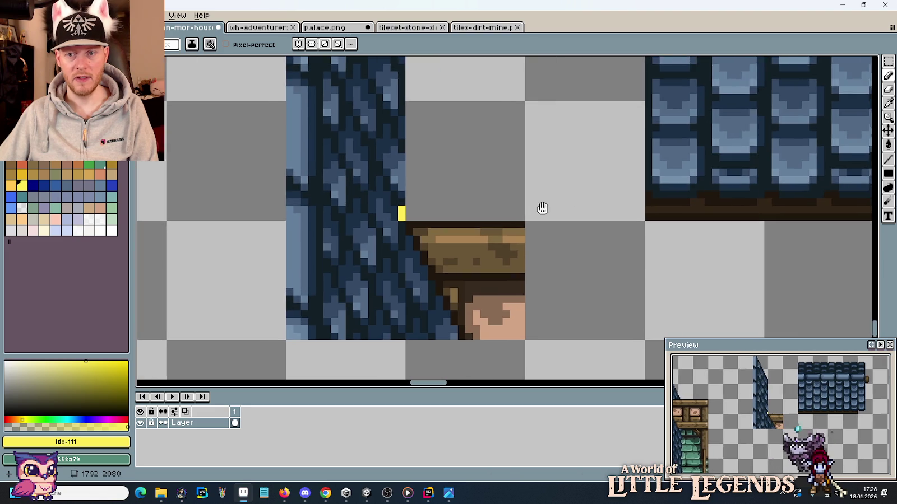
pyautogui.scroll(3, 632, 208)
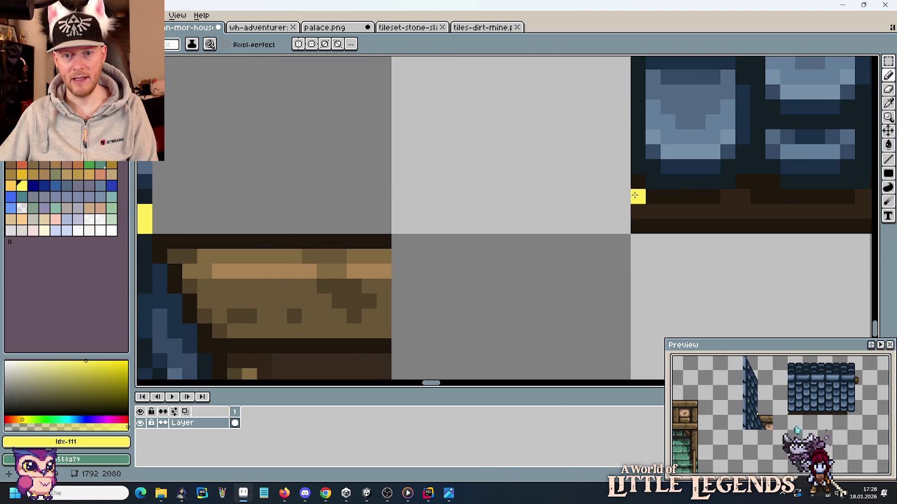
pyautogui.moveTo(366, 164); pyautogui.dragTo(599, 203)
pyautogui.moveTo(373, 235); pyautogui.dragTo(372, 220)
# Step: Draw a yellow horizontal line, a diagonal down the slope edge, and a second horizontal
pyautogui.scroll(-3, 604, 240)
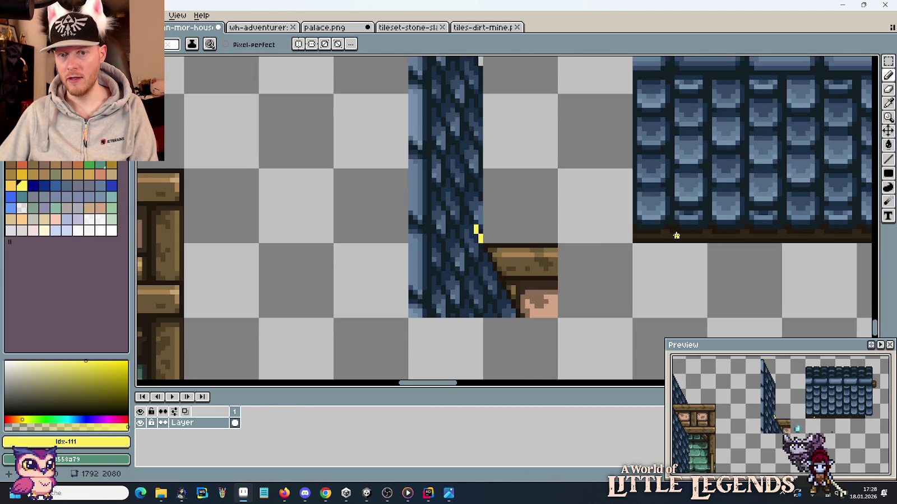
pyautogui.scroll(2, 511, 211)
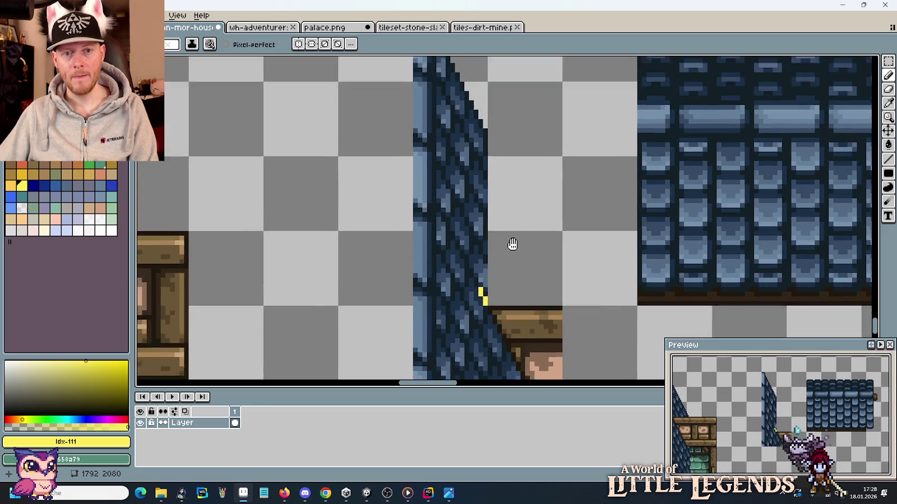
pyautogui.scroll(2, 511, 244)
pyautogui.scroll(3, 615, 191)
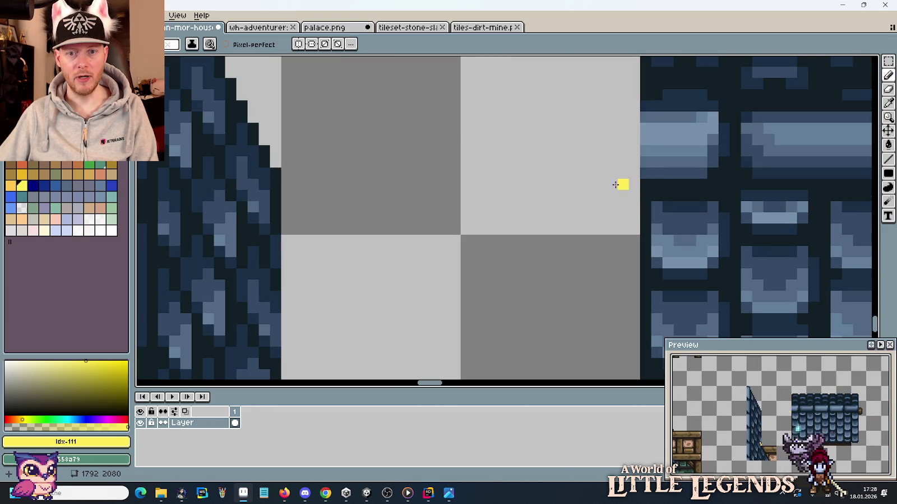
pyautogui.moveTo(477, 185)
pyautogui.mouseDown()
pyautogui.moveTo(353, 185)
pyautogui.moveTo(611, 196)
pyautogui.moveTo(443, 198)
pyautogui.moveTo(415, 190)
pyautogui.moveTo(449, 190)
pyautogui.mouseUp()
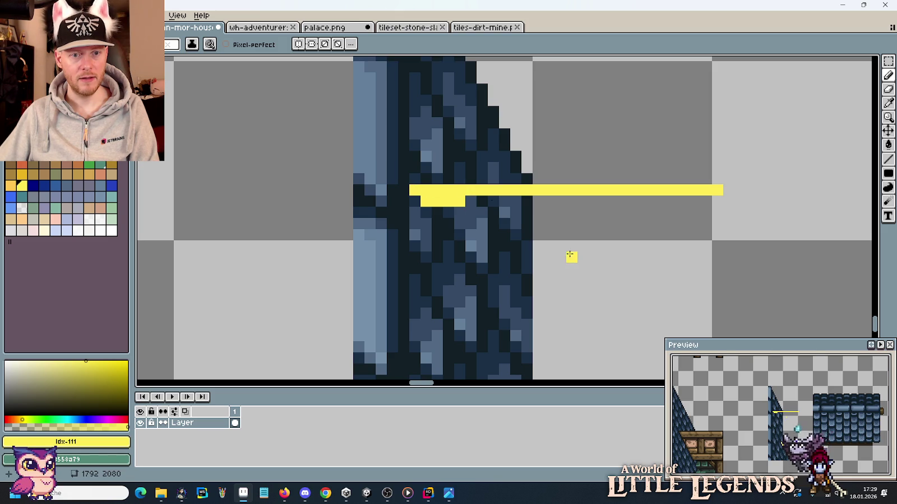
pyautogui.scroll(-3, 571, 257)
pyautogui.moveTo(586, 270); pyautogui.dragTo(552, 204)
pyautogui.scroll(1, 552, 207)
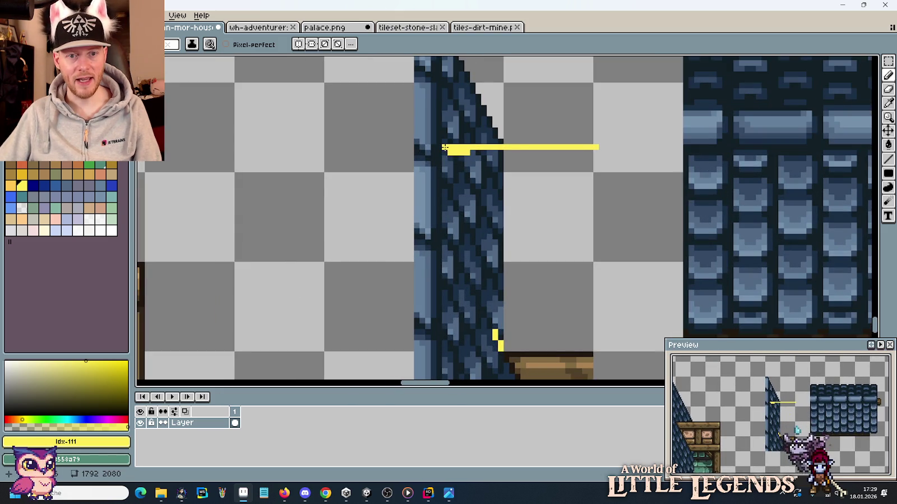
pyautogui.keyDown('shift'); pyautogui.click(493, 326); pyautogui.keyUp('shift')
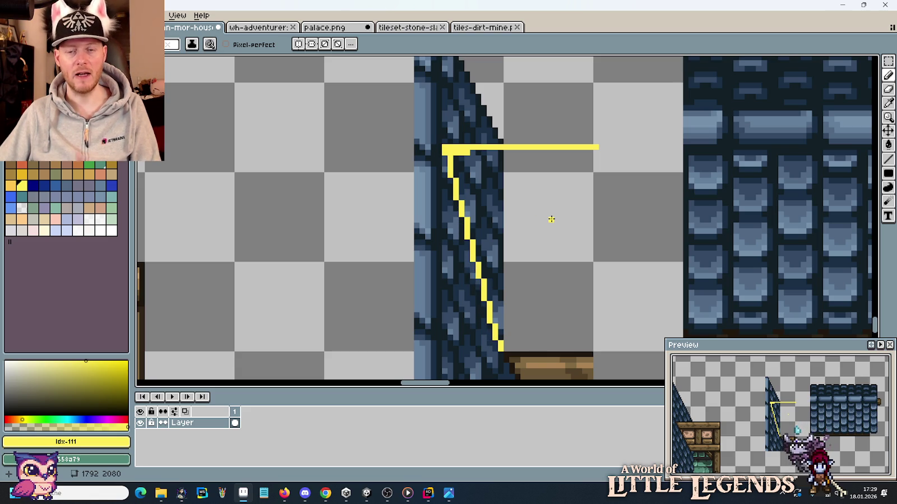
pyautogui.scroll(2, 583, 174)
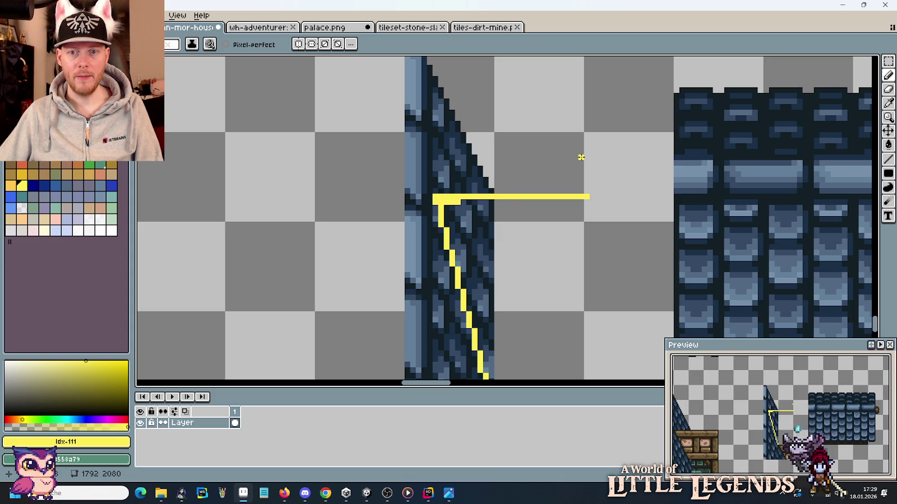
pyautogui.moveTo(510, 156)
pyautogui.mouseDown()
pyautogui.moveTo(445, 156)
pyautogui.moveTo(435, 196)
pyautogui.mouseUp()
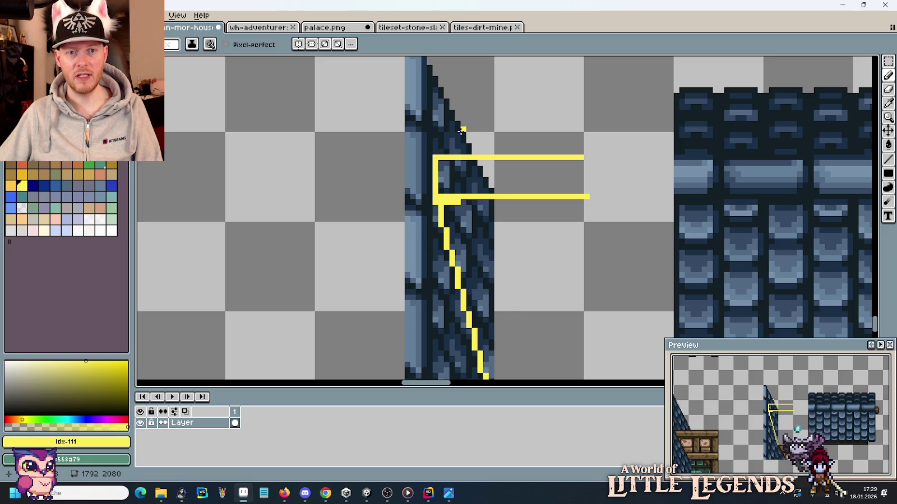
# Step: Fill the top of the yellow outline beside the steep roof edge
pyautogui.moveTo(508, 298); pyautogui.dragTo(487, 166)
pyautogui.scroll(-1, 487, 235)
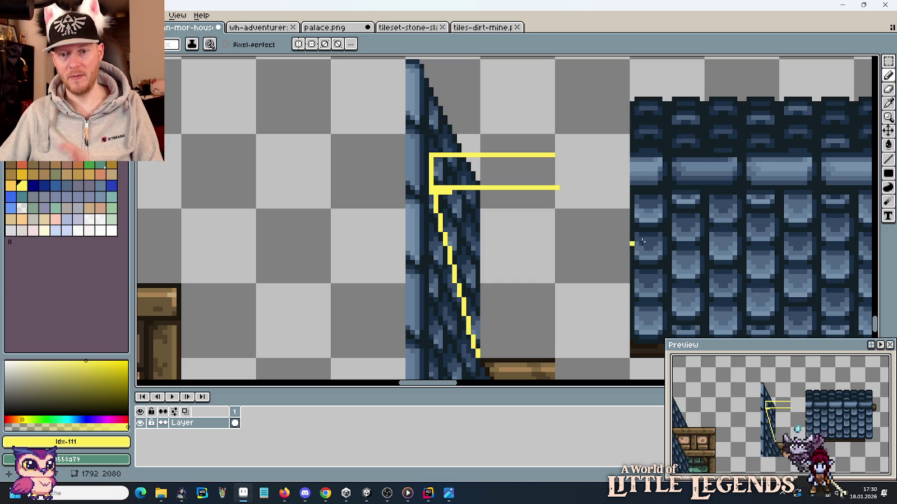
pyautogui.scroll(-1, 639, 328)
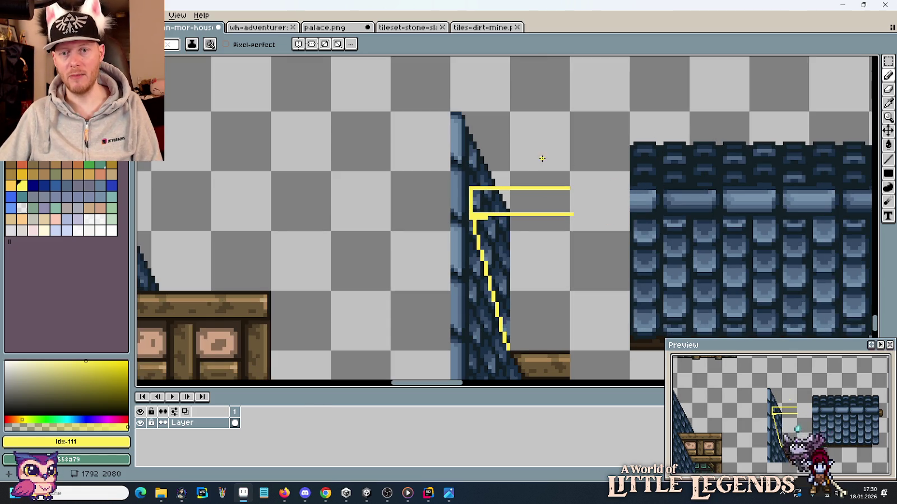
pyautogui.scroll(1, 518, 171)
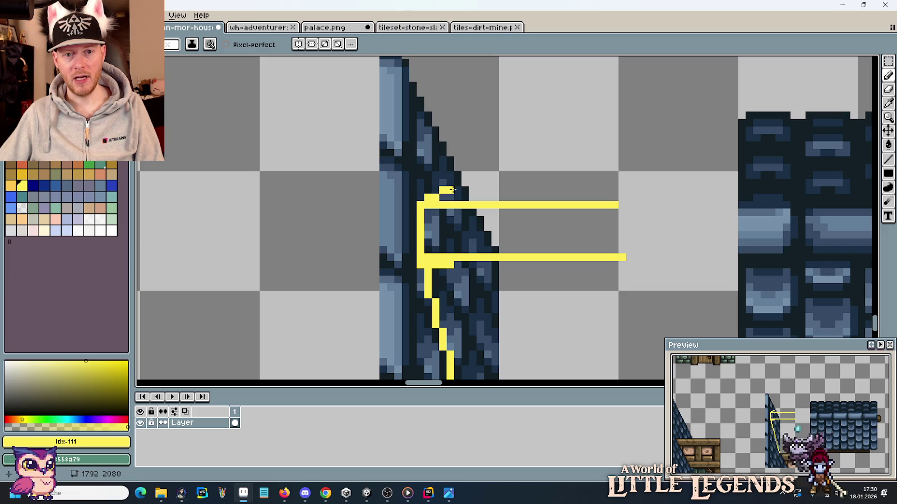
pyautogui.click(455, 198)
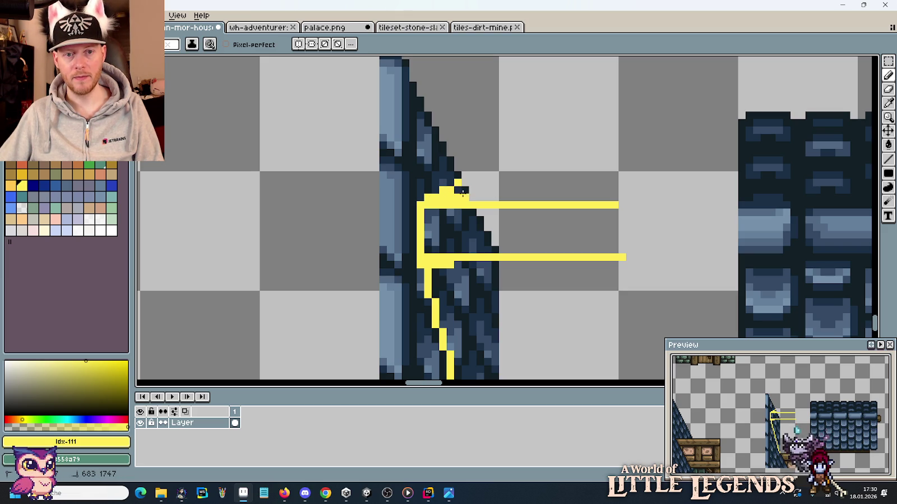
pyautogui.scroll(-4, 516, 196)
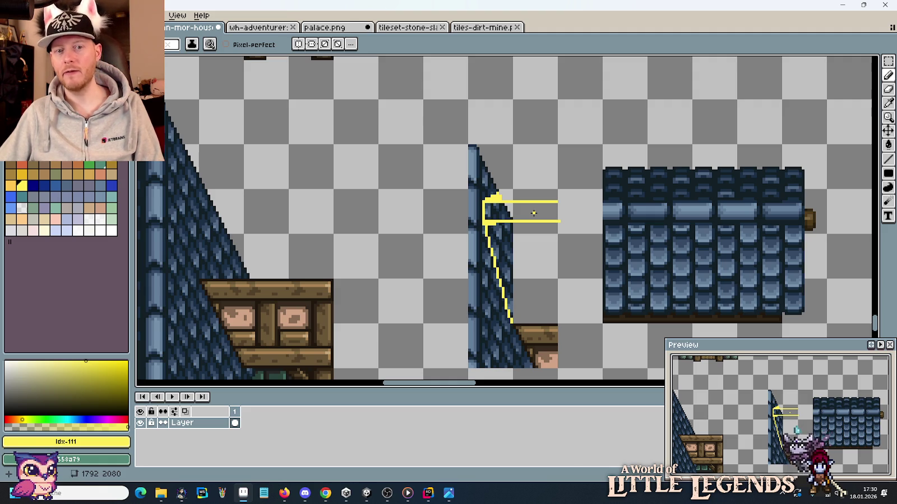
pyautogui.scroll(2, 540, 311)
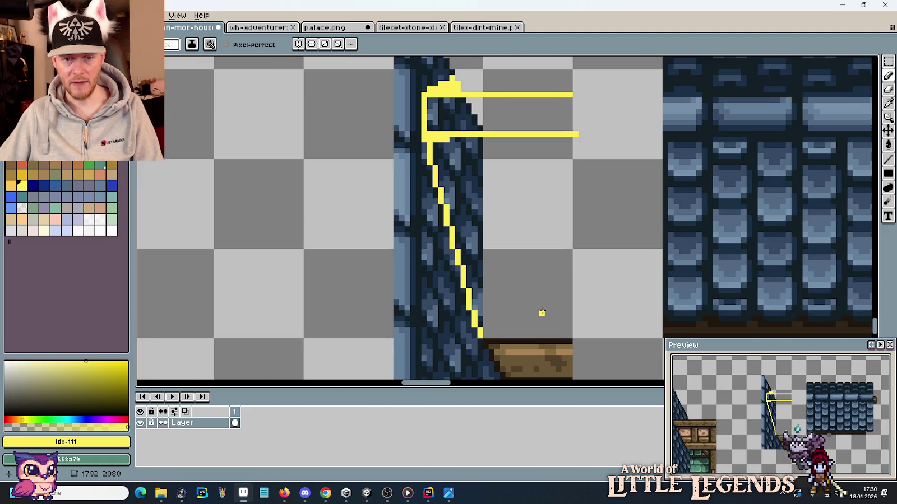
# Step: Paint yellow along the roof edge down to the wooden beam, then zoom out
pyautogui.press('g')
pyautogui.press('b')
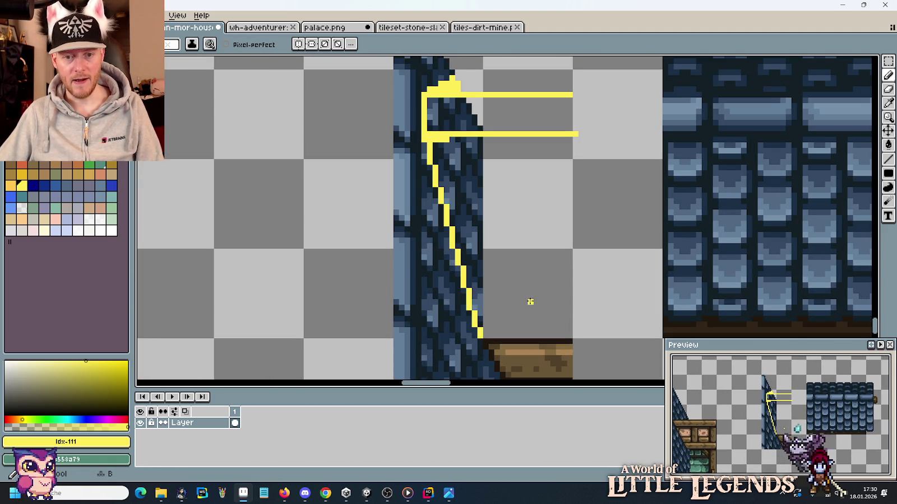
pyautogui.moveTo(487, 328)
pyautogui.mouseDown()
pyautogui.moveTo(477, 250)
pyautogui.moveTo(471, 265)
pyautogui.moveTo(445, 159)
pyautogui.moveTo(448, 147)
pyautogui.moveTo(479, 230)
pyautogui.moveTo(476, 150)
pyautogui.moveTo(433, 119)
pyautogui.moveTo(442, 101)
pyautogui.moveTo(482, 110)
pyautogui.moveTo(454, 123)
pyautogui.mouseUp()
pyautogui.scroll(-1, 564, 221)
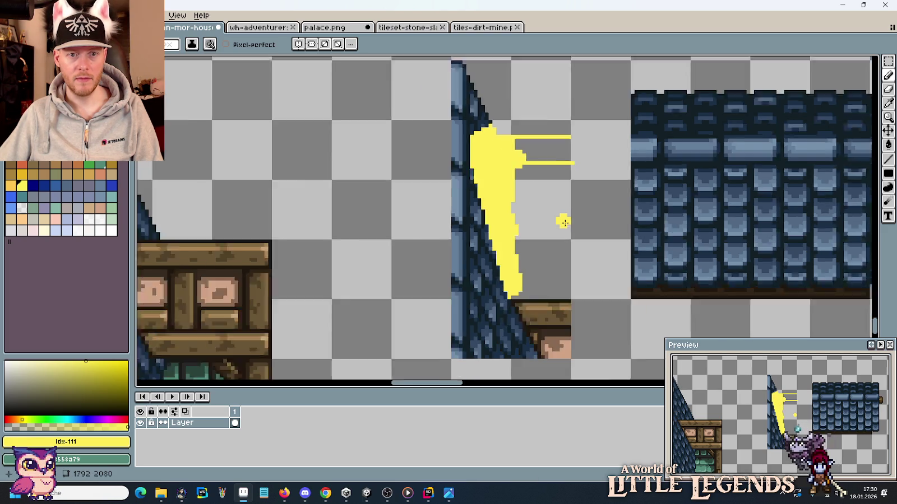
pyautogui.scroll(-1, 563, 222)
pyautogui.scroll(-1, 564, 222)
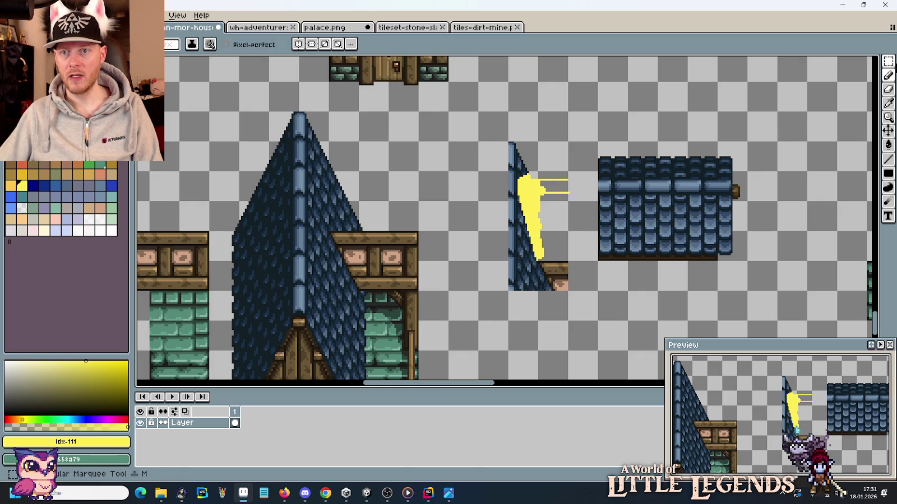
# Step: Copy the yellow wedge with the Magic Wand and paste it right of the roof tile
pyautogui.click(888, 60)
pyautogui.click(532, 219)
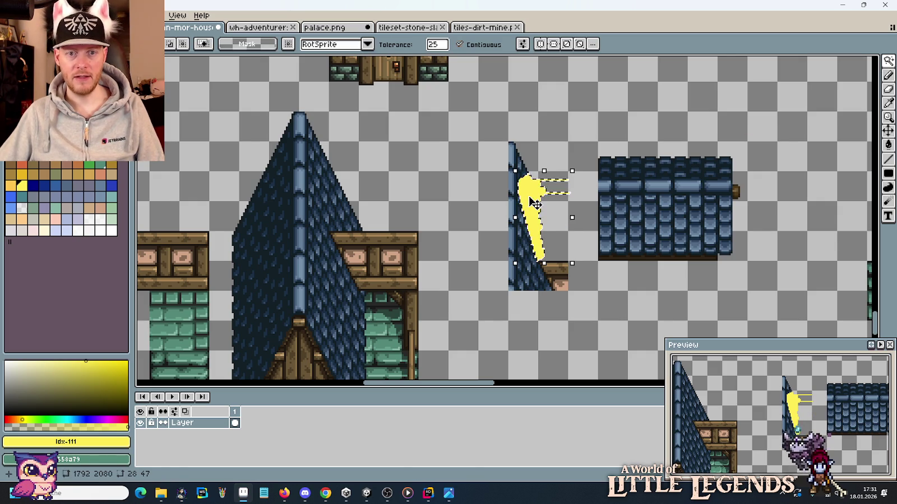
pyautogui.hotkey('ctrl', 'c')
pyautogui.hotkey('ctrl', 'v')
pyautogui.moveTo(535, 210); pyautogui.dragTo(801, 201)
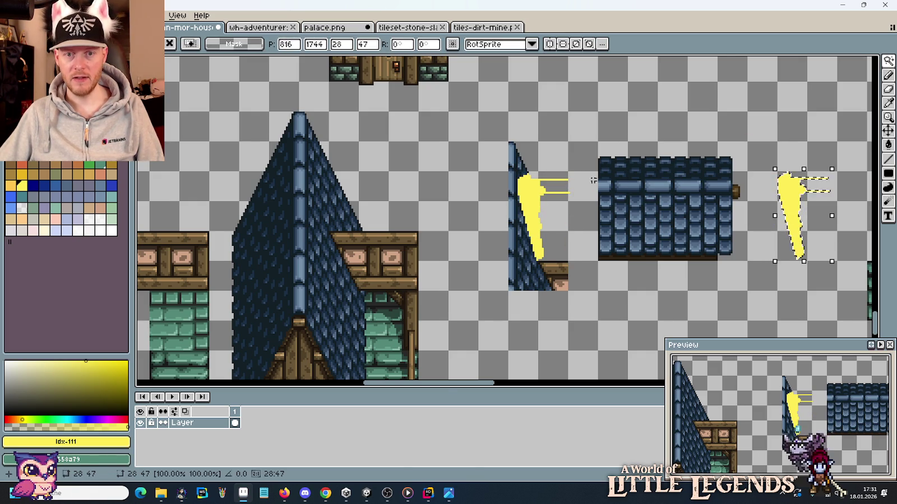
pyautogui.click(557, 183)
pyautogui.hotkey('ctrl', 'd')
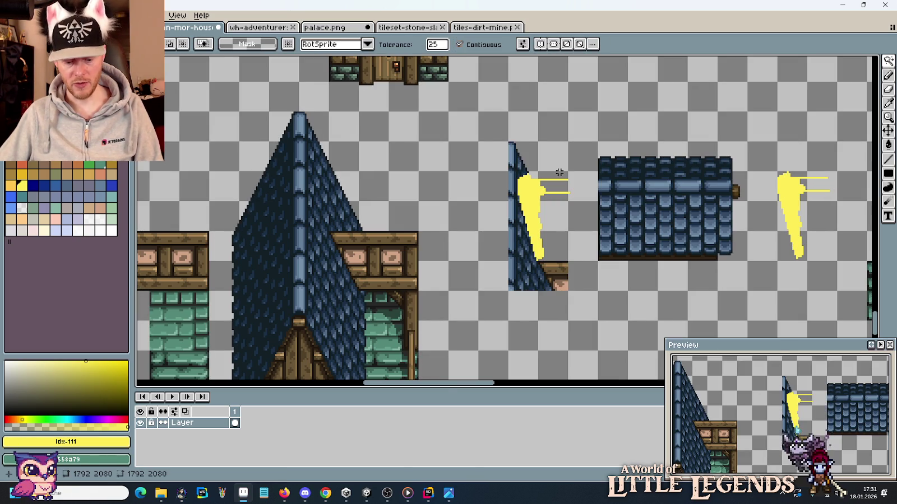
# Step: Clear the original yellow wedge off the roof edge by filling it with transparency
pyautogui.press('g')
pyautogui.rightClick(535, 195)
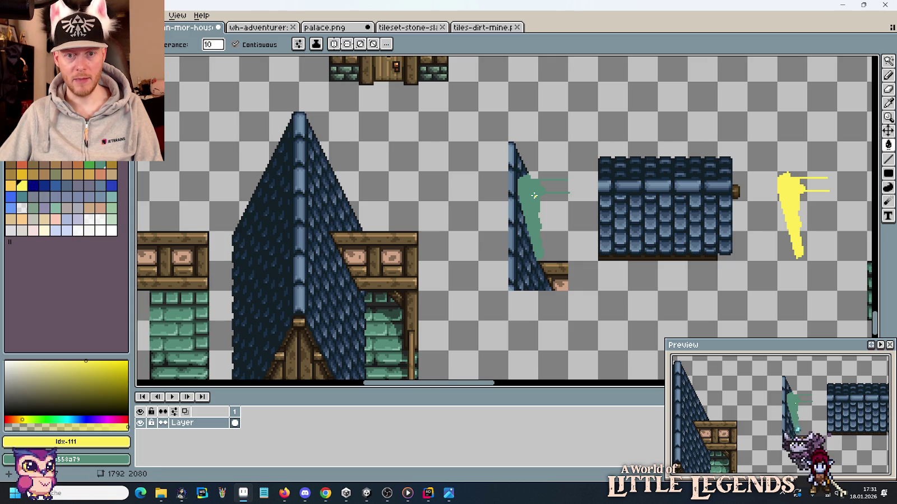
pyautogui.click(552, 197)
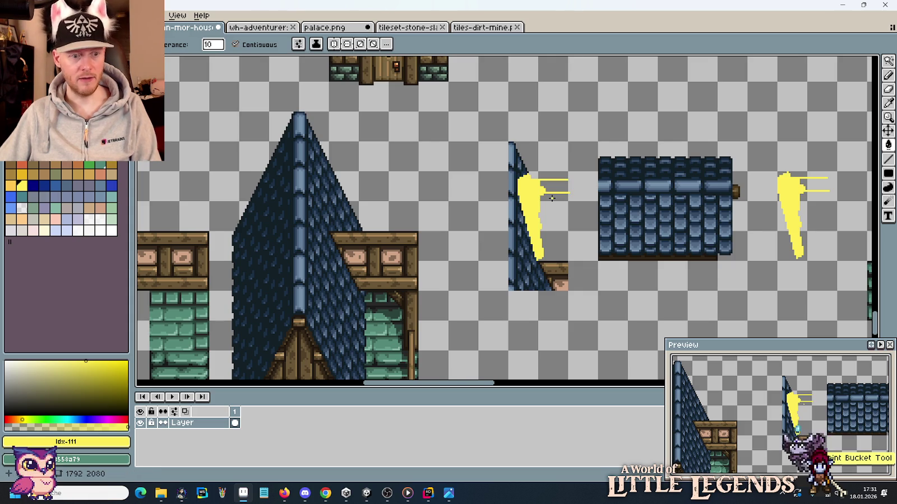
pyautogui.press('i')
pyautogui.rightClick(583, 218)
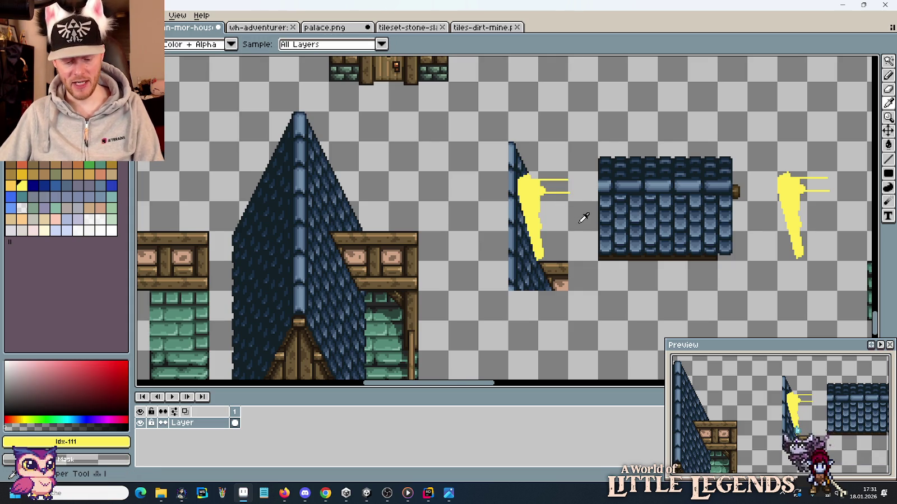
pyautogui.press('w')
pyautogui.click(531, 196)
# Step: Marquee-select the slanted roof-edge piece
pyautogui.press('Delete')
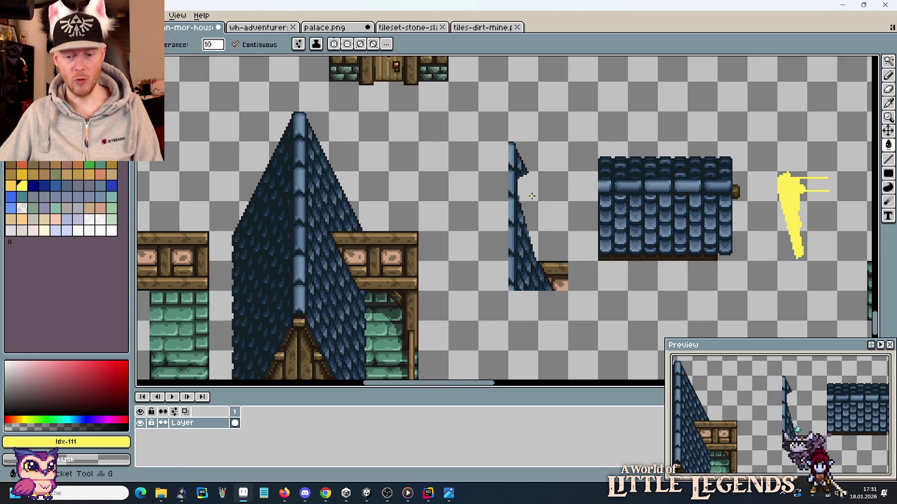
pyautogui.press('m')
pyautogui.hscroll(3, 531, 196)
pyautogui.moveTo(524, 293); pyautogui.dragTo(430, 141)
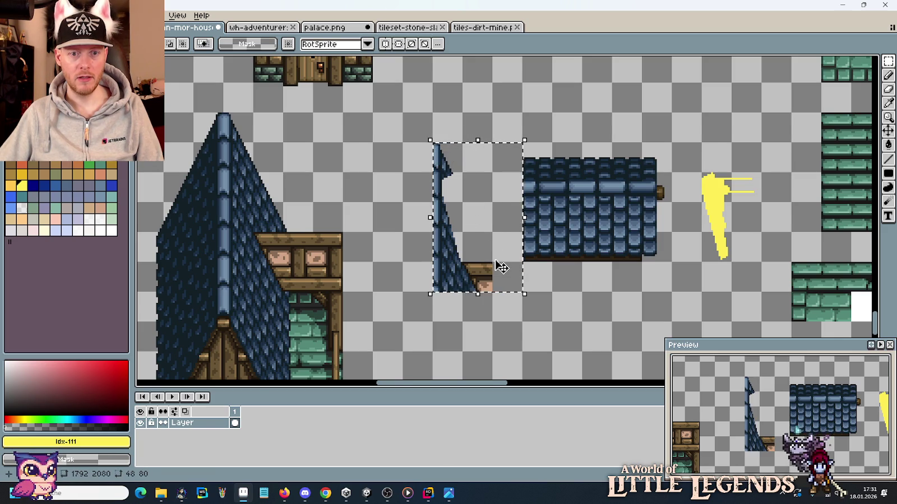
# Step: Move the roof-edge piece toward the roof tile and erase the tile's top-left corner
pyautogui.moveTo(490, 268)
pyautogui.mouseDown()
pyautogui.moveTo(572, 260)
pyautogui.moveTo(527, 266)
pyautogui.mouseUp()
pyautogui.press('b')
pyautogui.scroll(2, 560, 154)
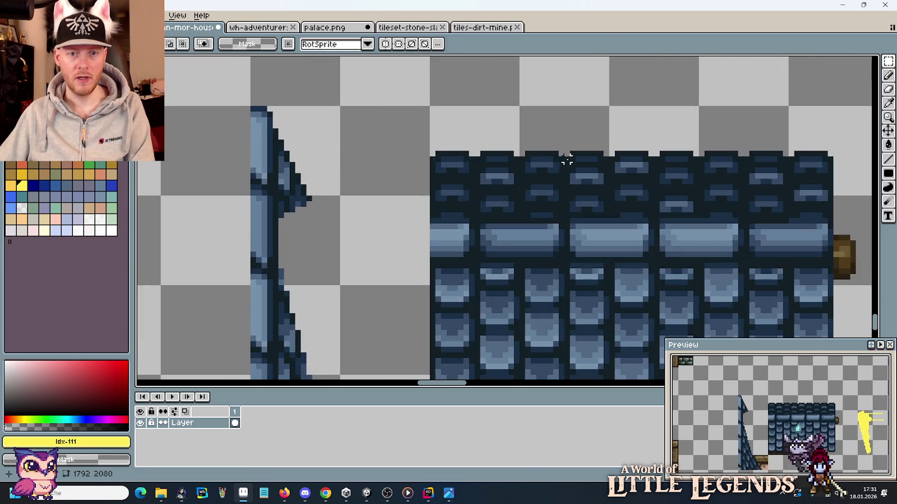
pyautogui.moveTo(466, 181)
pyautogui.mouseDown()
pyautogui.moveTo(486, 200)
pyautogui.moveTo(482, 176)
pyautogui.moveTo(494, 176)
pyautogui.mouseUp()
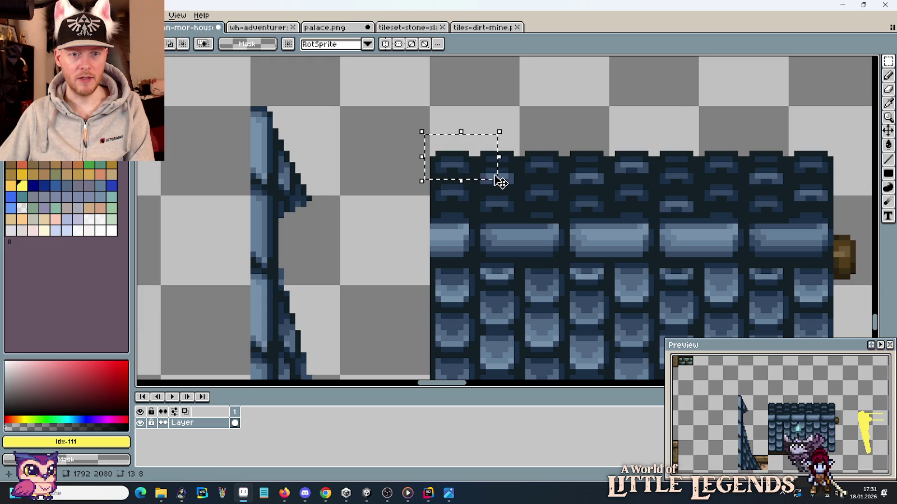
pyautogui.press('Delete')
# Step: Fit the slanted tower roof piece against the roof tile's left end
pyautogui.scroll(-2, 493, 175)
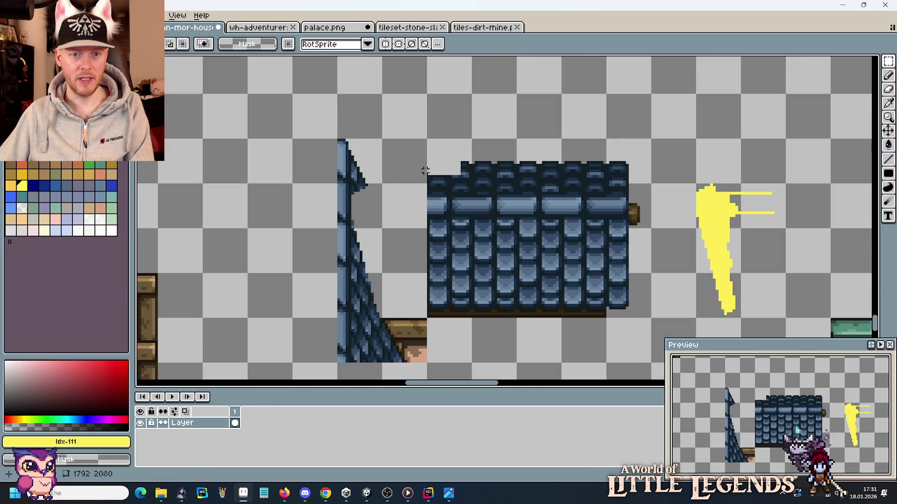
pyautogui.moveTo(288, 120)
pyautogui.mouseDown()
pyautogui.moveTo(421, 356)
pyautogui.moveTo(337, 138)
pyautogui.mouseUp()
pyautogui.moveTo(383, 300)
pyautogui.mouseDown()
pyautogui.moveTo(471, 300)
pyautogui.moveTo(386, 300)
pyautogui.mouseUp()
pyautogui.click(456, 193)
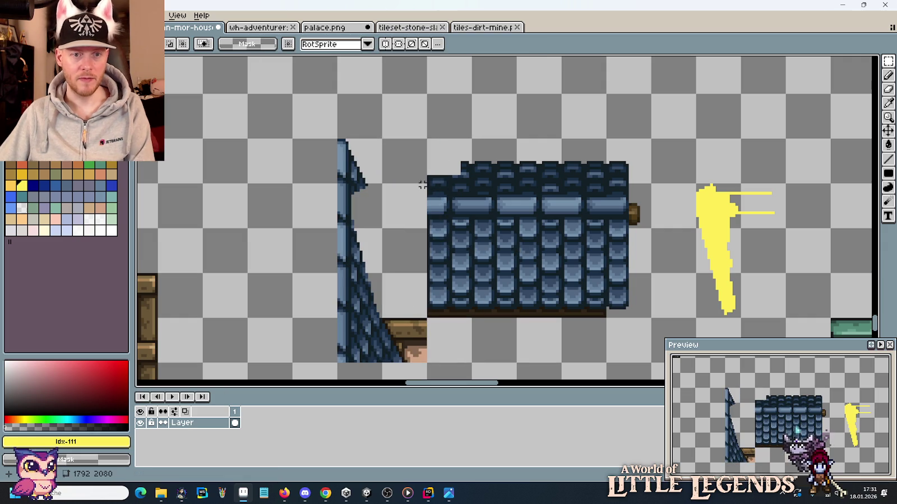
pyautogui.moveTo(422, 182); pyautogui.dragTo(456, 159)
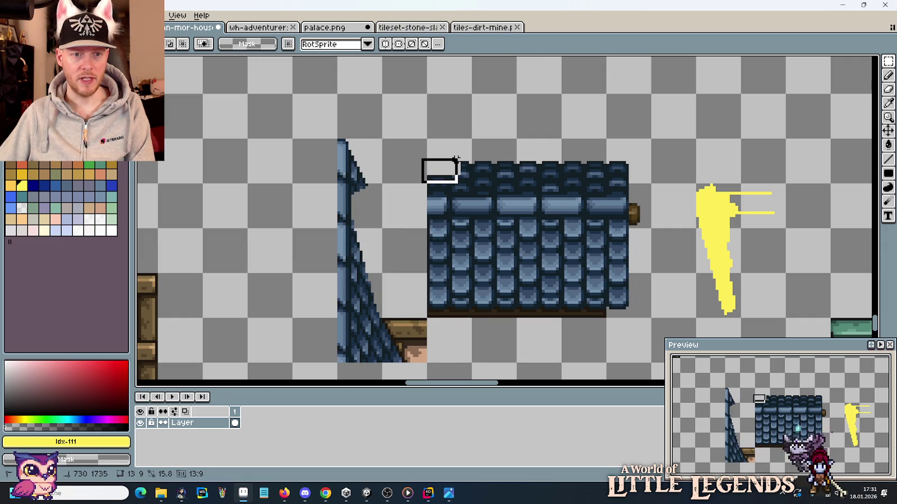
pyautogui.moveTo(338, 140); pyautogui.dragTo(379, 271)
pyautogui.moveTo(378, 241)
pyautogui.mouseDown()
pyautogui.moveTo(425, 361)
pyautogui.moveTo(482, 340)
pyautogui.mouseUp()
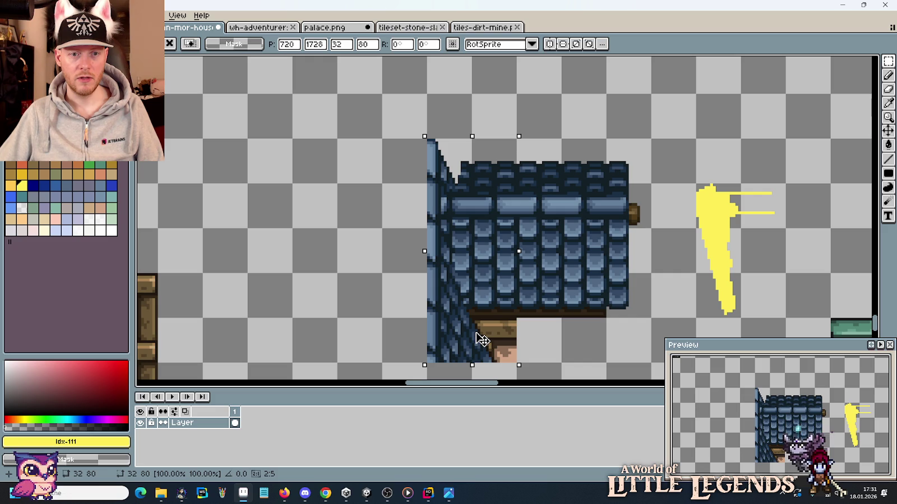
pyautogui.press('Return')
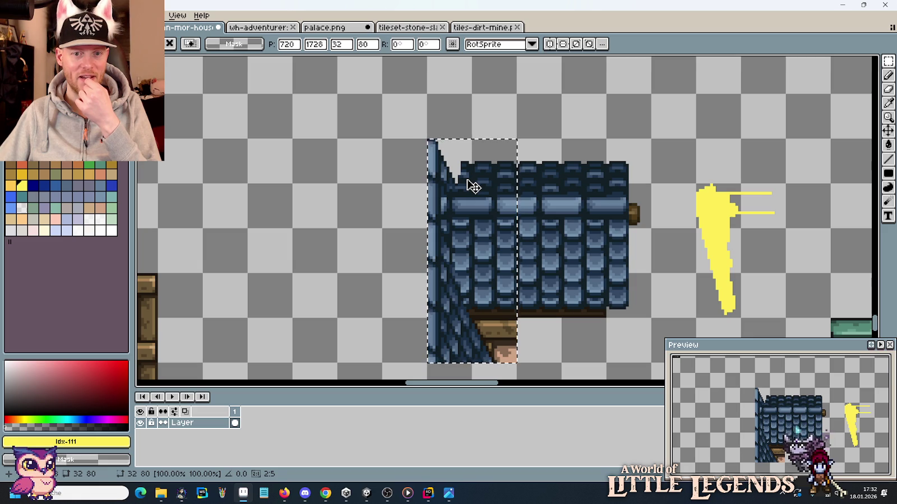
pyautogui.moveTo(466, 220); pyautogui.dragTo(336, 234)
# Step: Delete the row between the top shingles and the ridge beam
pyautogui.click(528, 225)
pyautogui.scroll(-2, 528, 225)
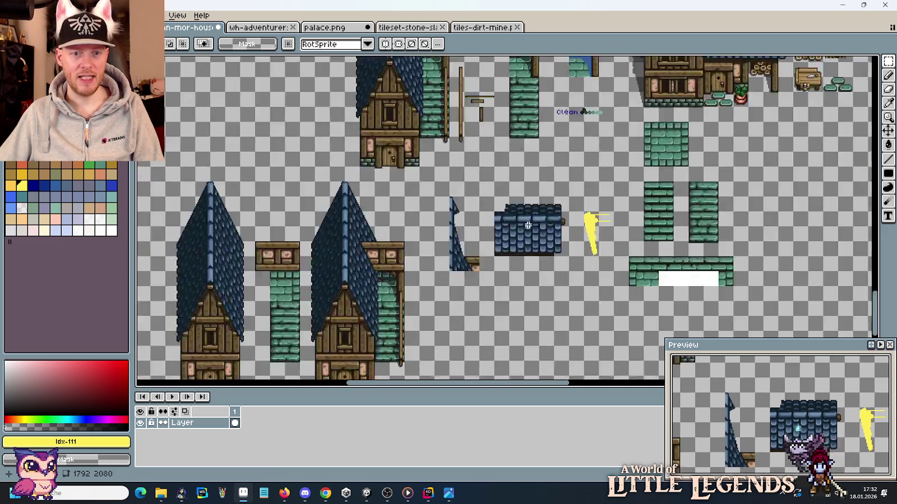
pyautogui.scroll(2, 528, 225)
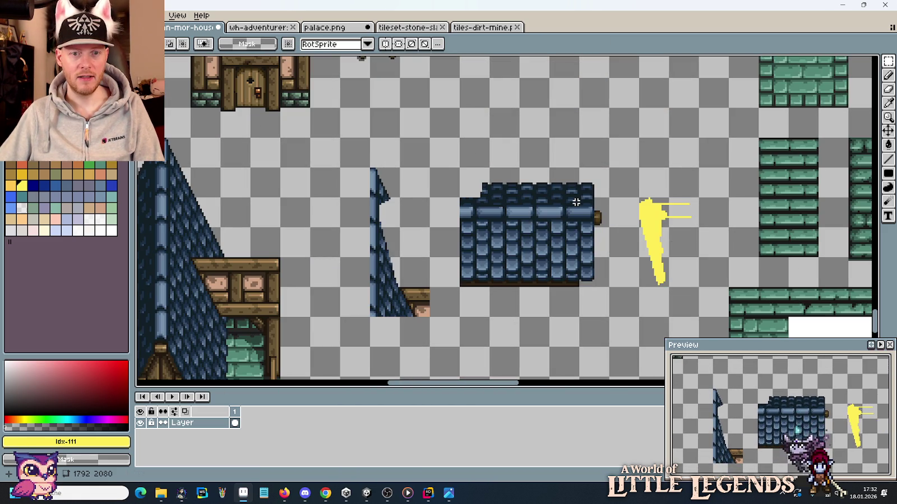
pyautogui.scroll(2, 576, 202)
pyautogui.scroll(1, 607, 203)
pyautogui.moveTo(742, 234)
pyautogui.mouseDown()
pyautogui.moveTo(698, 229)
pyautogui.moveTo(761, 200)
pyautogui.moveTo(790, 114)
pyautogui.mouseUp()
pyautogui.moveTo(757, 222)
pyautogui.mouseDown()
pyautogui.moveTo(205, 221)
pyautogui.moveTo(206, 213)
pyautogui.mouseUp()
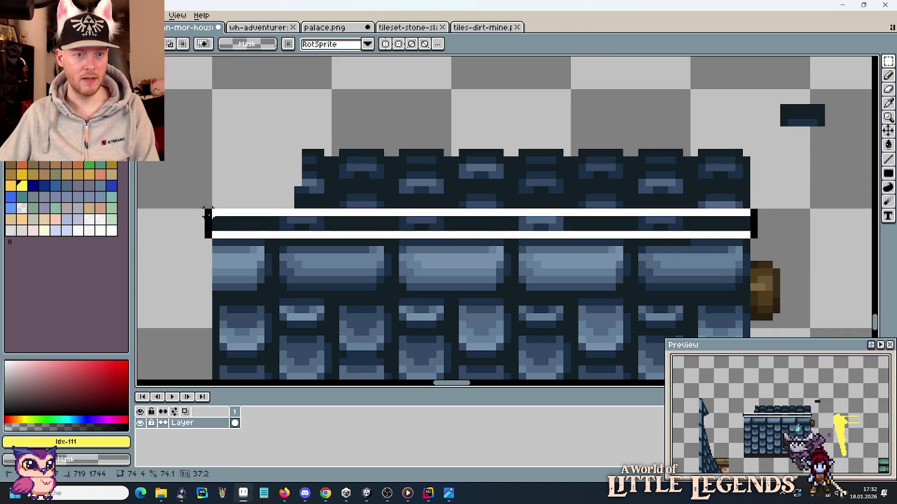
pyautogui.press('Delete')
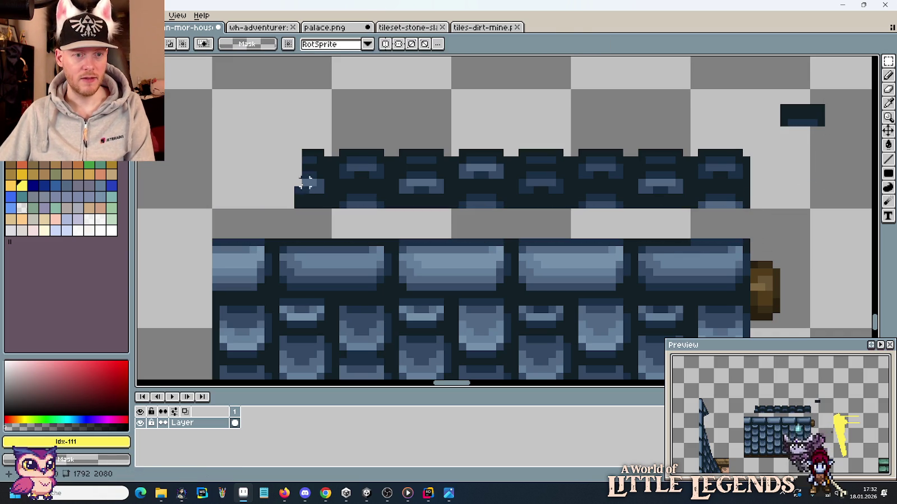
# Step: Nudge the upper shingle row down two pixels to close the gap
pyautogui.moveTo(252, 152)
pyautogui.mouseDown()
pyautogui.moveTo(513, 153)
pyautogui.moveTo(572, 207)
pyautogui.mouseUp()
pyautogui.moveTo(747, 206); pyautogui.dragTo(248, 89)
pyautogui.press('Down')
pyautogui.press('Down')
pyautogui.press('Down')
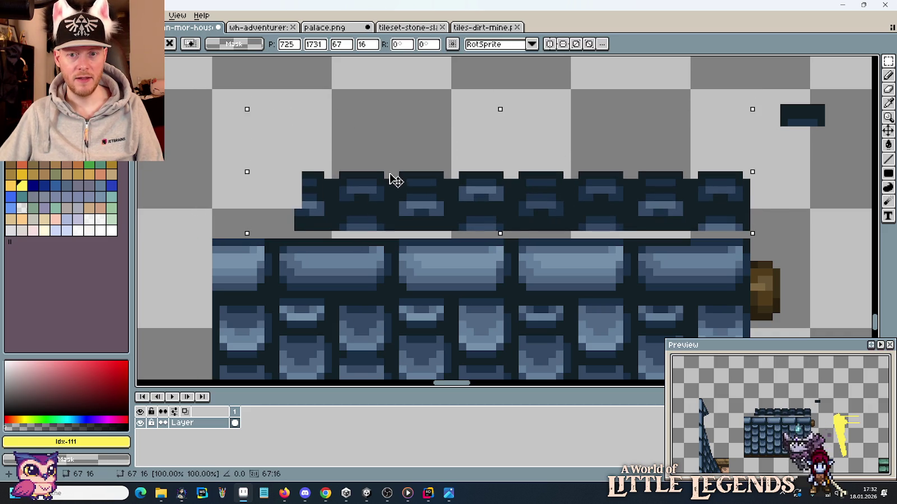
pyautogui.press('Down')
# Step: Move the small dark piece onto the roof's right end and the tower piece against the roof
pyautogui.moveTo(764, 83)
pyautogui.mouseDown()
pyautogui.moveTo(841, 138)
pyautogui.moveTo(764, 215)
pyautogui.moveTo(498, 234)
pyautogui.moveTo(369, 232)
pyautogui.mouseUp()
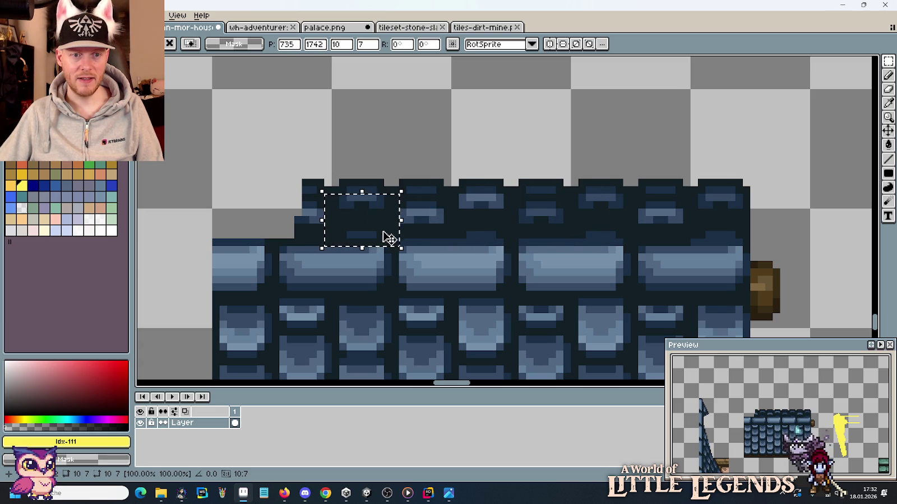
pyautogui.click(470, 145)
pyautogui.scroll(-3, 470, 152)
pyautogui.moveTo(330, 355); pyautogui.dragTo(241, 132)
pyautogui.moveTo(301, 254); pyautogui.dragTo(427, 255)
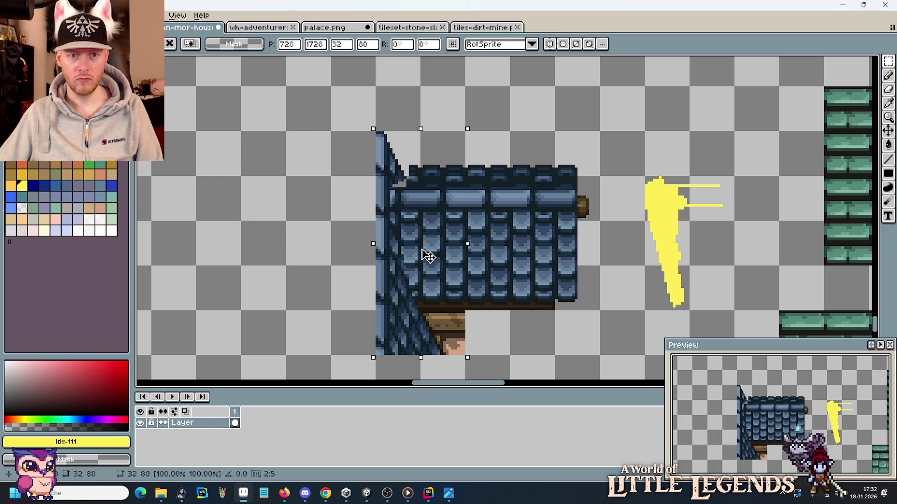
# Step: Move the tower piece left, clear of the blue roof
pyautogui.moveTo(426, 256); pyautogui.dragTo(286, 251)
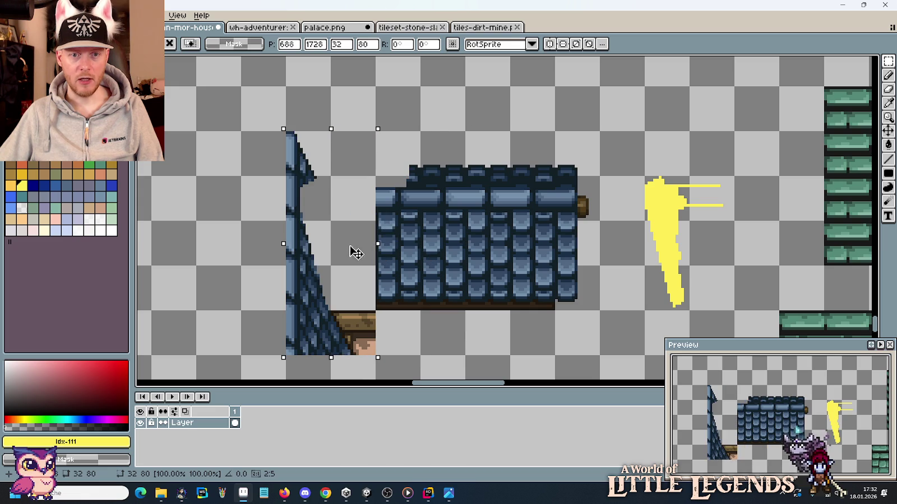
pyautogui.scroll(-4, 481, 252)
pyautogui.scroll(1, 481, 251)
pyautogui.scroll(1, 496, 277)
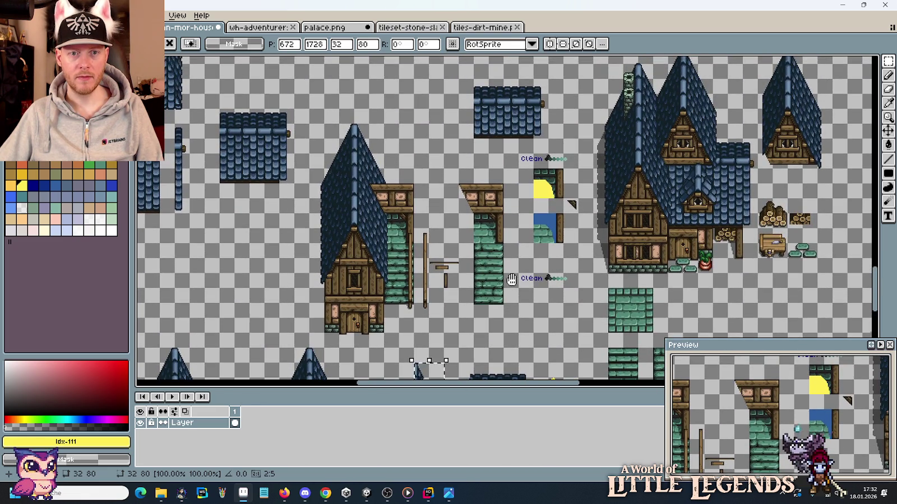
pyautogui.scroll(-3, 511, 280)
pyautogui.scroll(2, 461, 255)
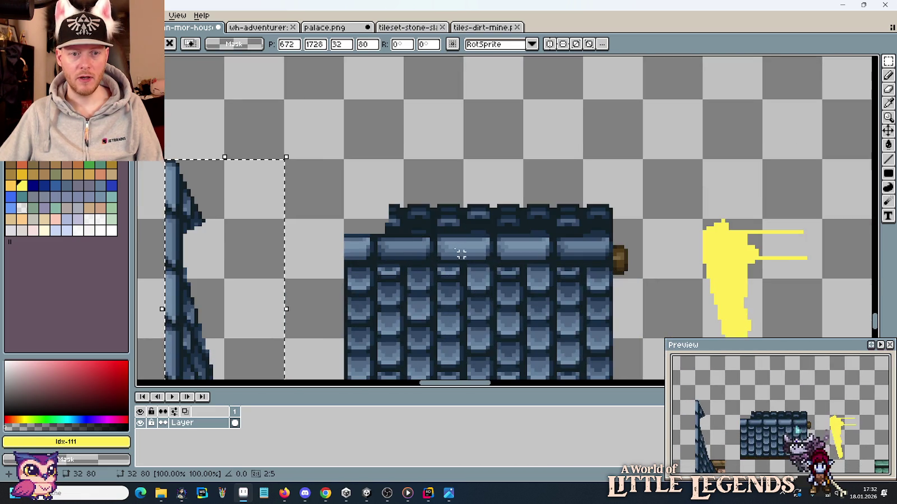
pyautogui.scroll(1, 538, 218)
pyautogui.scroll(1, 598, 258)
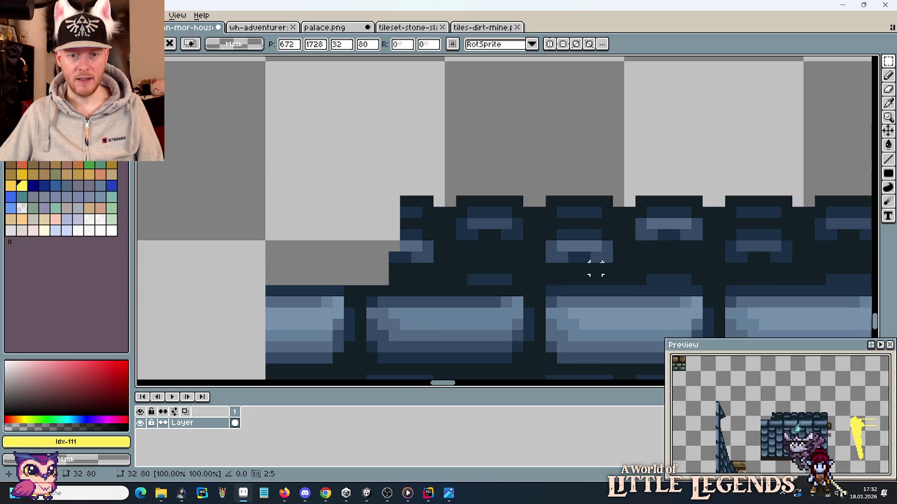
# Step: Shift a 15×9 shingle block left to fill the roof's top-left corner
pyautogui.moveTo(550, 234)
pyautogui.mouseDown()
pyautogui.moveTo(621, 284)
pyautogui.moveTo(426, 265)
pyautogui.moveTo(391, 242)
pyautogui.moveTo(402, 218)
pyautogui.moveTo(416, 217)
pyautogui.moveTo(421, 263)
pyautogui.mouseUp()
pyautogui.press('Return')
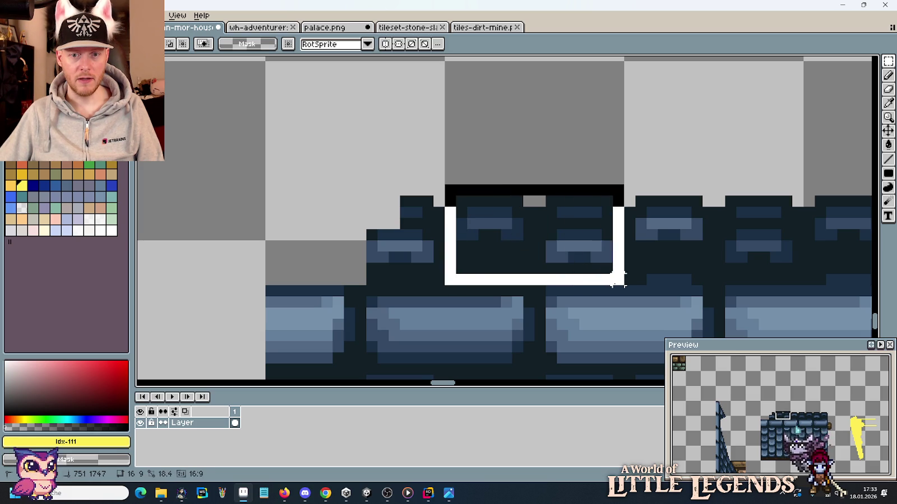
pyautogui.moveTo(450, 189); pyautogui.dragTo(615, 288)
pyautogui.moveTo(562, 264)
pyautogui.mouseDown()
pyautogui.moveTo(385, 234)
pyautogui.moveTo(386, 260)
pyautogui.mouseUp()
pyautogui.press('Return')
# Step: Place the steep roof-edge strip flush against the shingle roof's left side and deselect
pyautogui.scroll(-4, 540, 213)
pyautogui.scroll(-1, 536, 210)
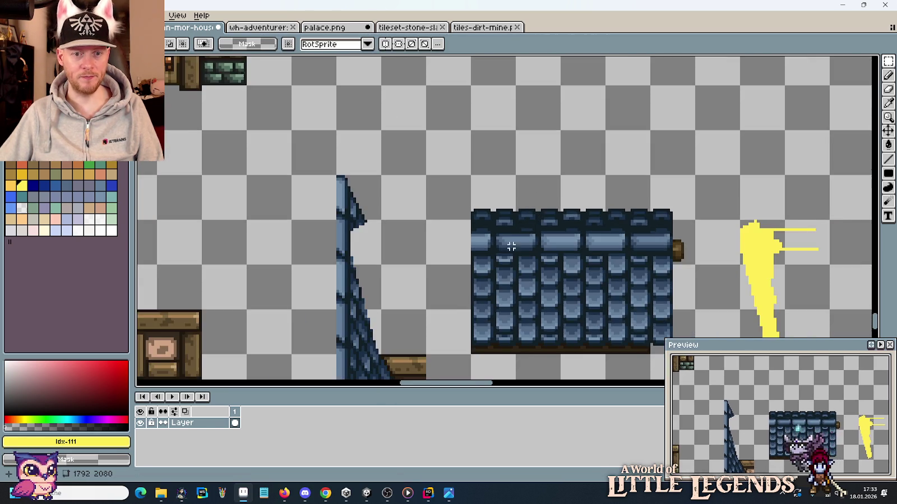
pyautogui.scroll(-1, 506, 244)
pyautogui.moveTo(452, 341); pyautogui.dragTo(363, 117)
pyautogui.moveTo(408, 279); pyautogui.dragTo(540, 278)
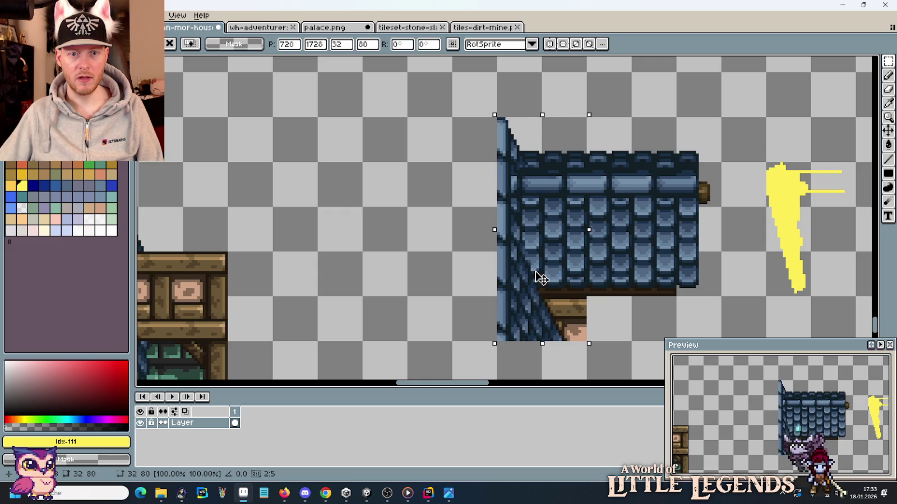
pyautogui.press('Return')
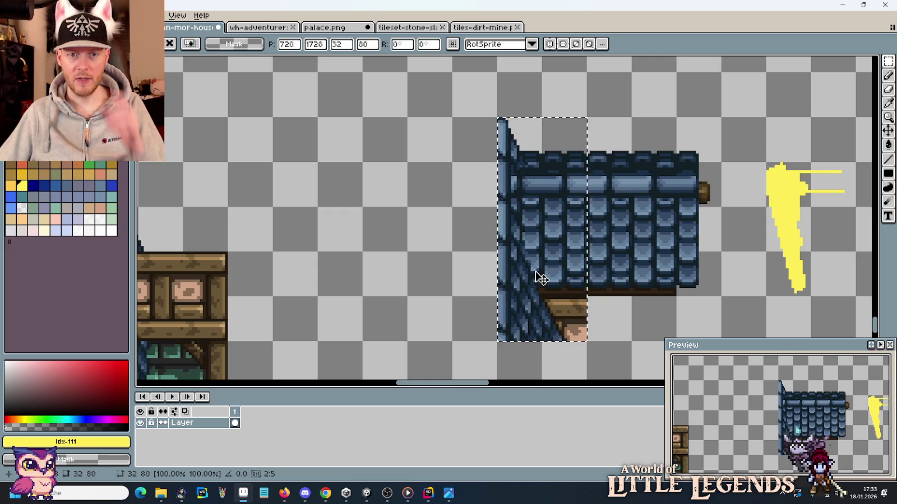
pyautogui.hotkey('ctrl', 'd')
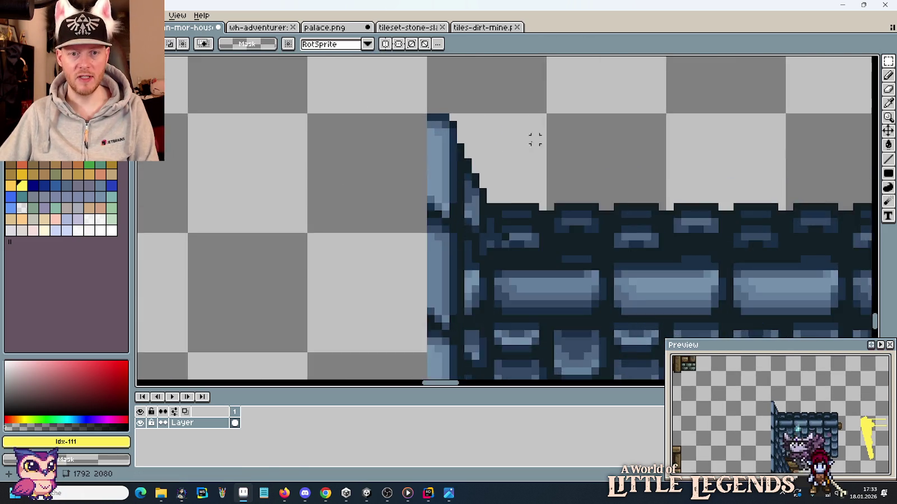
# Step: Repaint the light-blue pixels along the roof seam in dark outline colour #121f26
pyautogui.scroll(5, 534, 138)
pyautogui.press('b')
pyautogui.keyDown('alt'); pyautogui.click(509, 280); pyautogui.keyUp('alt')
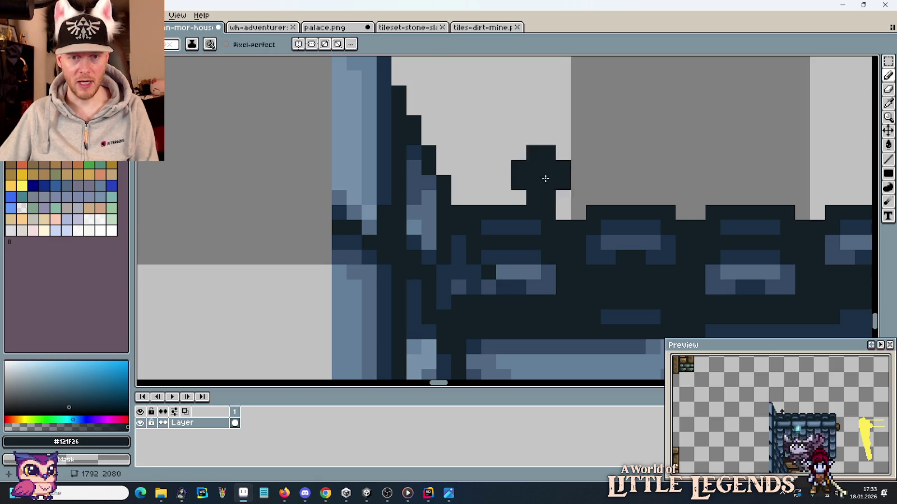
pyautogui.click(529, 135)
pyautogui.hotkey('ctrl', 'z')
pyautogui.moveTo(487, 227); pyautogui.dragTo(499, 225)
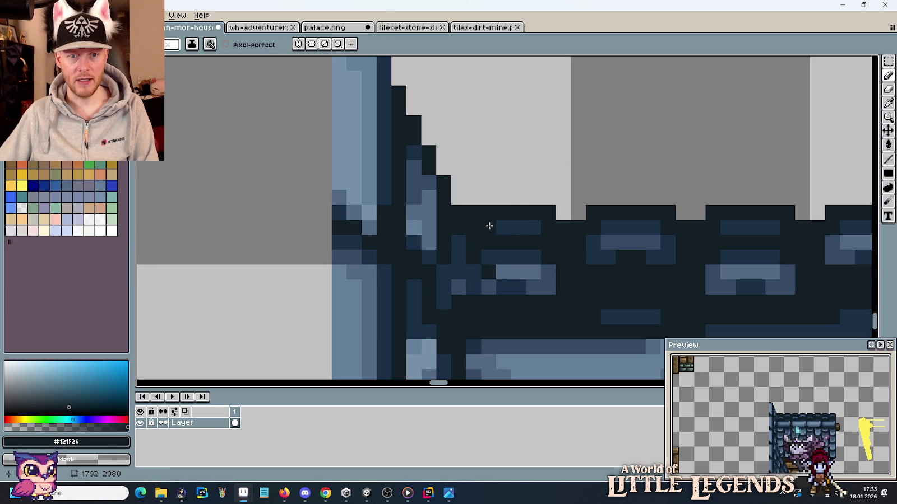
pyautogui.moveTo(489, 257)
pyautogui.mouseDown()
pyautogui.moveTo(512, 256)
pyautogui.moveTo(503, 271)
pyautogui.mouseUp()
pyautogui.click(518, 286)
pyautogui.click(519, 273)
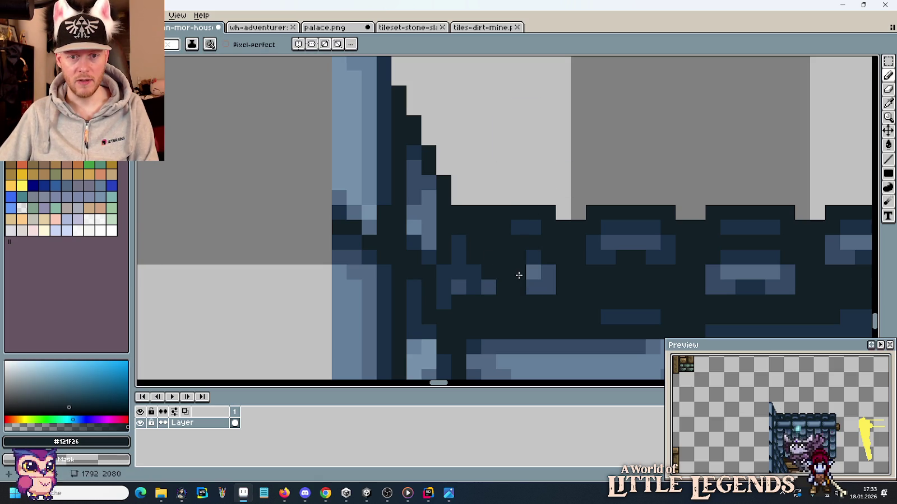
# Step: Recolour the remaining light-blue pixels at the join in the darker roof blue
pyautogui.keyDown('alt'); pyautogui.click(536, 259); pyautogui.keyUp('alt')
pyautogui.moveTo(533, 273); pyautogui.dragTo(547, 275)
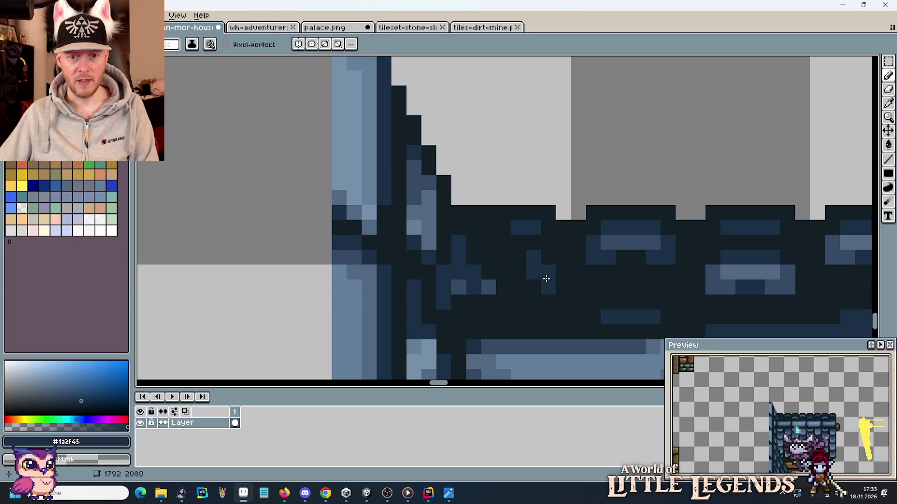
pyautogui.scroll(-5, 546, 278)
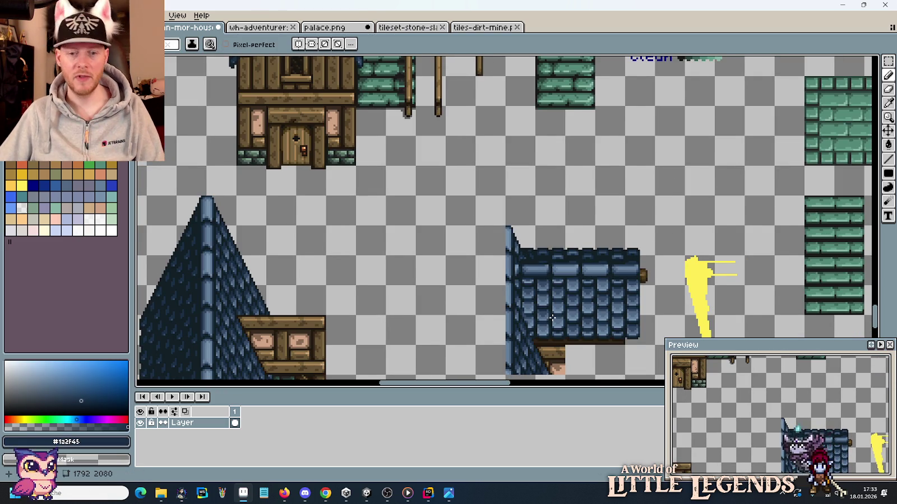
# Step: Move the joined shingle roof piece down beside the tall gable roof
pyautogui.scroll(-2, 552, 318)
pyautogui.moveTo(539, 248); pyautogui.dragTo(532, 221)
pyautogui.scroll(2, 564, 276)
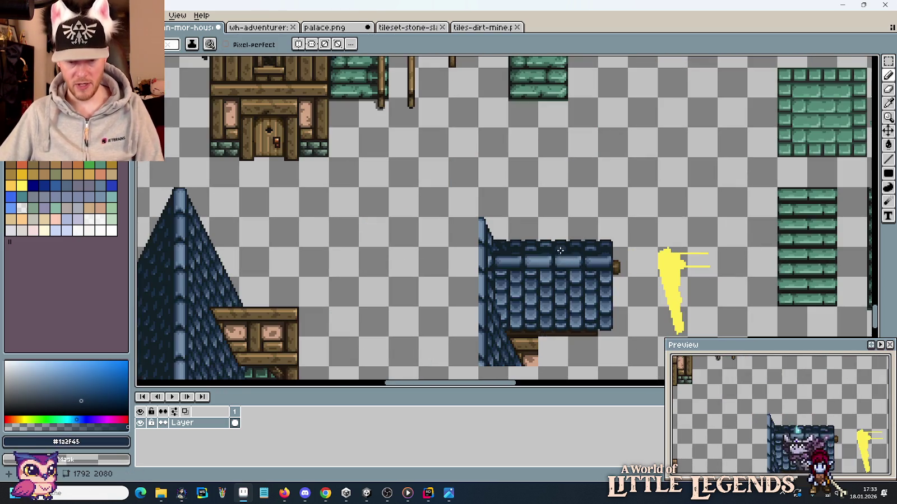
pyautogui.press('m')
pyautogui.moveTo(597, 336)
pyautogui.mouseDown()
pyautogui.moveTo(618, 357)
pyautogui.moveTo(477, 217)
pyautogui.mouseUp()
pyautogui.moveTo(536, 270)
pyautogui.mouseDown()
pyautogui.moveTo(344, 175)
pyautogui.moveTo(339, 220)
pyautogui.mouseUp()
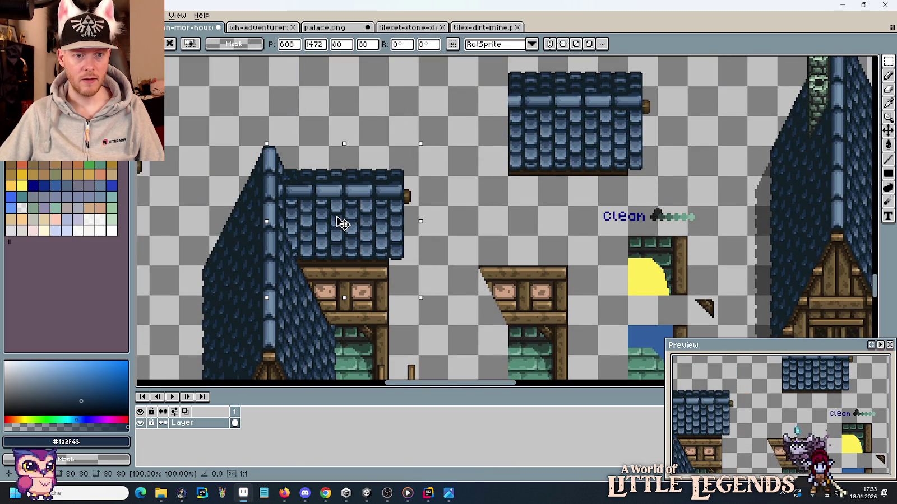
pyautogui.click(466, 249)
# Step: Glance at the model-house reference photo, then return to the sprite sheet
pyautogui.scroll(-3, 397, 267)
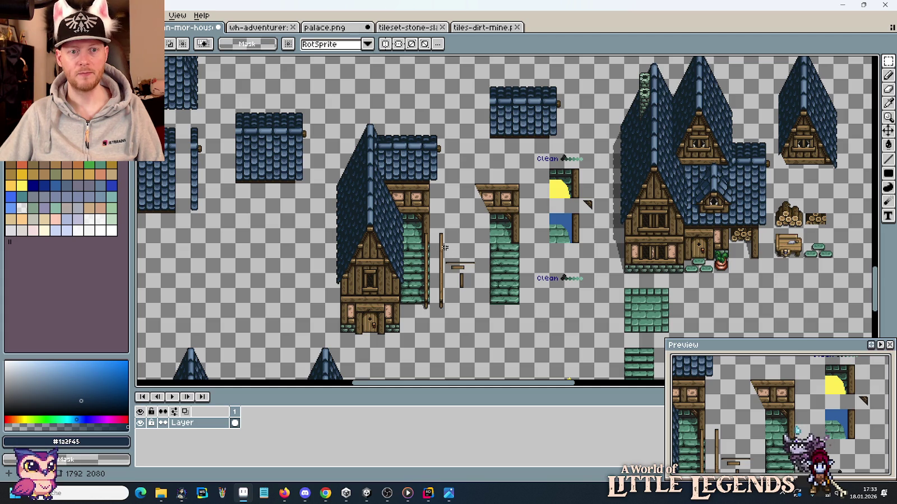
pyautogui.hotkey('alt', 'Tab')
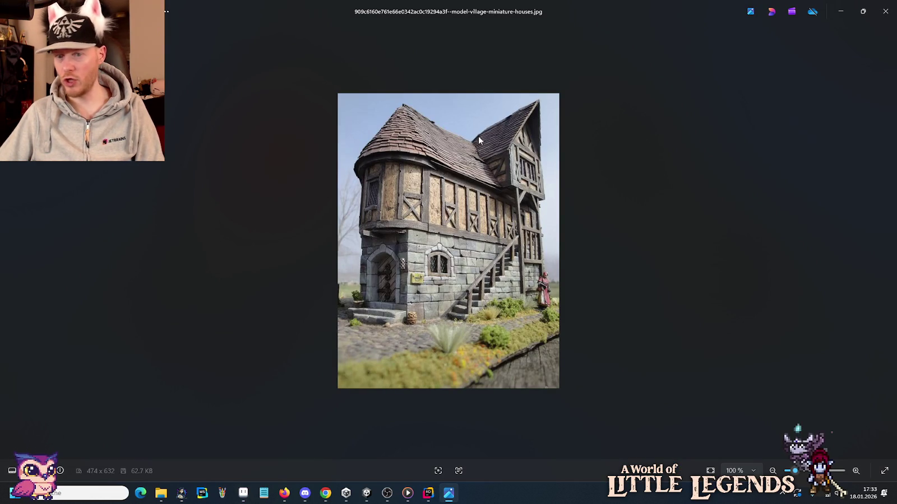
pyautogui.hotkey('alt', 'Tab')
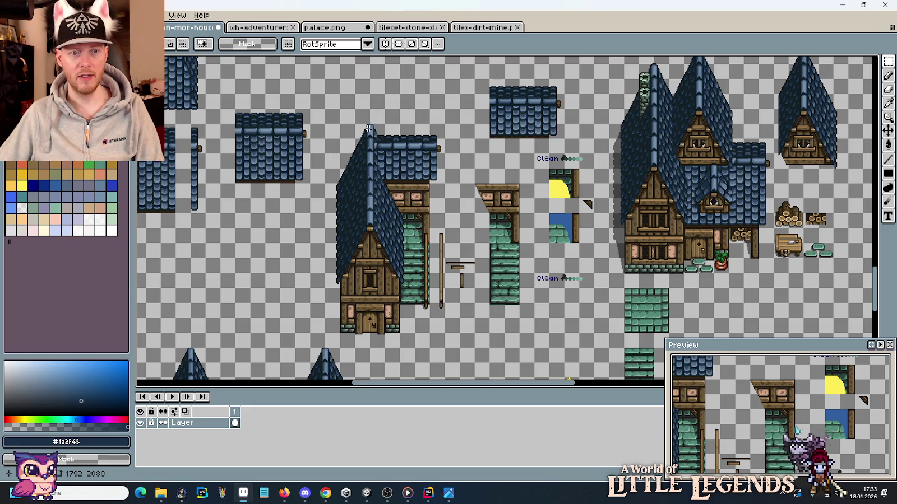
# Step: Shift the first ridge tile one pixel left so it meets the gable
pyautogui.scroll(4, 369, 128)
pyautogui.scroll(1, 494, 220)
pyautogui.scroll(1, 471, 210)
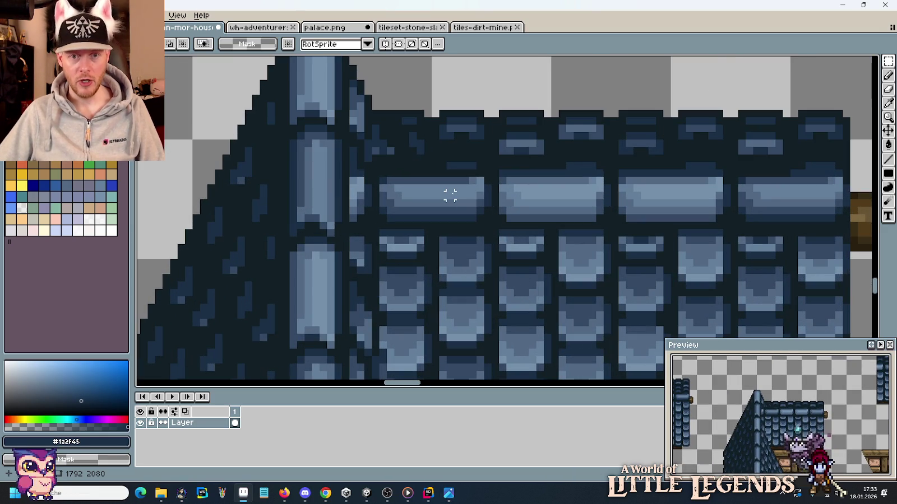
pyautogui.moveTo(375, 174)
pyautogui.mouseDown()
pyautogui.moveTo(456, 226)
pyautogui.moveTo(415, 215)
pyautogui.mouseUp()
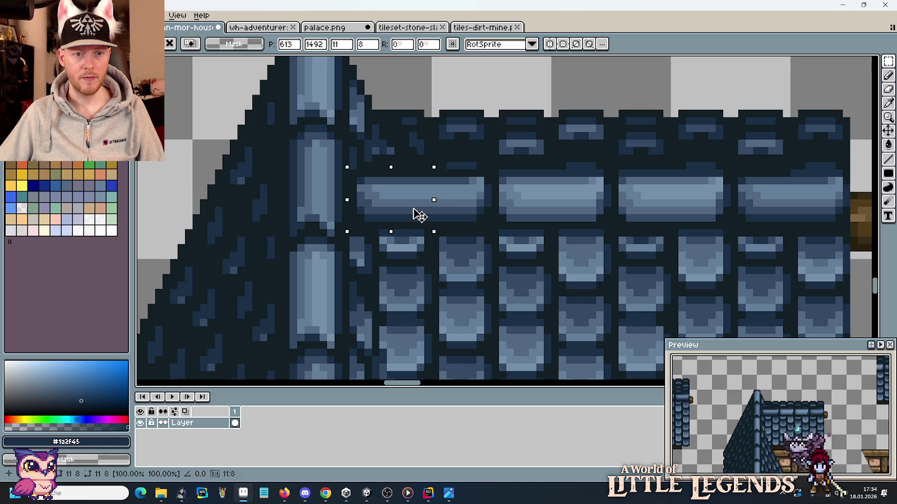
pyautogui.moveTo(414, 215); pyautogui.dragTo(413, 215)
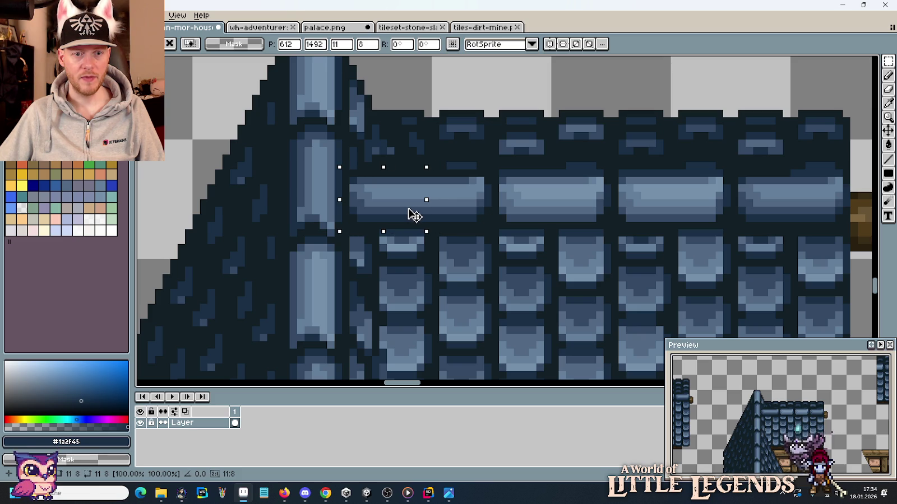
pyautogui.click(450, 233)
# Step: Check the ridge tile's end with a trial selection, then deselect without changes
pyautogui.scroll(-3, 443, 241)
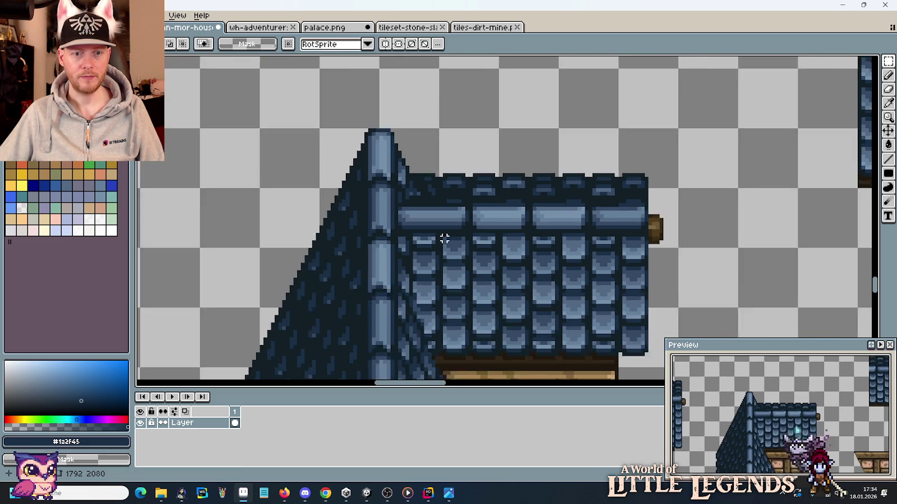
pyautogui.scroll(-1, 434, 236)
pyautogui.scroll(3, 421, 224)
pyautogui.scroll(2, 393, 196)
pyautogui.moveTo(375, 183); pyautogui.dragTo(437, 268)
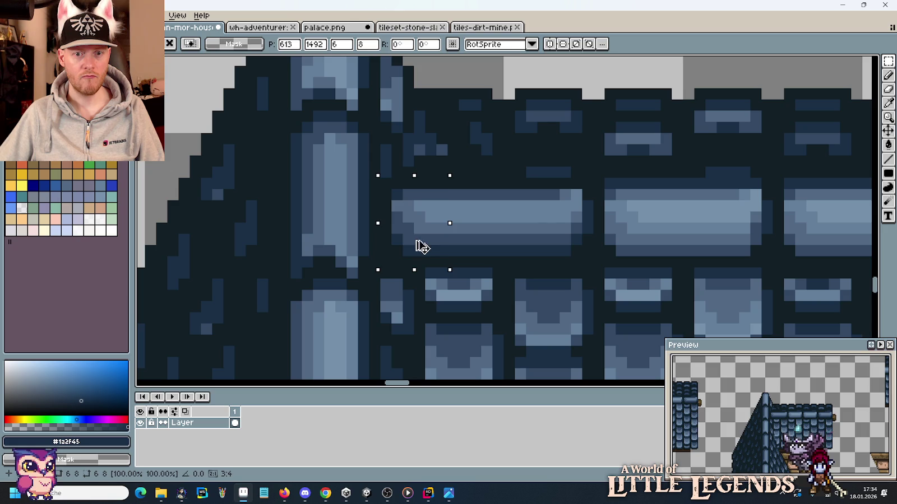
pyautogui.click(484, 250)
pyautogui.scroll(-3, 484, 250)
pyautogui.scroll(-2, 488, 251)
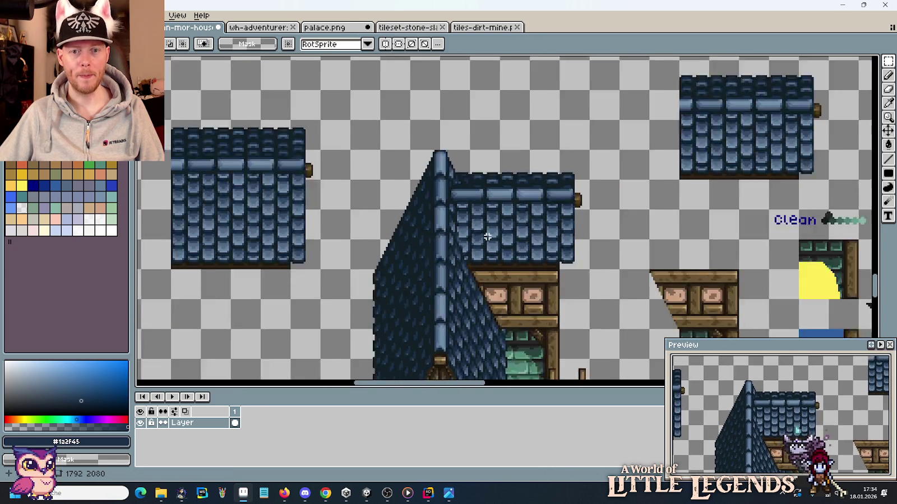
pyautogui.scroll(-2, 489, 236)
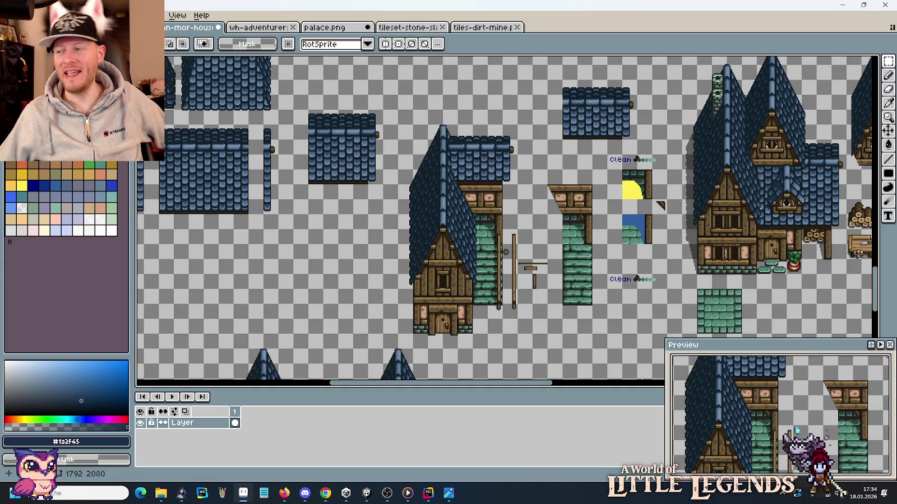
# Step: Select the left timber house and pan back to the upper houses
pyautogui.scroll(-3, 499, 260)
pyautogui.scroll(-3, 499, 224)
pyautogui.scroll(-3, 499, 177)
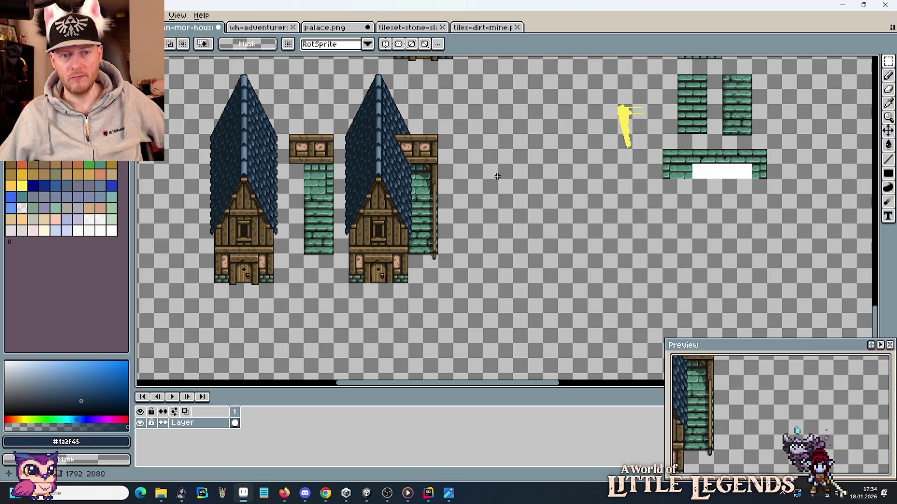
pyautogui.scroll(3, 477, 213)
pyautogui.hscroll(-3, 449, 252)
pyautogui.scroll(-2, 393, 280)
pyautogui.moveTo(380, 329); pyautogui.dragTo(287, 105)
pyautogui.scroll(3, 510, 294)
pyautogui.scroll(1, 510, 294)
pyautogui.moveTo(548, 186)
pyautogui.mouseDown()
pyautogui.moveTo(548, 235)
pyautogui.moveTo(513, 220)
pyautogui.mouseUp()
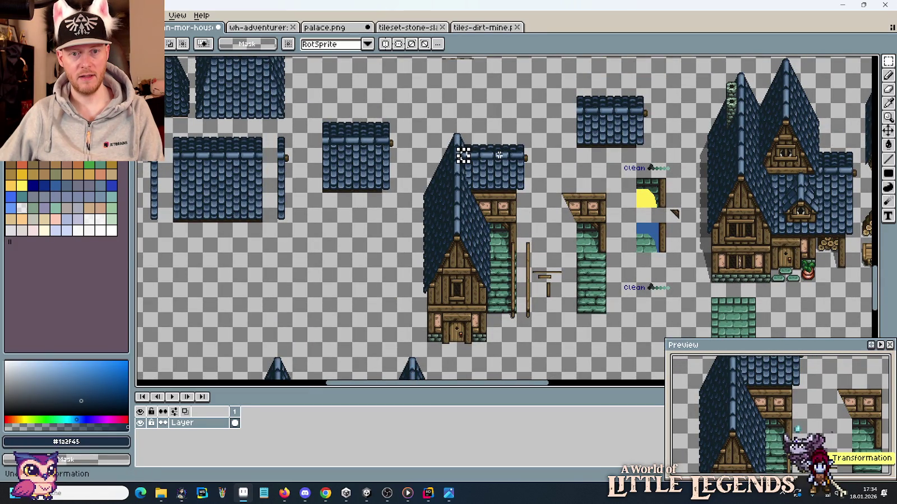
# Step: Copy and paste the shingle roof onto the house beside the gable
pyautogui.hotkey('ctrl', 'c')
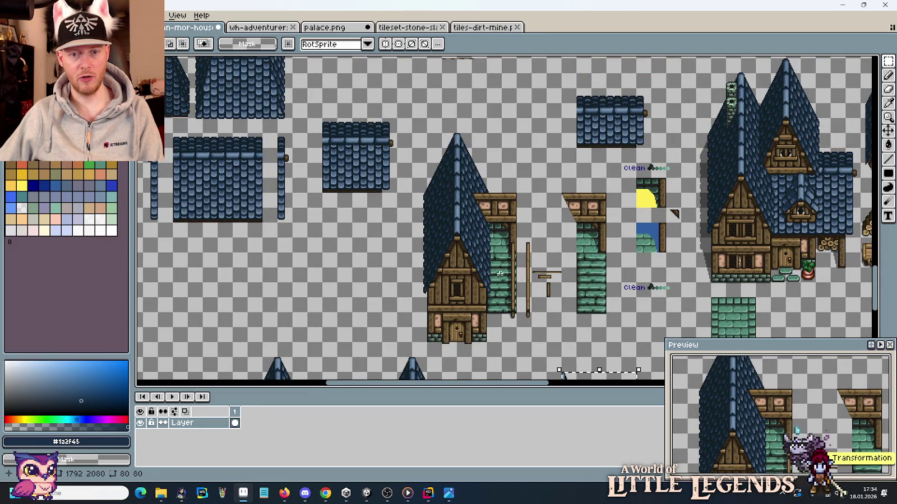
pyautogui.scroll(-2, 544, 156)
pyautogui.hotkey('ctrl', 'v')
pyautogui.scroll(1, 544, 156)
pyautogui.press('Return')
pyautogui.hotkey('ctrl', 'v')
pyautogui.scroll(3, 544, 156)
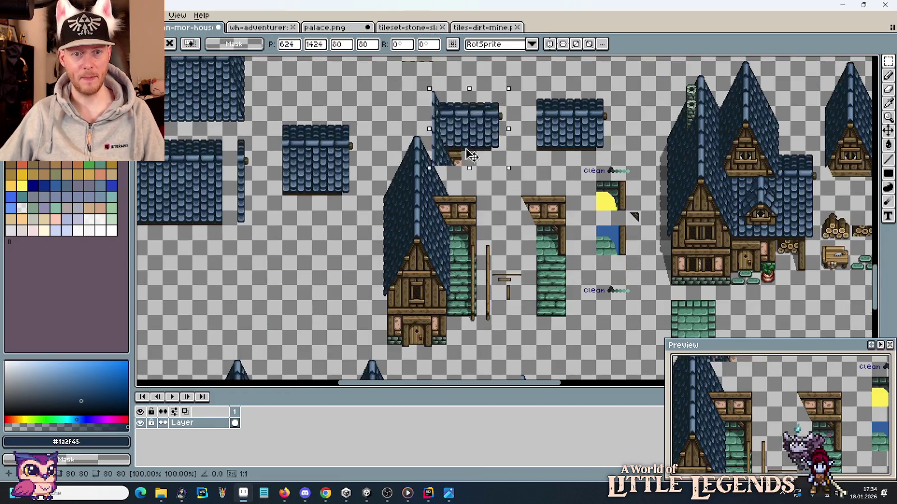
pyautogui.moveTo(544, 156); pyautogui.dragTo(468, 198)
pyautogui.press('Return')
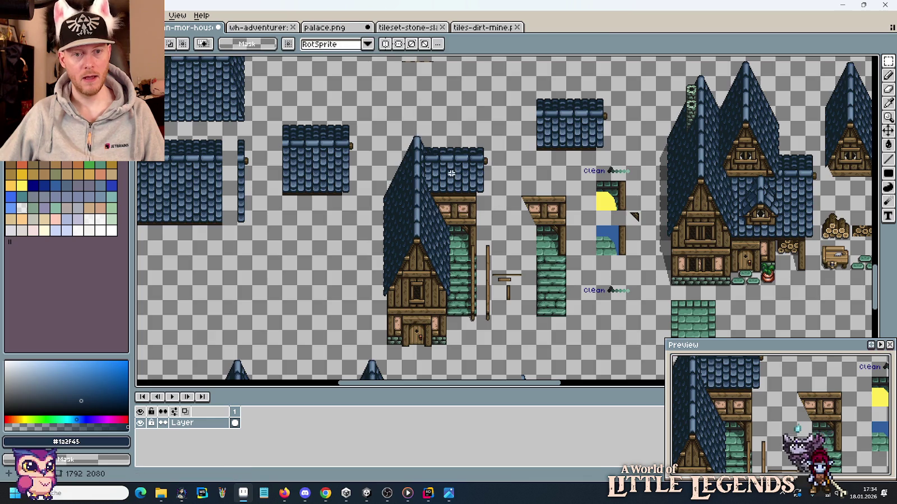
# Step: Slide one ridge tile of the roof left against the gable
pyautogui.scroll(4, 429, 151)
pyautogui.scroll(2, 404, 162)
pyautogui.moveTo(466, 136); pyautogui.dragTo(360, 227)
pyautogui.moveTo(396, 203); pyautogui.dragTo(364, 200)
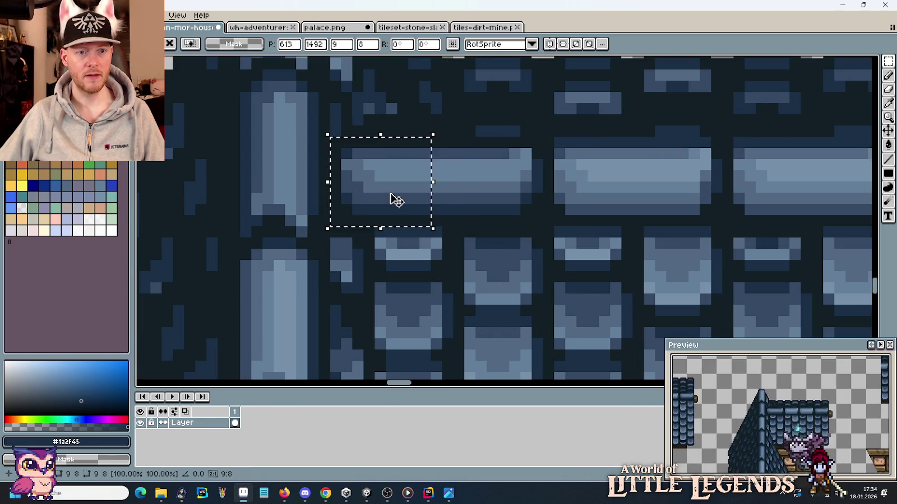
pyautogui.hotkey('ctrl', 'd')
pyautogui.scroll(-2, 478, 234)
pyautogui.scroll(-1, 462, 281)
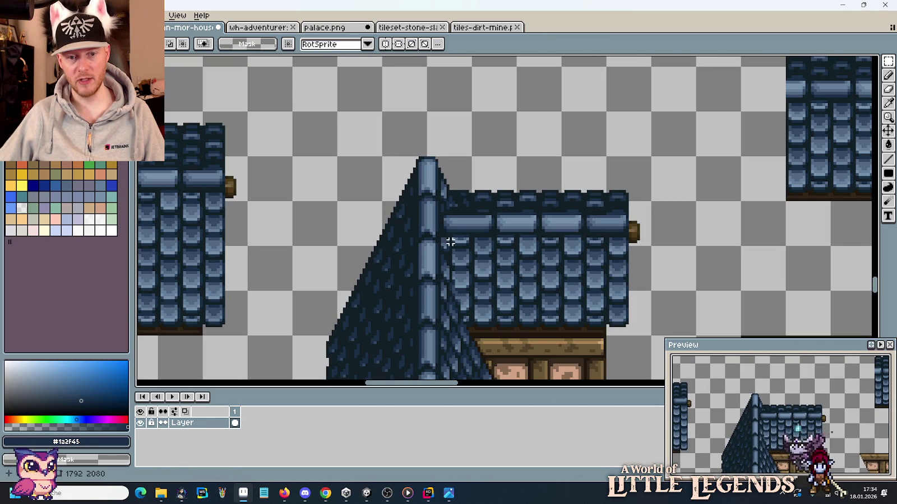
pyautogui.scroll(-3, 461, 315)
# Step: Duplicate the finished house to the lower right, aligned on the tile grid
pyautogui.scroll(1, 448, 253)
pyautogui.scroll(1, 443, 230)
pyautogui.scroll(1, 443, 224)
pyautogui.moveTo(374, 290); pyautogui.dragTo(301, 81)
pyautogui.moveTo(324, 116)
pyautogui.mouseDown()
pyautogui.moveTo(653, 281)
pyautogui.moveTo(621, 246)
pyautogui.mouseUp()
pyautogui.moveTo(432, 242); pyautogui.dragTo(365, 175)
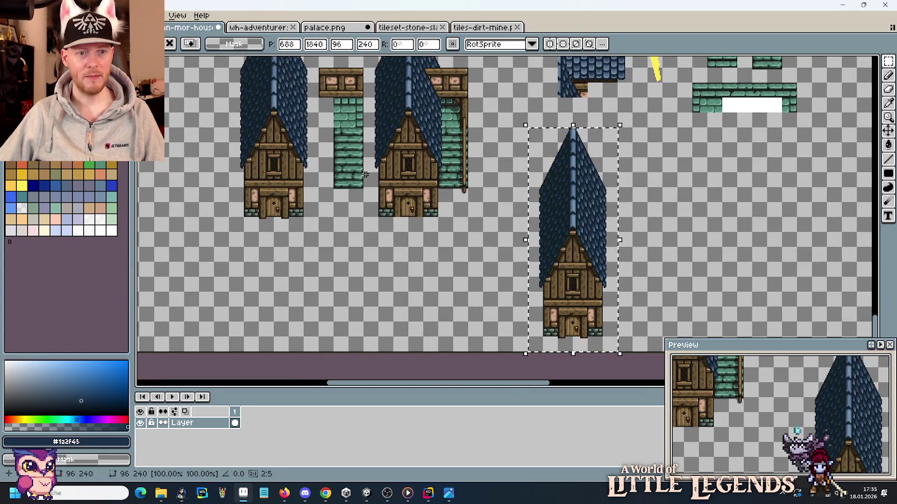
pyautogui.moveTo(359, 196)
pyautogui.mouseDown()
pyautogui.moveTo(325, 77)
pyautogui.moveTo(308, 330)
pyautogui.mouseUp()
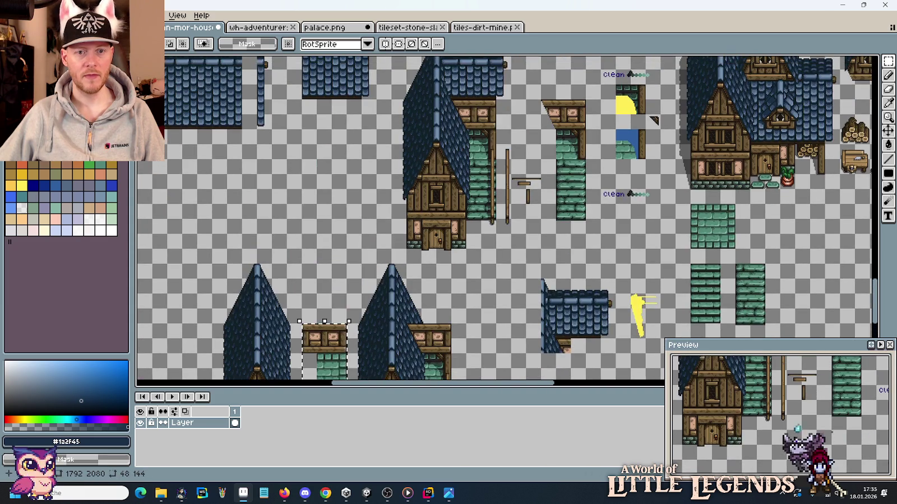
# Step: Paste a copy of the green column with timber top beside the new house
pyautogui.moveTo(583, 224); pyautogui.dragTo(541, 96)
pyautogui.hotkey('ctrl', 'v')
pyautogui.moveTo(577, 141); pyautogui.dragTo(526, 157)
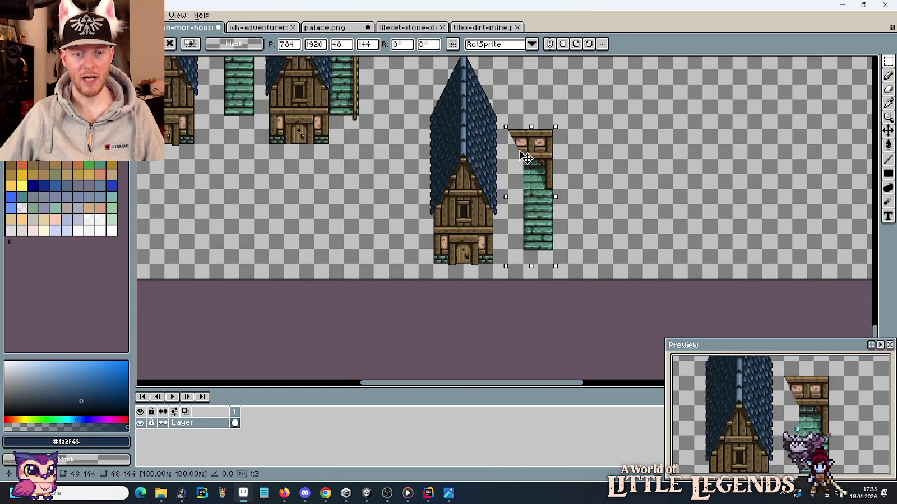
pyautogui.click(477, 213)
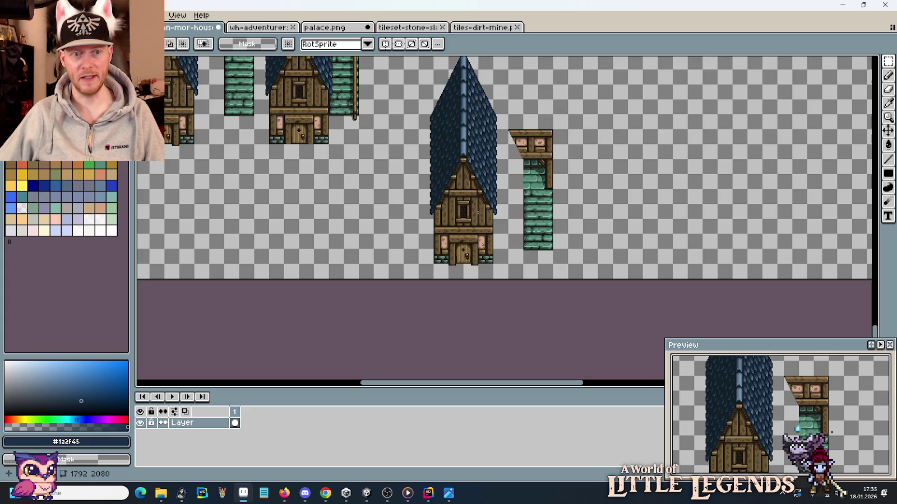
# Step: Move the roof-edge strip aside, slide the wall column flush, then resettle the strip
pyautogui.scroll(3, 474, 178)
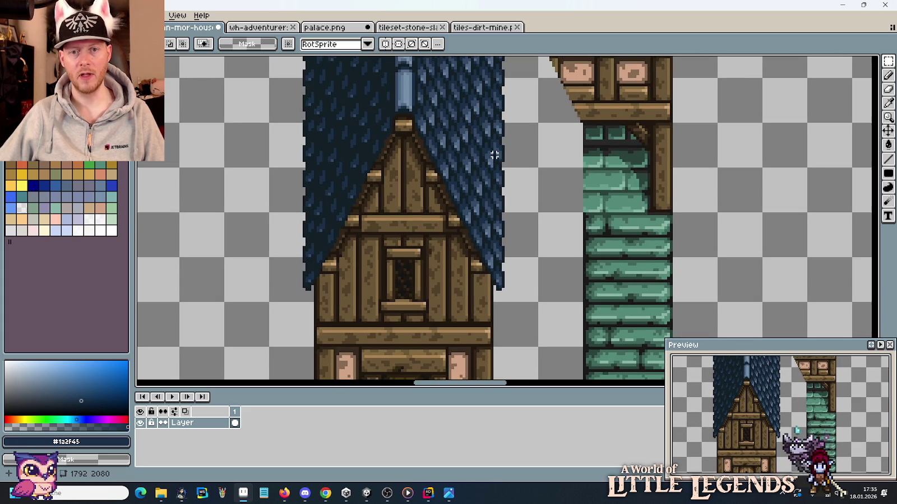
pyautogui.moveTo(507, 135); pyautogui.dragTo(537, 296)
pyautogui.moveTo(521, 260); pyautogui.dragTo(772, 260)
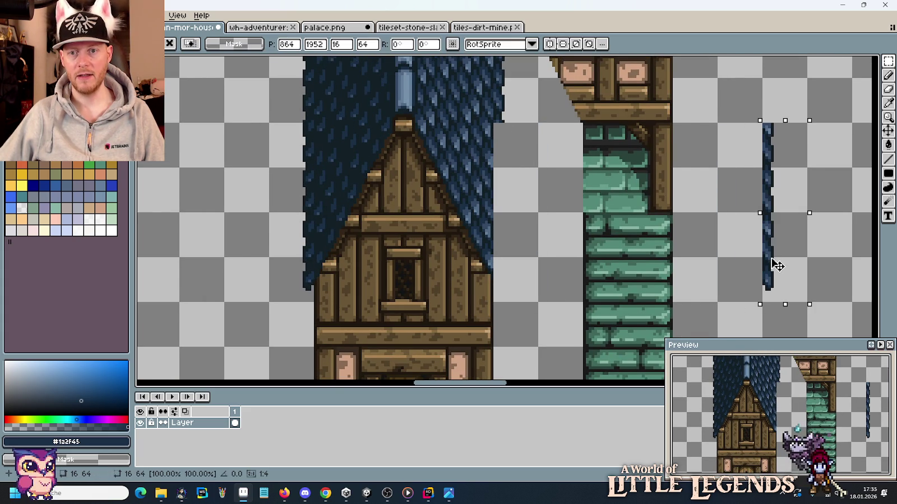
pyautogui.scroll(-1, 637, 200)
pyautogui.moveTo(660, 359); pyautogui.dragTo(570, 58)
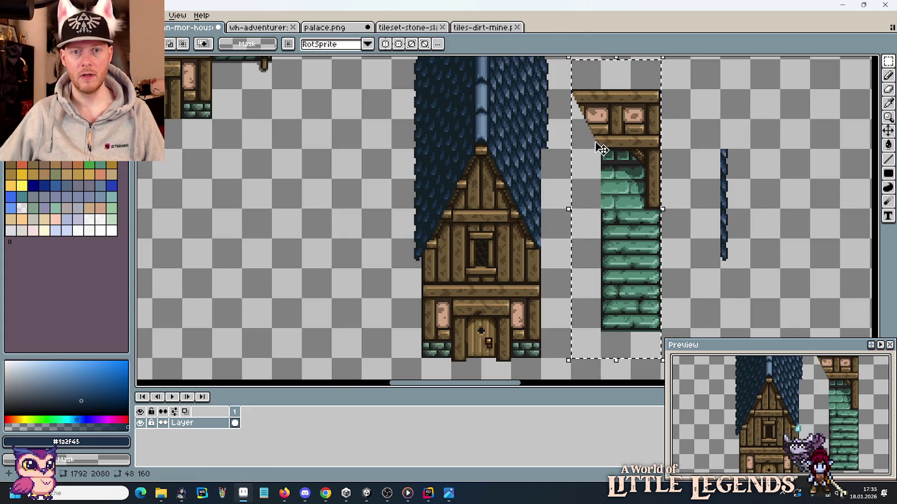
pyautogui.moveTo(613, 150); pyautogui.dragTo(542, 153)
pyautogui.moveTo(722, 150)
pyautogui.mouseDown()
pyautogui.moveTo(738, 249)
pyautogui.moveTo(537, 246)
pyautogui.mouseUp()
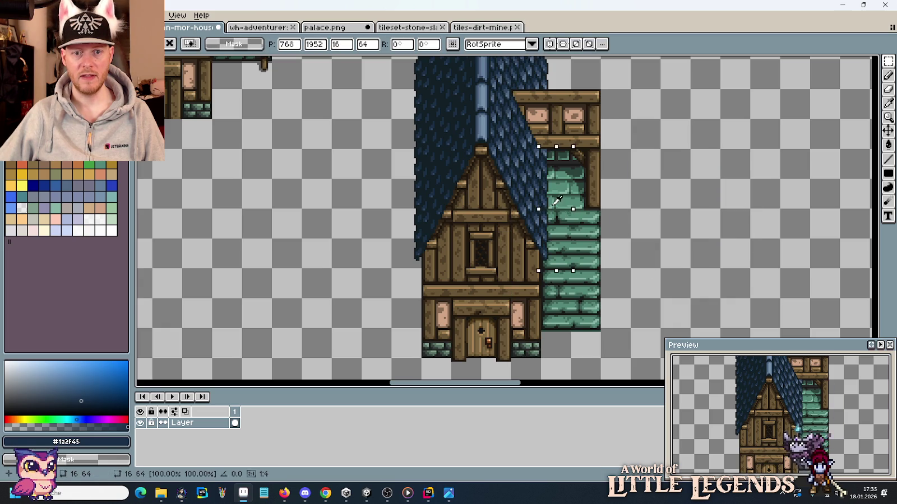
pyautogui.click(644, 184)
# Step: Make and clear a small trial selection beside the green tiles
pyautogui.scroll(-1, 598, 133)
pyautogui.scroll(3, 624, 110)
pyautogui.scroll(3, 577, 129)
pyautogui.scroll(1, 537, 222)
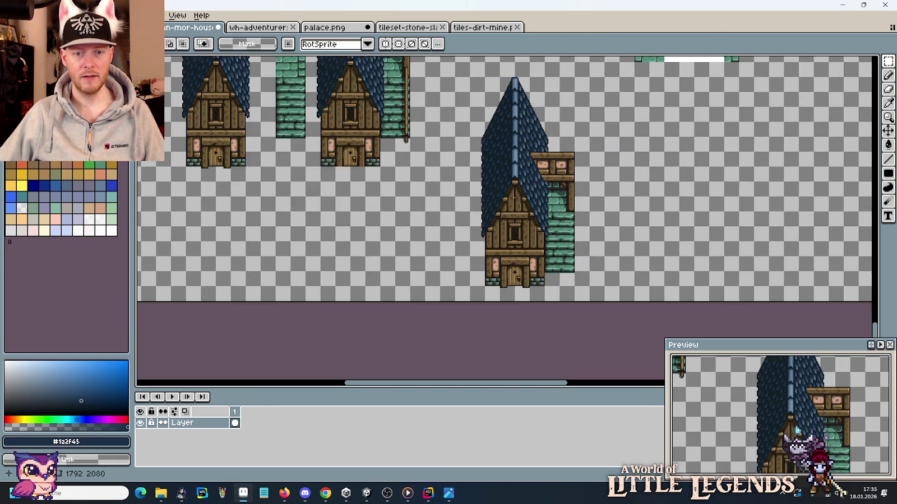
pyautogui.moveTo(546, 248); pyautogui.dragTo(571, 273)
pyautogui.scroll(1, 581, 260)
pyautogui.click(582, 260)
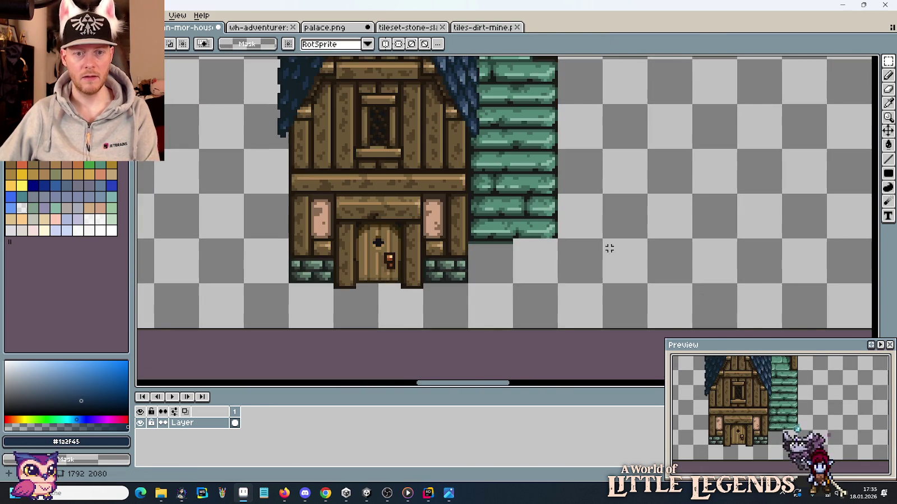
# Step: Reposition the wooden post to line up with the house's wall column
pyautogui.scroll(-2, 607, 248)
pyautogui.scroll(-3, 526, 235)
pyautogui.scroll(3, 525, 236)
pyautogui.scroll(1, 559, 251)
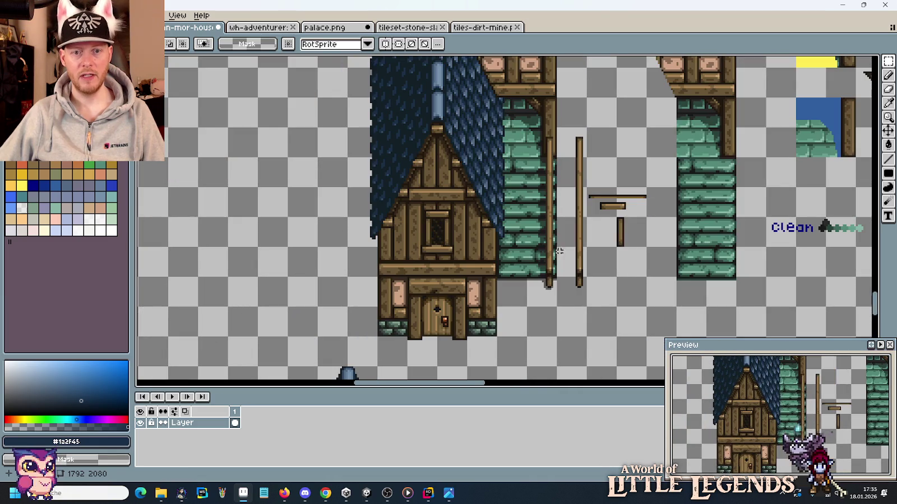
pyautogui.moveTo(541, 290)
pyautogui.mouseDown()
pyautogui.moveTo(533, 128)
pyautogui.moveTo(846, 348)
pyautogui.moveTo(610, 70)
pyautogui.moveTo(705, 210)
pyautogui.mouseUp()
pyautogui.press('Return')
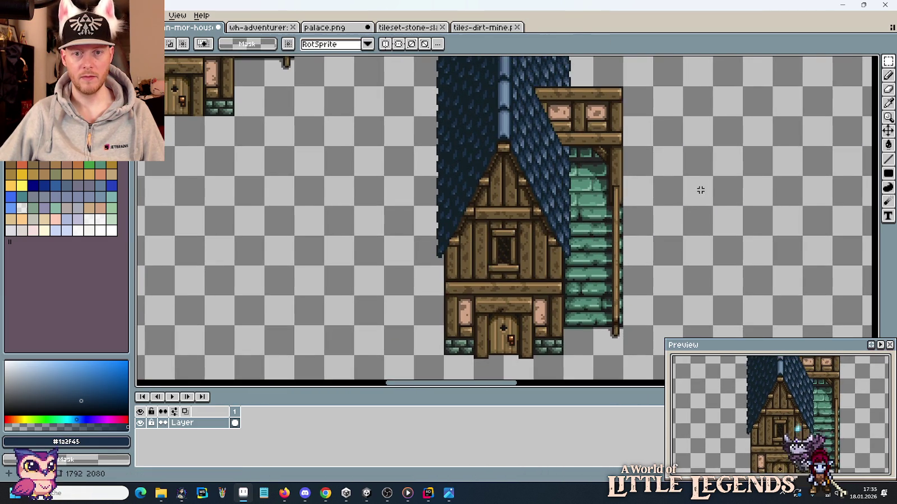
# Step: Navigate to the small blue roof piece and select the top of the yellow shape
pyautogui.scroll(-1, 698, 190)
pyautogui.moveTo(666, 110)
pyautogui.mouseDown()
pyautogui.moveTo(672, 147)
pyautogui.moveTo(616, 267)
pyautogui.mouseUp()
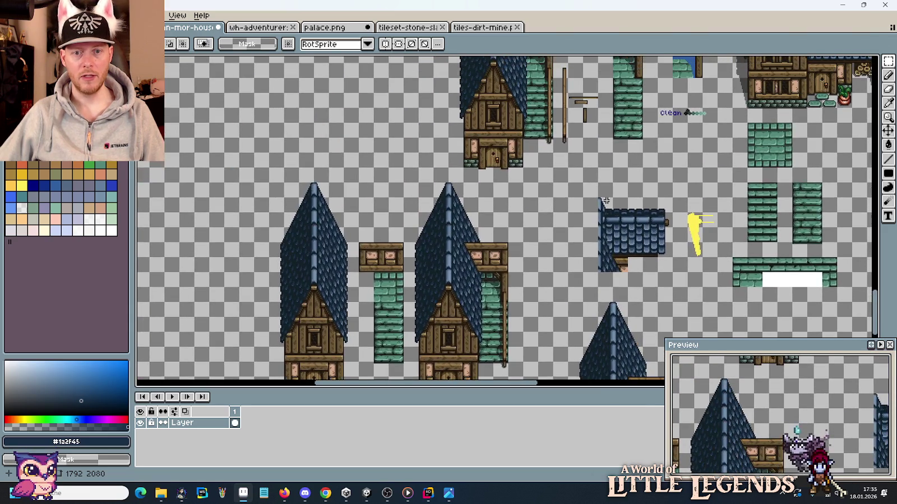
pyautogui.scroll(1, 680, 272)
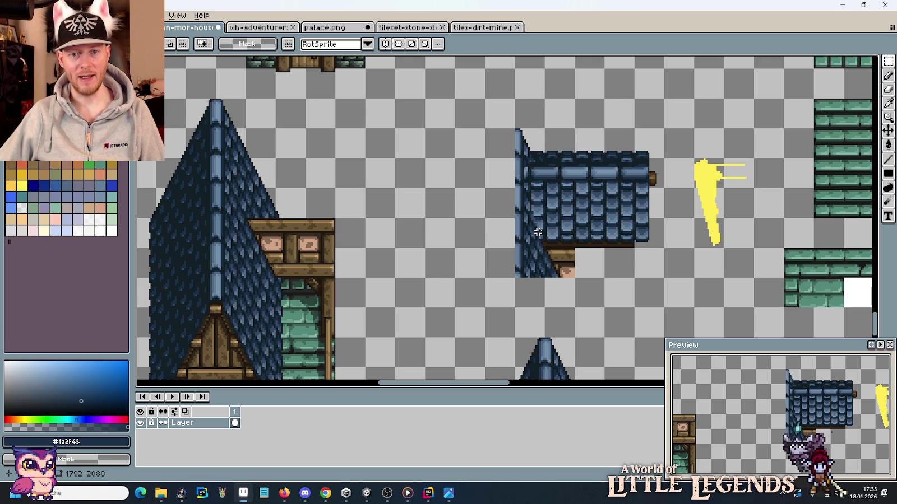
pyautogui.scroll(-3, 536, 223)
pyautogui.scroll(1, 536, 223)
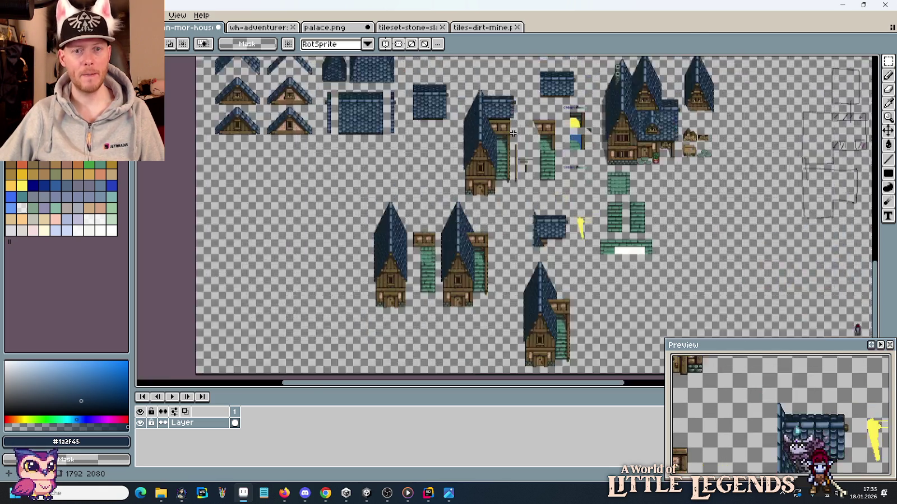
pyautogui.scroll(2, 555, 281)
pyautogui.scroll(1, 558, 302)
pyautogui.moveTo(559, 301); pyautogui.dragTo(564, 343)
pyautogui.scroll(-2, 561, 331)
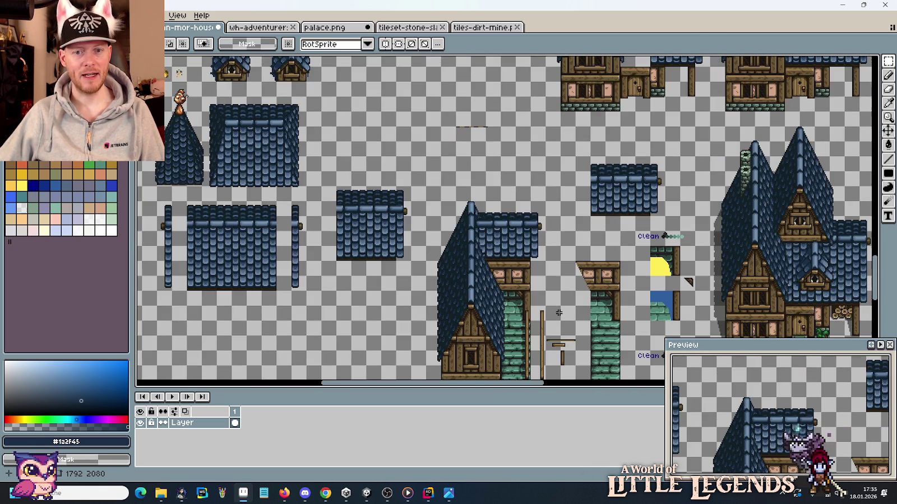
pyautogui.moveTo(549, 298); pyautogui.dragTo(510, 146)
pyautogui.scroll(2, 529, 214)
pyautogui.moveTo(529, 214); pyautogui.dragTo(529, 110)
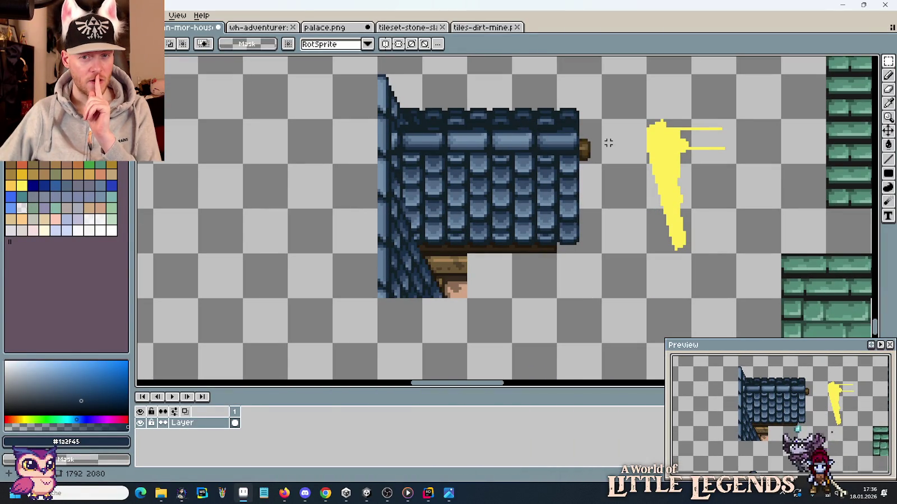
pyautogui.moveTo(680, 140)
pyautogui.mouseDown()
pyautogui.moveTo(658, 137)
pyautogui.moveTo(717, 244)
pyautogui.mouseUp()
pyautogui.hscroll(-5, 717, 244)
pyautogui.hotkey('ctrl', 'c')
pyautogui.hotkey('ctrl', 'v')
pyautogui.moveTo(737, 194); pyautogui.dragTo(448, 195)
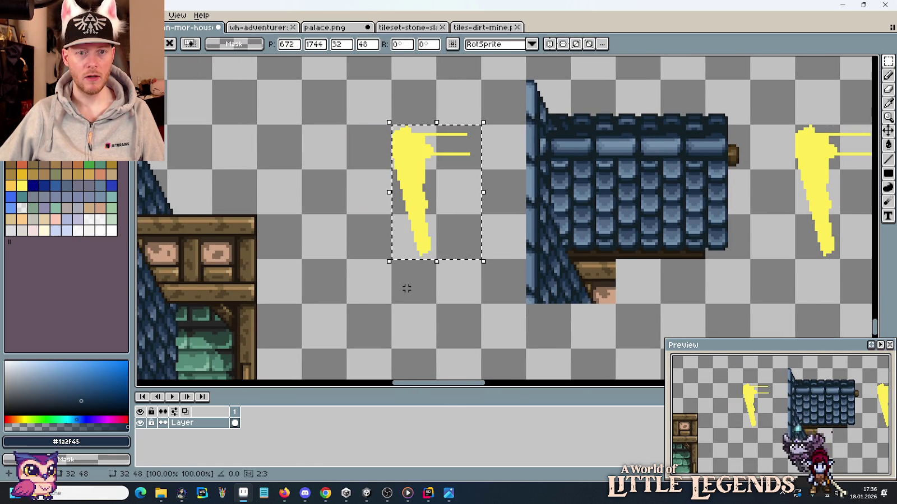
pyautogui.moveTo(407, 289); pyautogui.dragTo(393, 145)
pyautogui.click(471, 231)
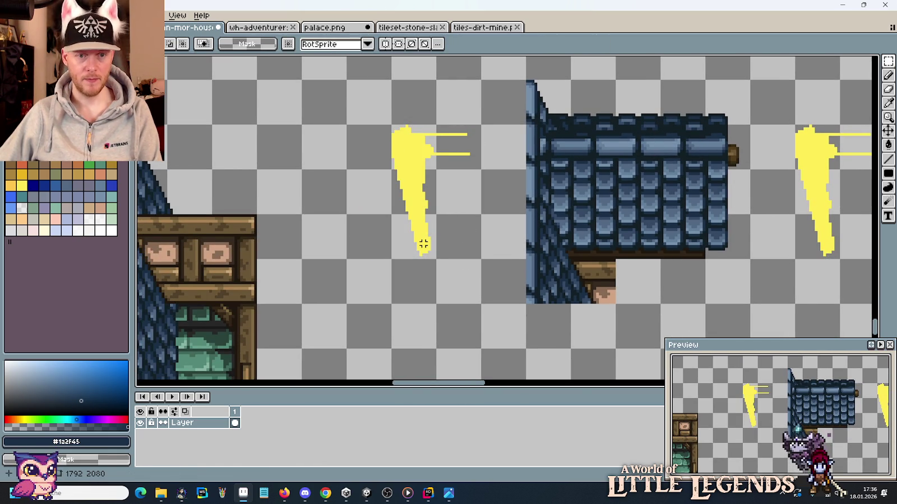
pyautogui.press('i')
pyautogui.press('b')
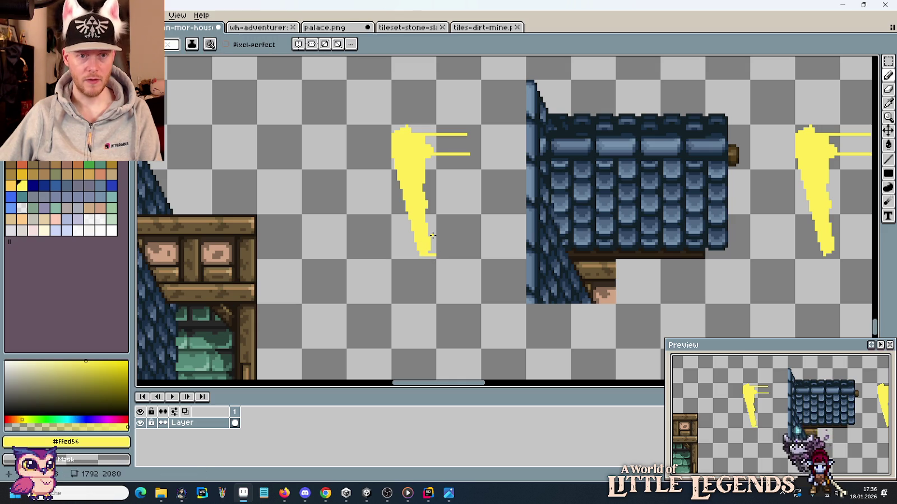
pyautogui.press('m')
pyautogui.moveTo(435, 302); pyautogui.dragTo(381, 143)
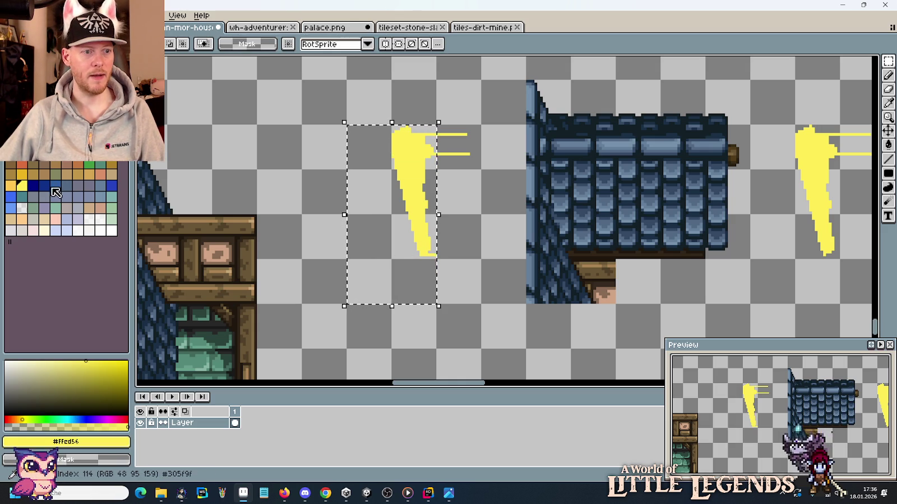
pyautogui.click(87, 174)
pyautogui.press('g')
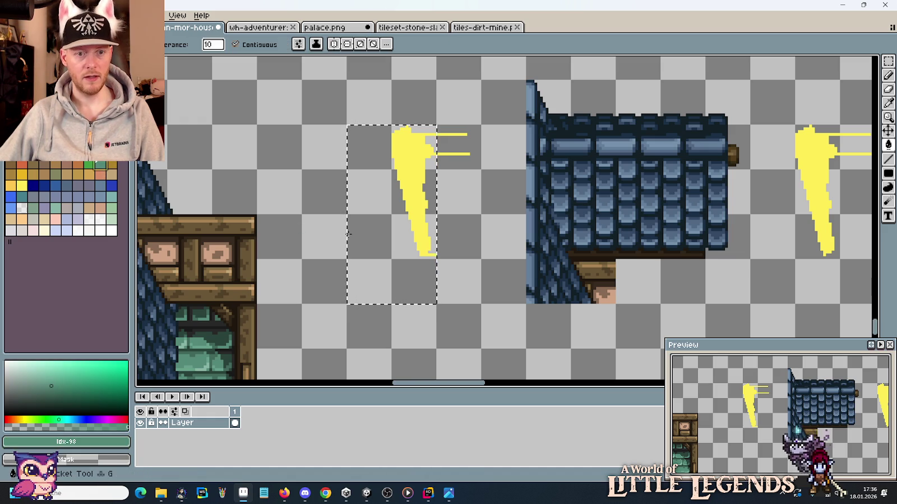
pyautogui.click(356, 234)
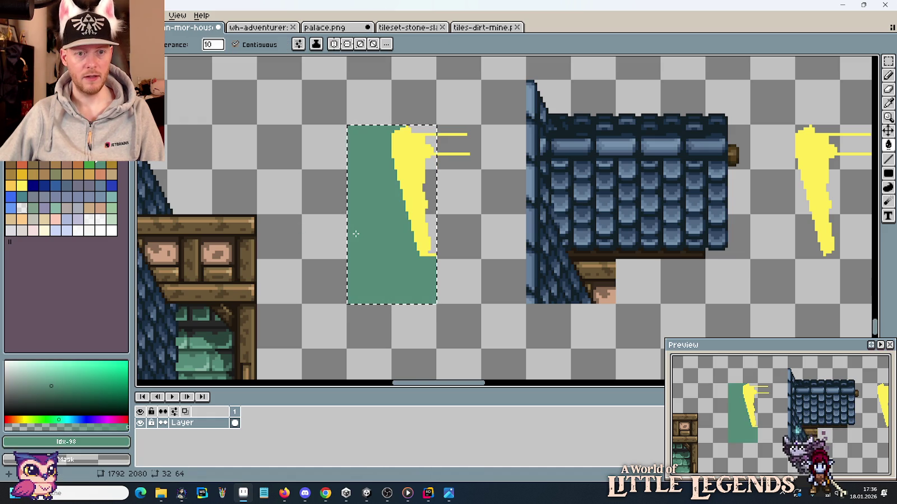
pyautogui.click(66, 185)
pyautogui.click(395, 237)
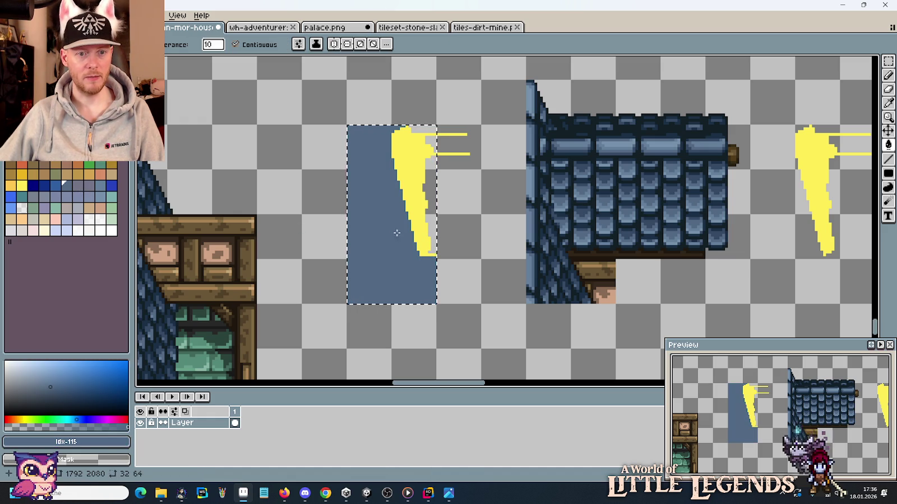
pyautogui.rightClick(408, 183)
pyautogui.press('m')
pyautogui.hotkey('ctrl', 'd')
pyautogui.moveTo(436, 116); pyautogui.dragTo(475, 165)
pyautogui.press('Delete')
pyautogui.moveTo(438, 306); pyautogui.dragTo(345, 123)
pyautogui.moveTo(404, 237); pyautogui.dragTo(541, 237)
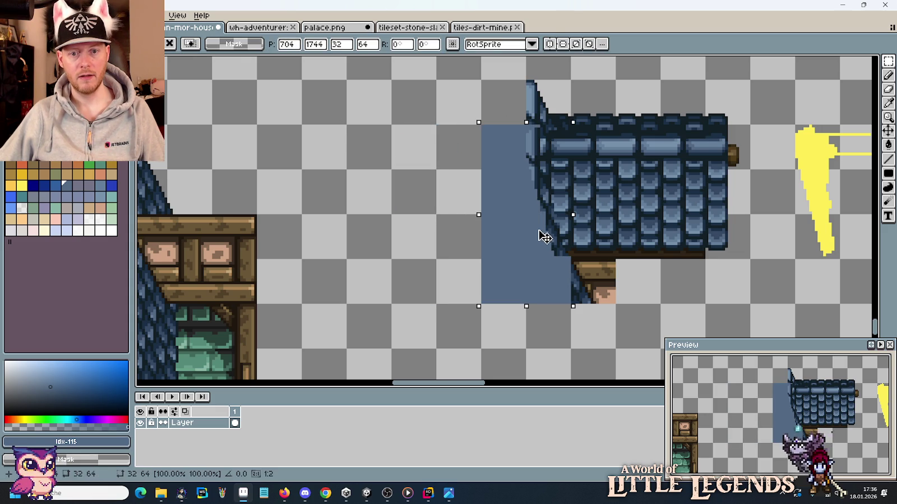
pyautogui.moveTo(540, 237); pyautogui.dragTo(540, 237)
pyautogui.scroll(1, 547, 214)
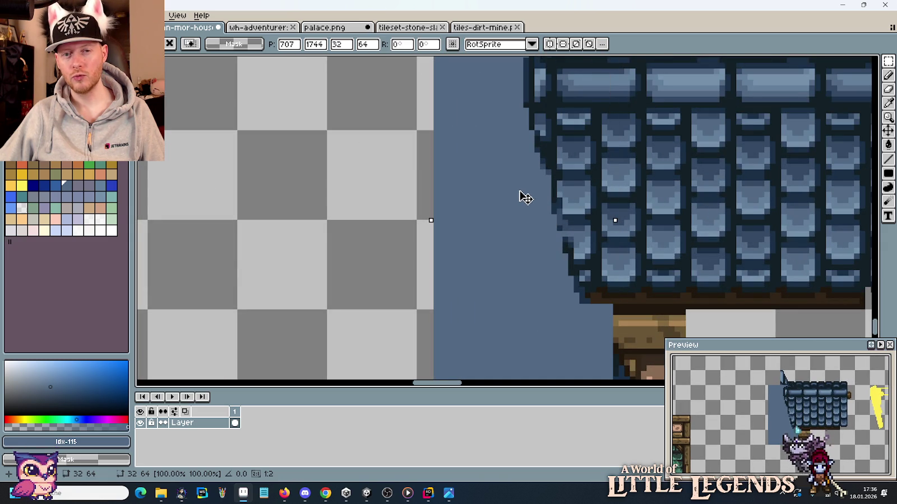
pyautogui.moveTo(522, 192); pyautogui.dragTo(525, 192)
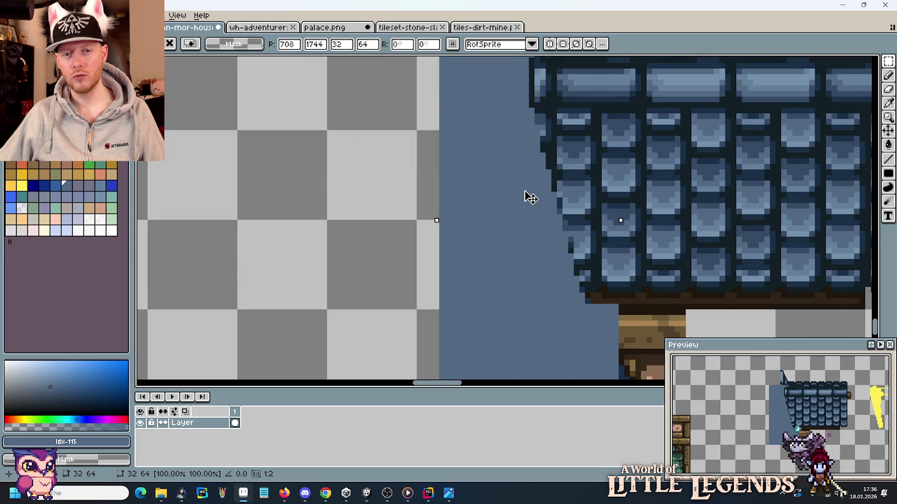
pyautogui.scroll(-1, 531, 197)
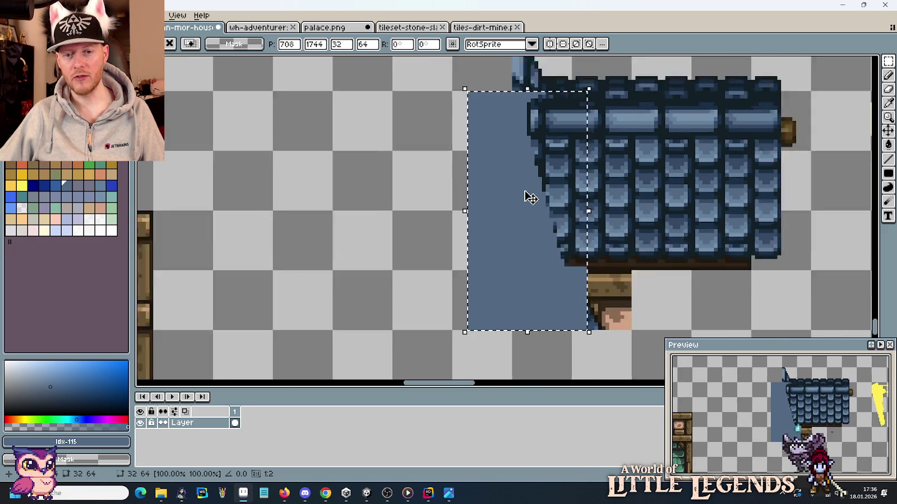
pyautogui.scroll(-1, 532, 198)
pyautogui.scroll(1, 532, 197)
pyautogui.click(606, 146)
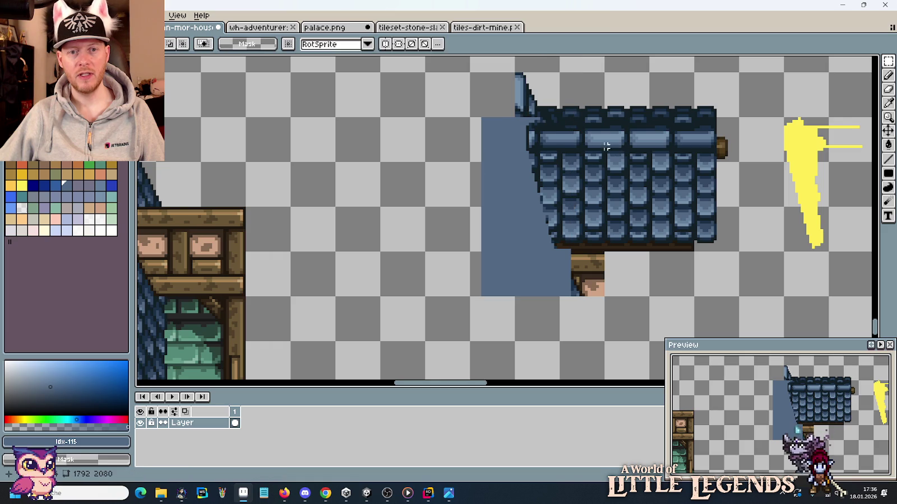
pyautogui.press('w')
pyautogui.click(495, 199)
pyautogui.press('Delete')
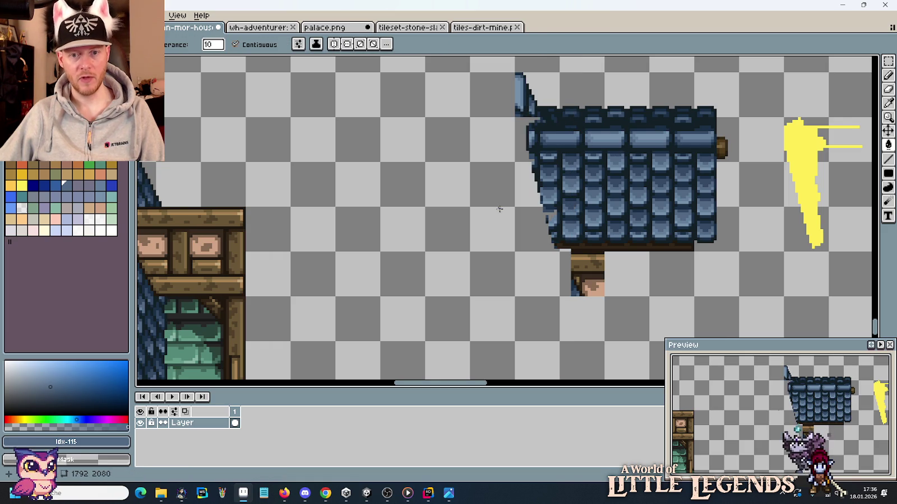
# Step: Zoom to the roof's lower-left edge and shift a mid-blue pixel there
pyautogui.scroll(1, 624, 307)
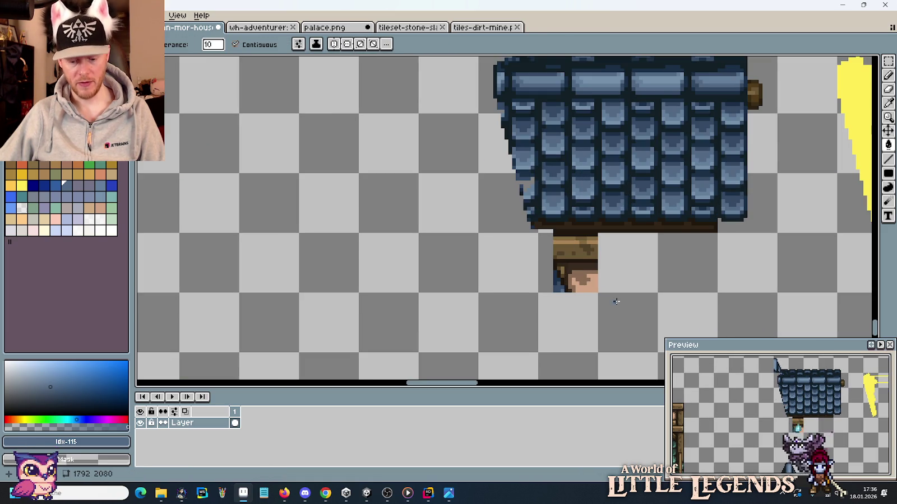
pyautogui.moveTo(527, 190); pyautogui.dragTo(556, 337)
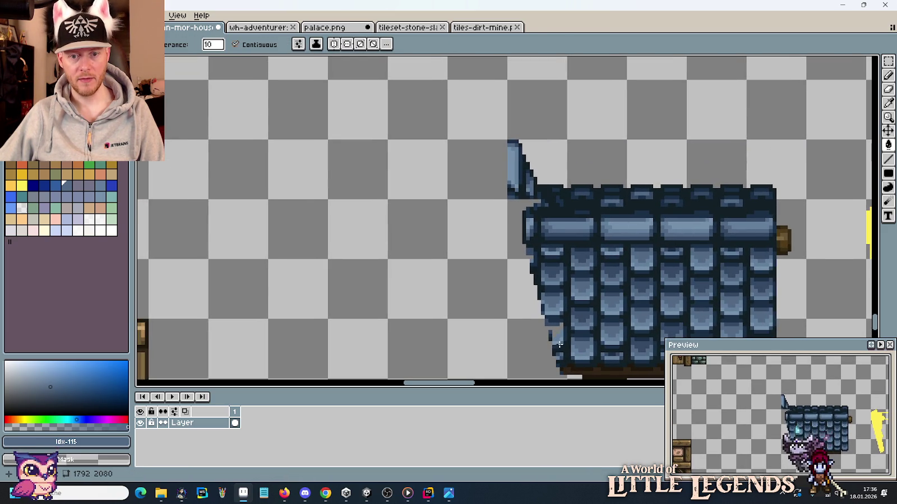
pyautogui.scroll(1, 560, 344)
pyautogui.scroll(2, 556, 329)
pyautogui.scroll(1, 553, 308)
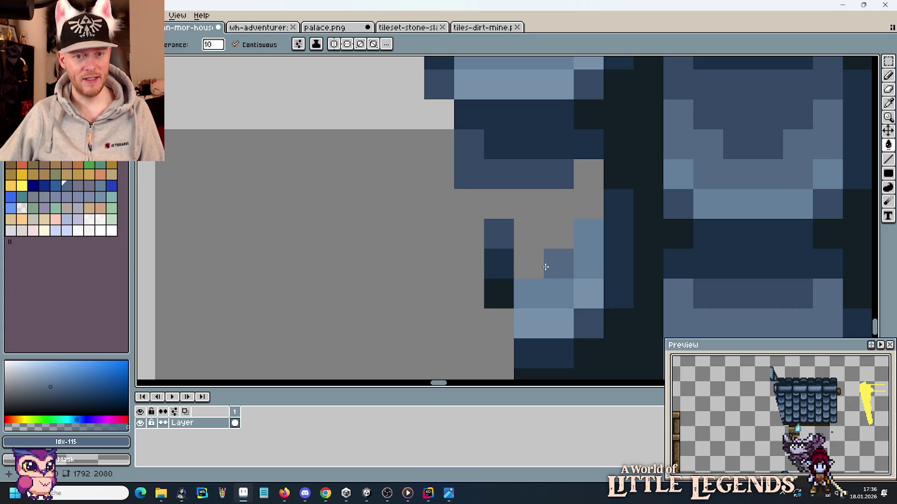
pyautogui.moveTo(545, 264)
pyautogui.mouseDown()
pyautogui.moveTo(534, 231)
pyautogui.moveTo(564, 202)
pyautogui.moveTo(701, 154)
pyautogui.moveTo(541, 264)
pyautogui.moveTo(538, 238)
pyautogui.mouseUp()
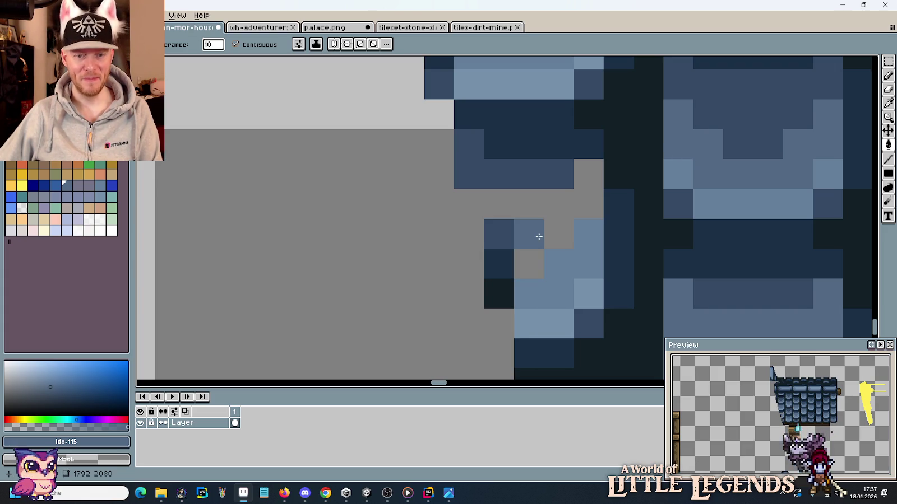
# Step: Pencil the grey gap pixels along the roof's left edge in darker blue
pyautogui.press('b')
pyautogui.click(530, 263)
pyautogui.click(530, 204)
pyautogui.click(499, 205)
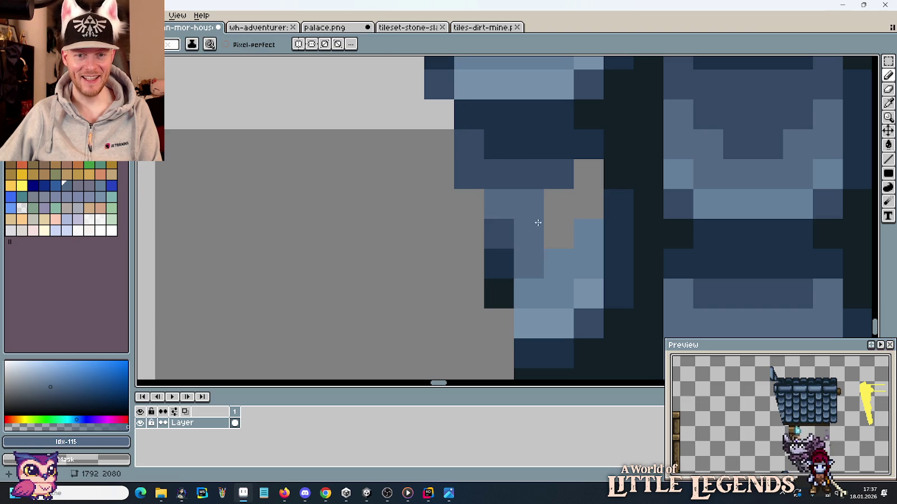
pyautogui.moveTo(559, 234); pyautogui.dragTo(560, 212)
pyautogui.click(582, 203)
pyautogui.click(586, 174)
pyautogui.click(468, 205)
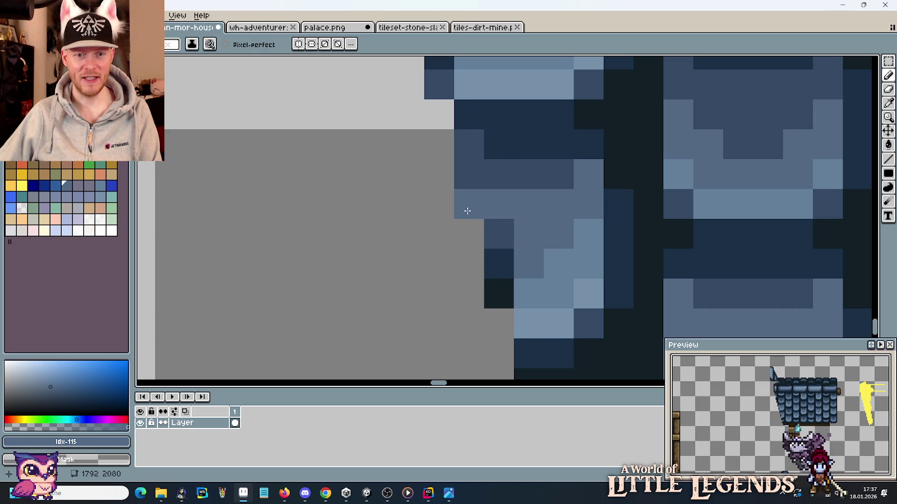
# Step: Delete the slanted light-blue strip at the roof's upper-left edge
pyautogui.scroll(-5, 475, 230)
pyautogui.scroll(3, 472, 252)
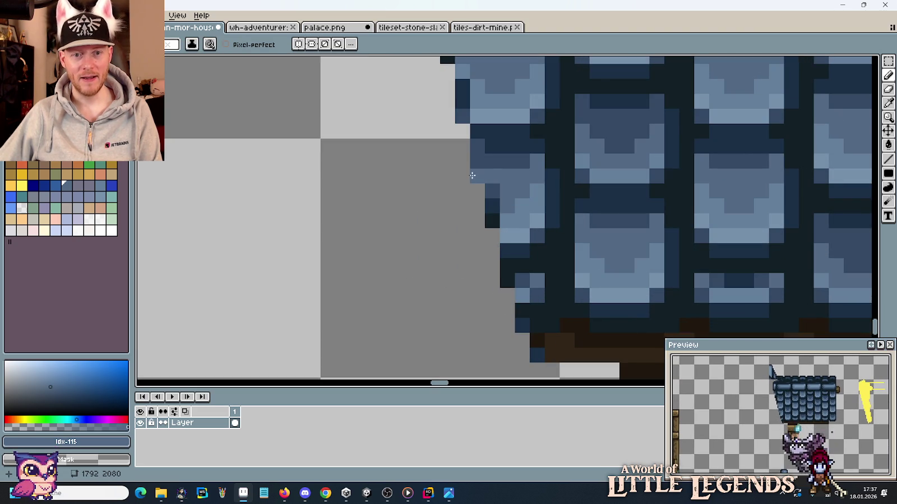
pyautogui.scroll(-3, 476, 235)
pyautogui.scroll(1, 450, 231)
pyautogui.scroll(1, 431, 193)
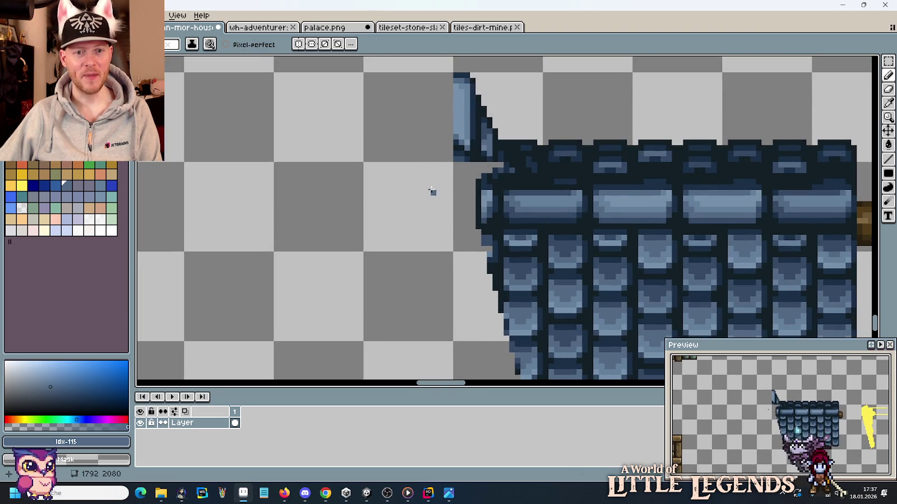
pyautogui.scroll(2, 439, 179)
pyautogui.moveTo(439, 179); pyautogui.dragTo(439, 287)
pyautogui.press('m')
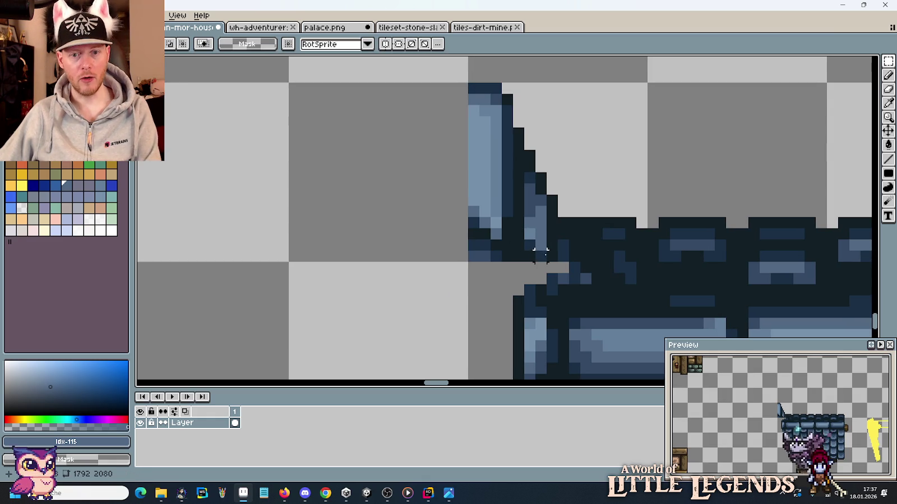
pyautogui.moveTo(551, 256); pyautogui.dragTo(470, 90)
pyautogui.press('Delete')
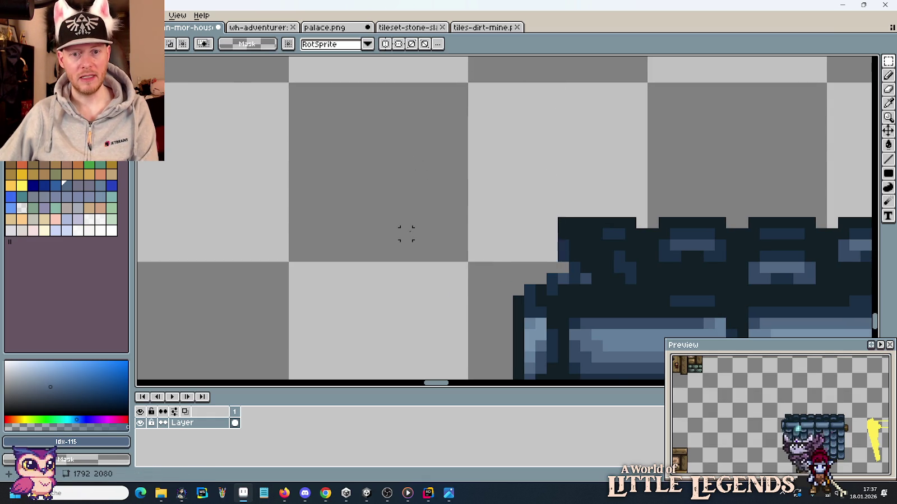
# Step: Undo the edge edits to restore the small roof's slanted left edge, keeping it selected
pyautogui.scroll(-3, 410, 234)
pyautogui.moveTo(420, 260)
pyautogui.mouseDown()
pyautogui.moveTo(457, 200)
pyautogui.moveTo(477, 275)
pyautogui.moveTo(458, 166)
pyautogui.mouseUp()
pyautogui.scroll(-2, 459, 191)
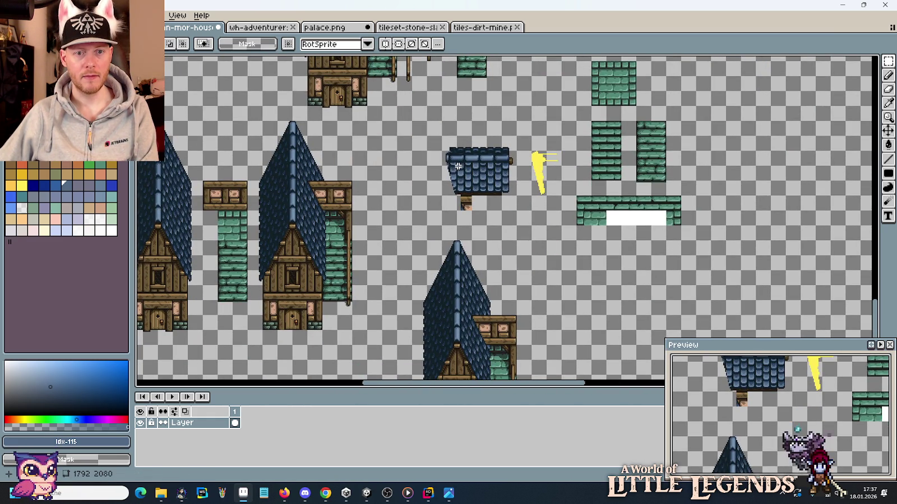
pyautogui.moveTo(512, 207); pyautogui.dragTo(442, 138)
pyautogui.hotkey('ctrl', 'z')
pyautogui.hotkey('ctrl', 'z')
pyautogui.hotkey('ctrl', 'z')
pyautogui.hotkey('ctrl', 'z')
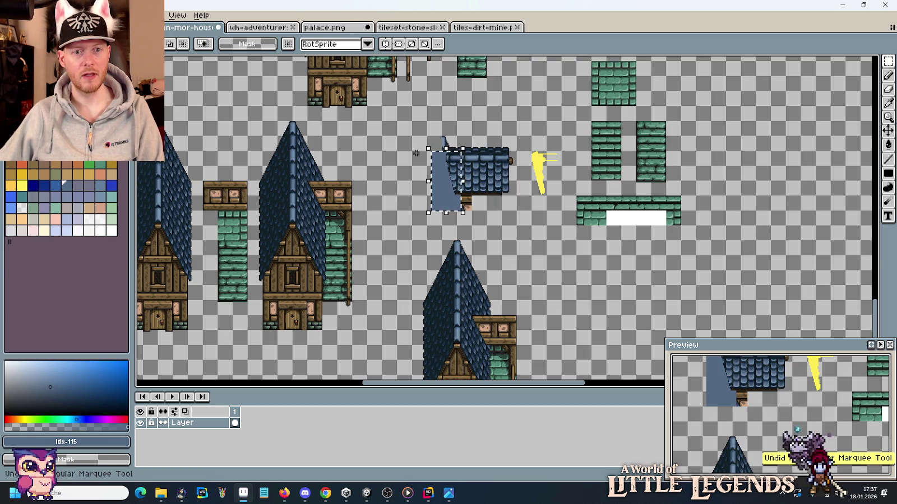
pyautogui.hotkey('ctrl', 'z')
pyautogui.hotkey('ctrl', 'y')
# Step: Place a copy of the small shingle roof on the lower house's timbered wing, nudged one pixel left
pyautogui.moveTo(481, 179)
pyautogui.mouseDown()
pyautogui.moveTo(644, 280)
pyautogui.moveTo(643, 265)
pyautogui.mouseUp()
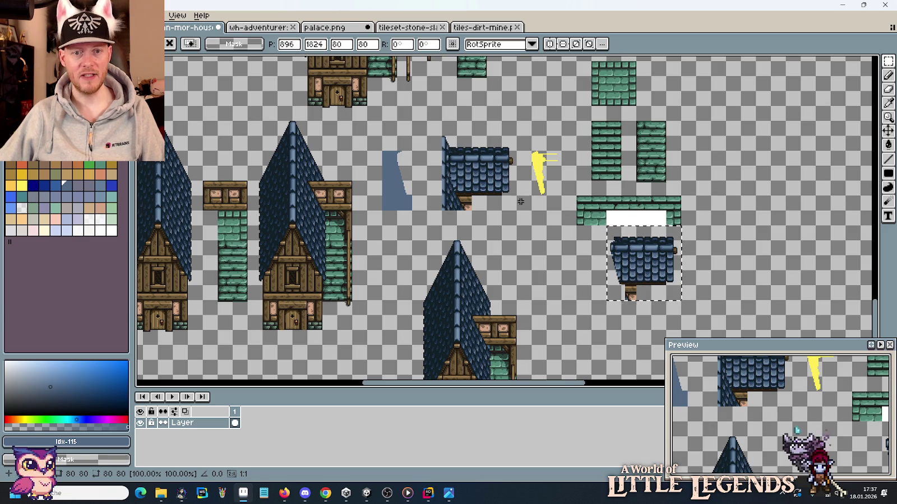
pyautogui.scroll(-3, 565, 221)
pyautogui.scroll(2, 564, 221)
pyautogui.moveTo(754, 145)
pyautogui.mouseDown()
pyautogui.moveTo(538, 179)
pyautogui.moveTo(464, 206)
pyautogui.mouseUp()
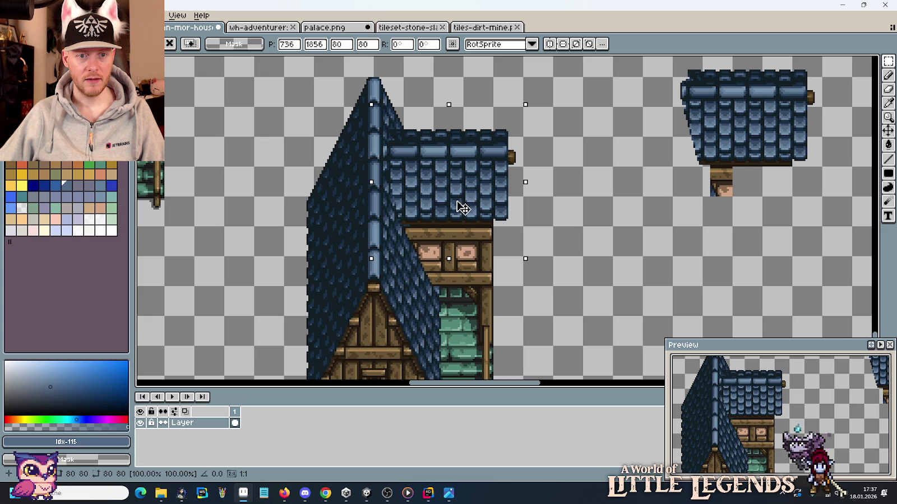
pyautogui.scroll(1, 449, 213)
pyautogui.scroll(1, 428, 220)
pyautogui.scroll(2, 443, 202)
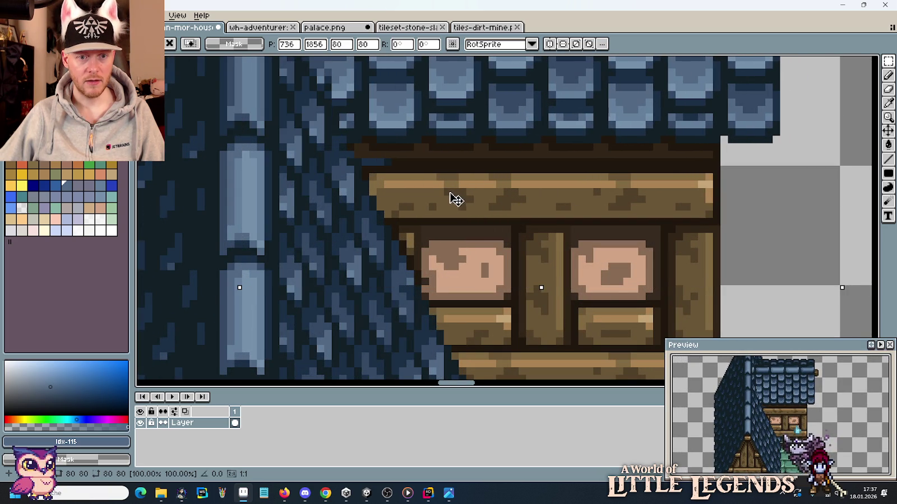
pyautogui.moveTo(452, 199); pyautogui.dragTo(454, 199)
pyautogui.scroll(-2, 493, 191)
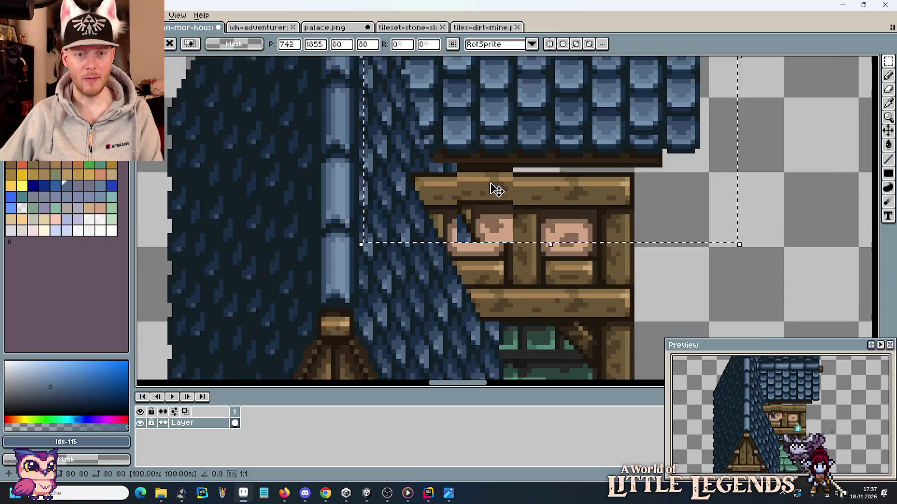
pyautogui.scroll(-2, 494, 192)
pyautogui.click(587, 190)
# Step: Paste a spare copy of the roof into empty space on the sheet
pyautogui.scroll(-1, 461, 291)
pyautogui.hscroll(2, 595, 292)
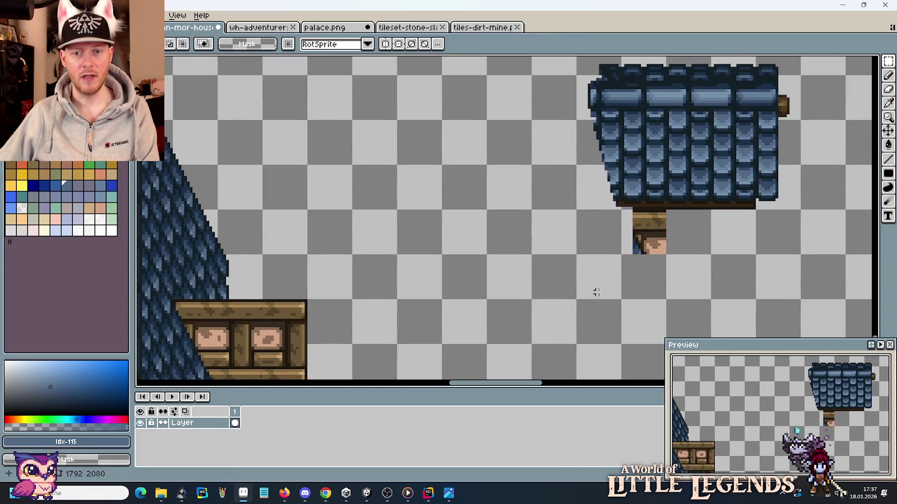
pyautogui.scroll(1, 438, 86)
pyautogui.hotkey('ctrl', 'v')
pyautogui.moveTo(548, 256); pyautogui.dragTo(507, 230)
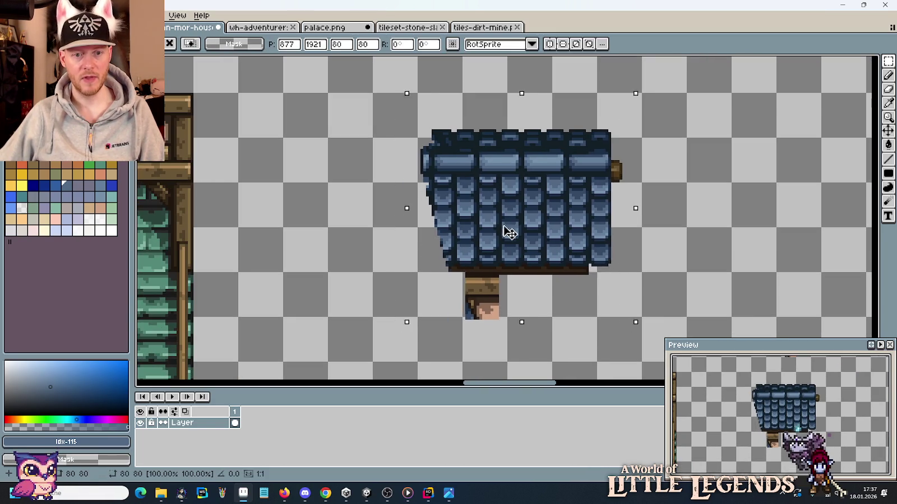
pyautogui.click(475, 335)
pyautogui.scroll(2, 476, 335)
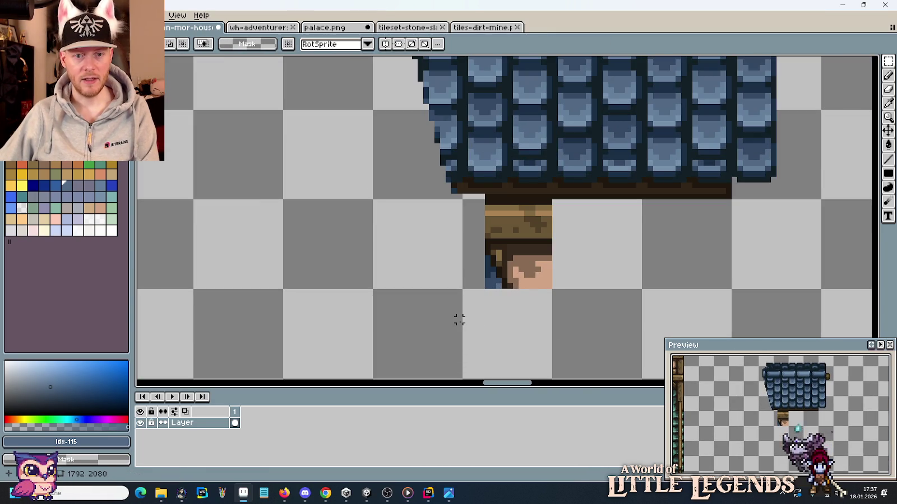
# Step: Erase the leftover figure below the roof, then commit the spare roof and clear the selection
pyautogui.moveTo(459, 319); pyautogui.dragTo(563, 244)
pyautogui.press('Delete')
pyautogui.scroll(-1, 555, 292)
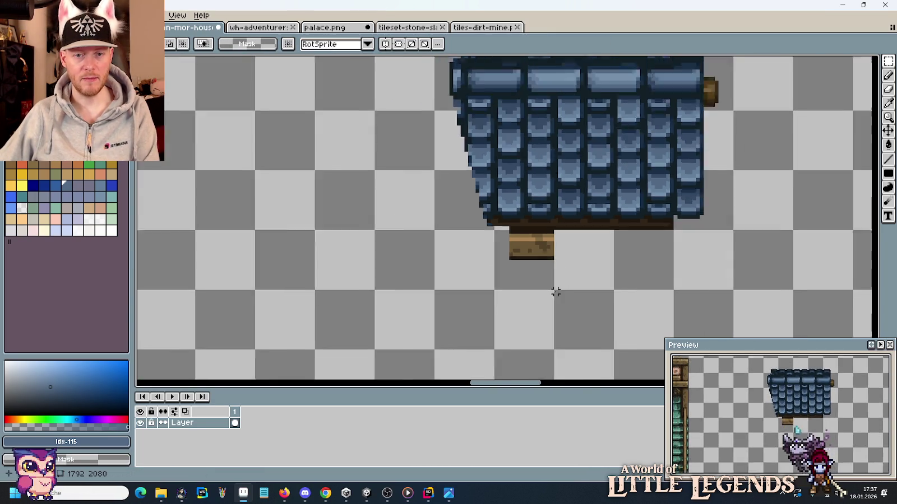
pyautogui.scroll(-2, 555, 292)
pyautogui.scroll(1, 592, 286)
pyautogui.moveTo(605, 294)
pyautogui.mouseDown()
pyautogui.moveTo(470, 162)
pyautogui.moveTo(443, 223)
pyautogui.moveTo(459, 227)
pyautogui.mouseUp()
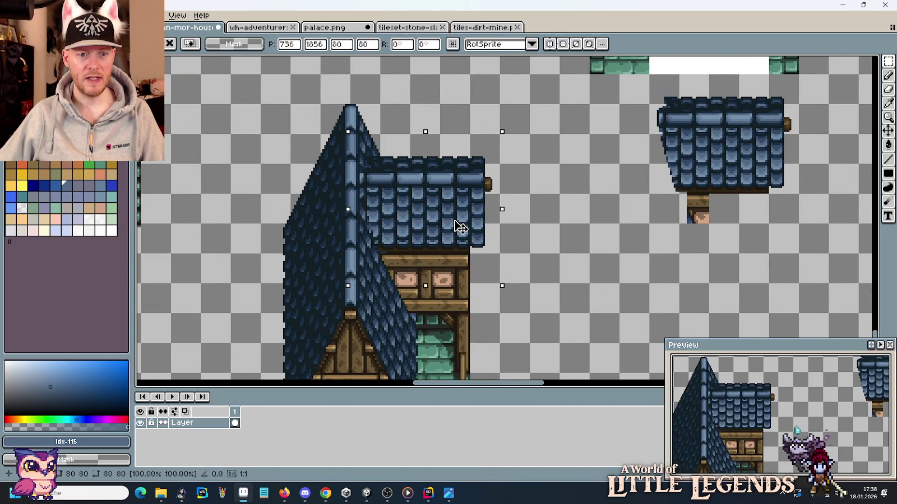
pyautogui.press('Return')
pyautogui.hotkey('ctrl', 'd')
pyautogui.scroll(-2, 554, 242)
pyautogui.moveTo(536, 270)
pyautogui.mouseDown()
pyautogui.moveTo(545, 198)
pyautogui.moveTo(610, 280)
pyautogui.mouseUp()
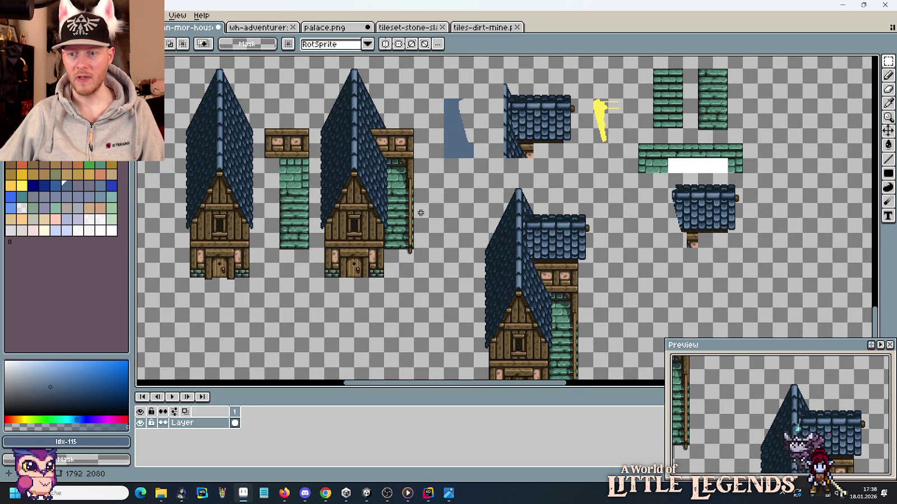
# Step: Select a finished blue-roofed house tile and shift the spare roof further right
pyautogui.moveTo(400, 125); pyautogui.dragTo(406, 175)
pyautogui.moveTo(560, 281); pyautogui.dragTo(505, 135)
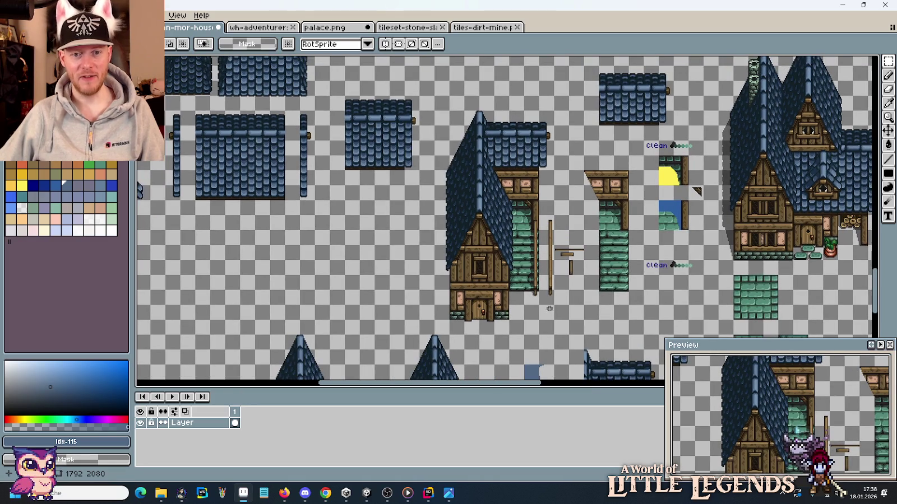
pyautogui.moveTo(545, 314)
pyautogui.mouseDown()
pyautogui.moveTo(507, 157)
pyautogui.moveTo(461, 115)
pyautogui.mouseUp()
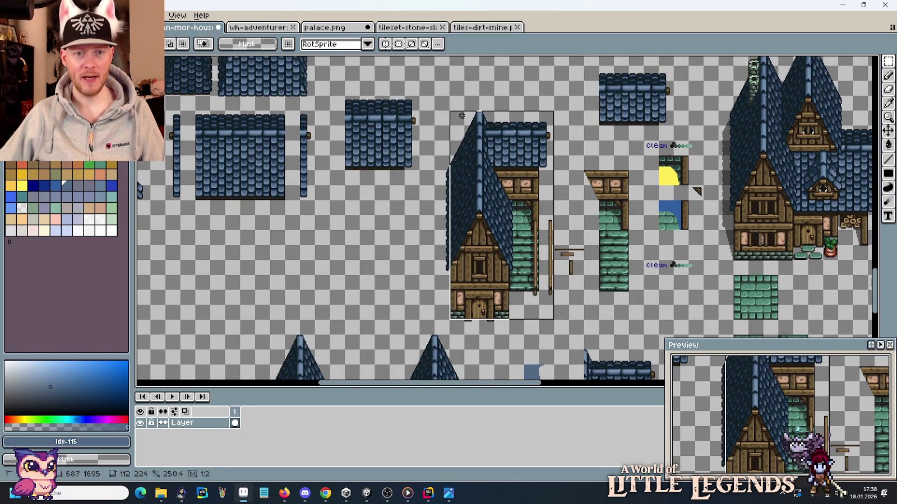
pyautogui.scroll(-1, 449, 121)
pyautogui.hscroll(5, 392, 196)
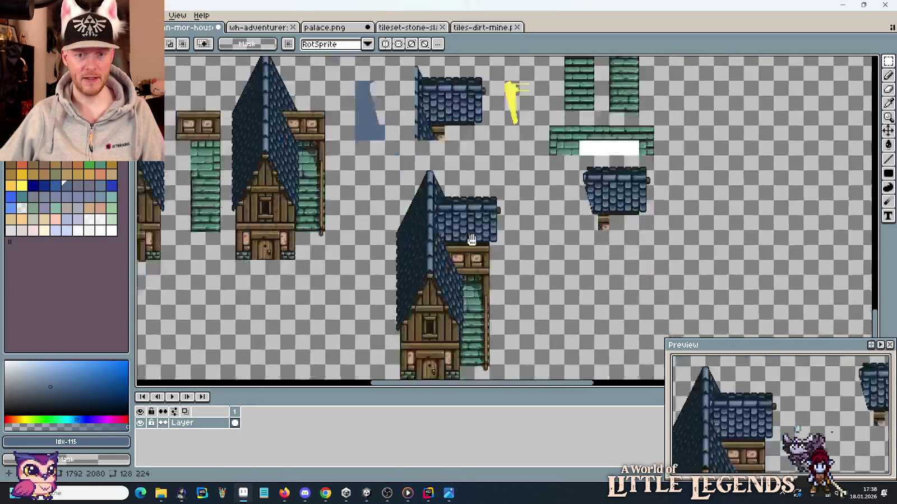
pyautogui.hscroll(3, 496, 199)
pyautogui.scroll(-2, 496, 199)
pyautogui.moveTo(572, 183)
pyautogui.mouseDown()
pyautogui.moveTo(468, 105)
pyautogui.moveTo(678, 100)
pyautogui.mouseUp()
# Step: Paste the house copy right beside the house with the new small roof
pyautogui.hotkey('ctrl', 'v')
pyautogui.moveTo(264, 227); pyautogui.dragTo(493, 230)
pyautogui.press('Return')
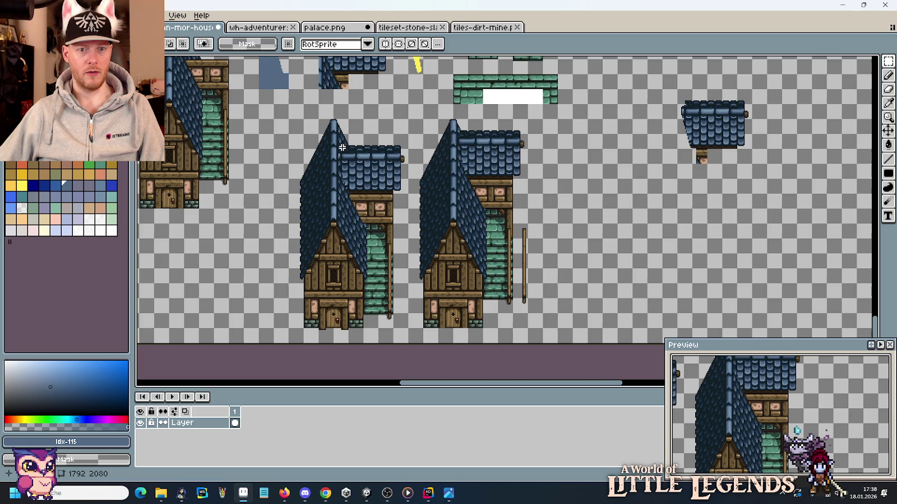
pyautogui.scroll(1, 381, 146)
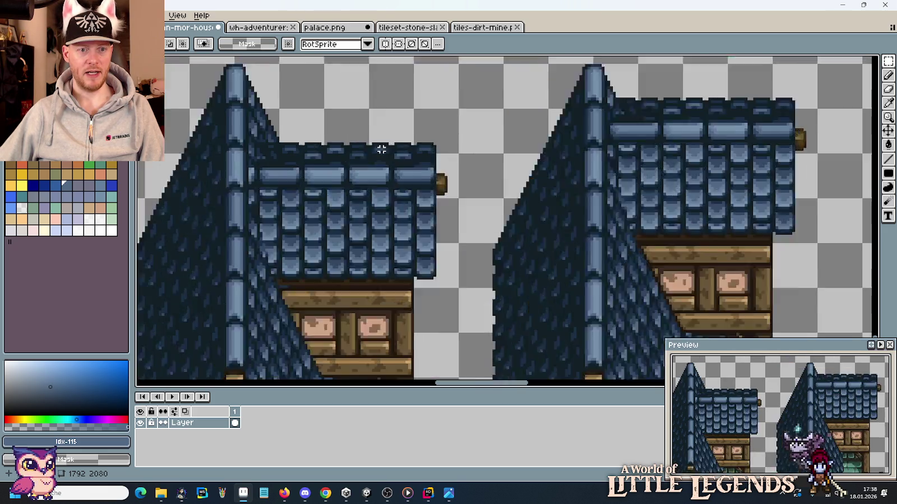
# Step: Shift the ridge cap slices left, 3 px and 2 px, to close their gaps
pyautogui.scroll(2, 260, 164)
pyautogui.scroll(1, 330, 190)
pyautogui.scroll(1, 370, 174)
pyautogui.moveTo(365, 164); pyautogui.dragTo(499, 253)
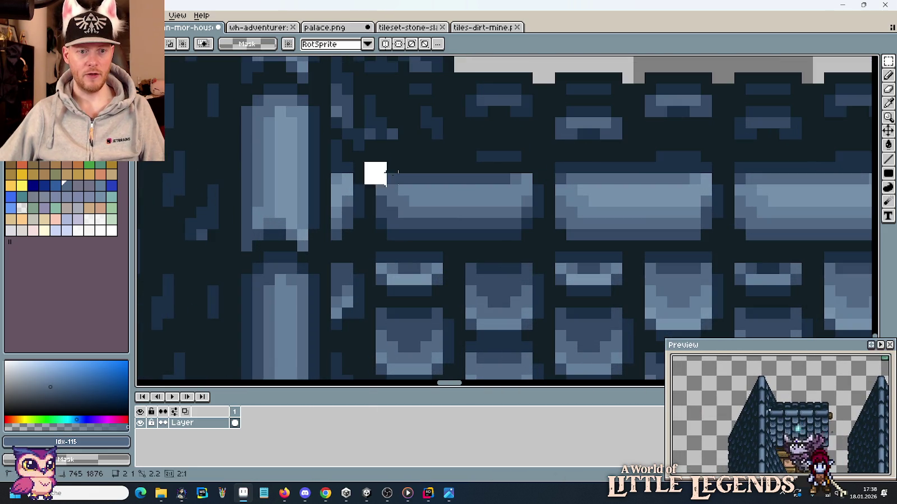
pyautogui.moveTo(453, 230); pyautogui.dragTo(418, 226)
pyautogui.hotkey('ctrl', 'd')
pyautogui.moveTo(475, 162)
pyautogui.mouseDown()
pyautogui.moveTo(624, 254)
pyautogui.moveTo(577, 240)
pyautogui.mouseUp()
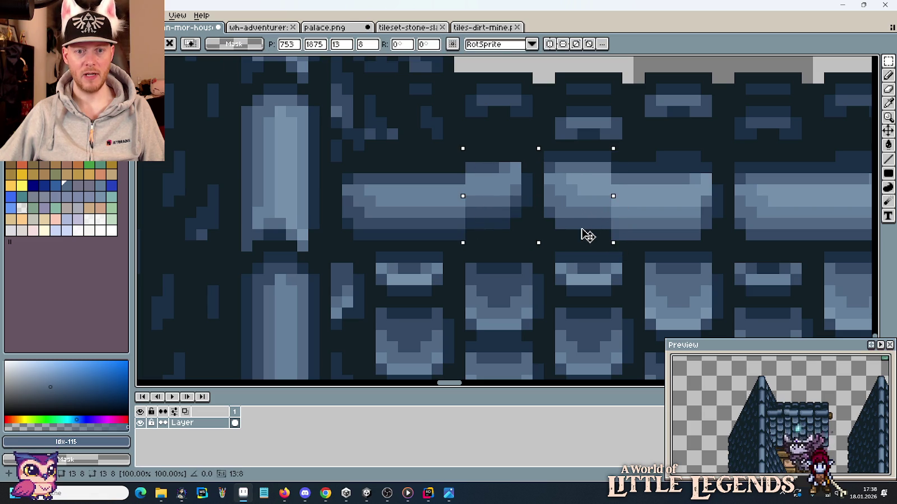
pyautogui.moveTo(718, 232); pyautogui.dragTo(596, 232)
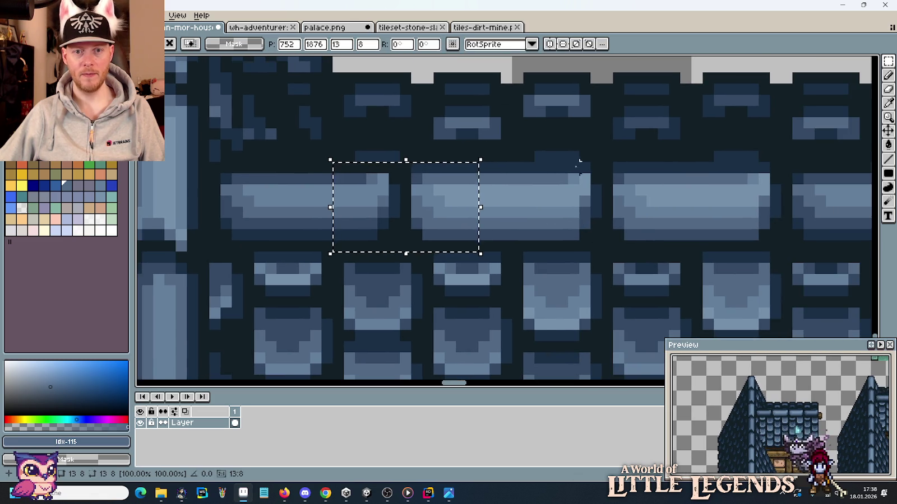
pyautogui.hotkey('ctrl', 'd')
pyautogui.moveTo(535, 163)
pyautogui.mouseDown()
pyautogui.moveTo(687, 258)
pyautogui.moveTo(686, 249)
pyautogui.moveTo(646, 231)
pyautogui.mouseUp()
pyautogui.hotkey('ctrl', 'd')
# Step: Delete the duplicate timber house on the right
pyautogui.scroll(-3, 438, 201)
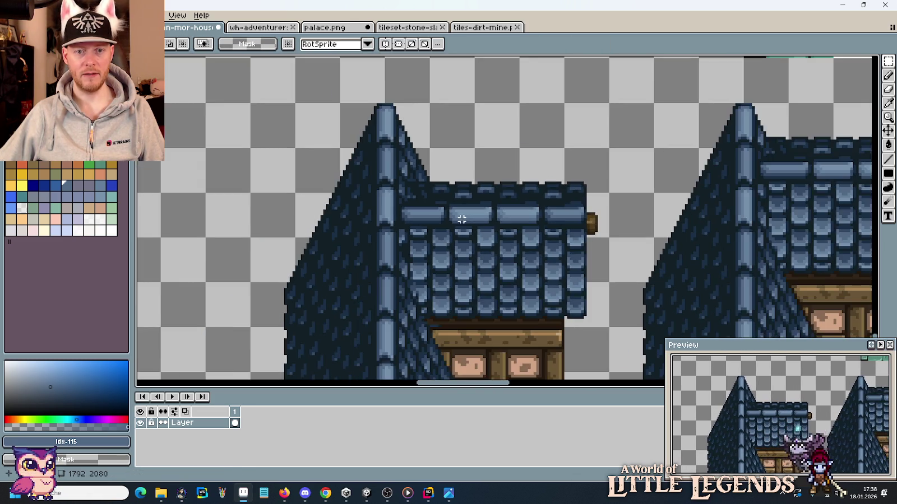
pyautogui.scroll(-1, 481, 241)
pyautogui.moveTo(545, 269); pyautogui.dragTo(522, 181)
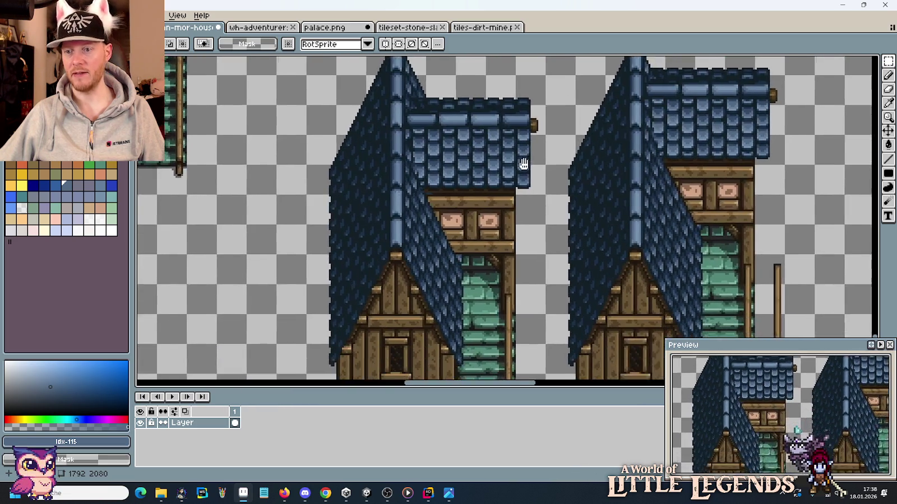
pyautogui.scroll(-1, 514, 213)
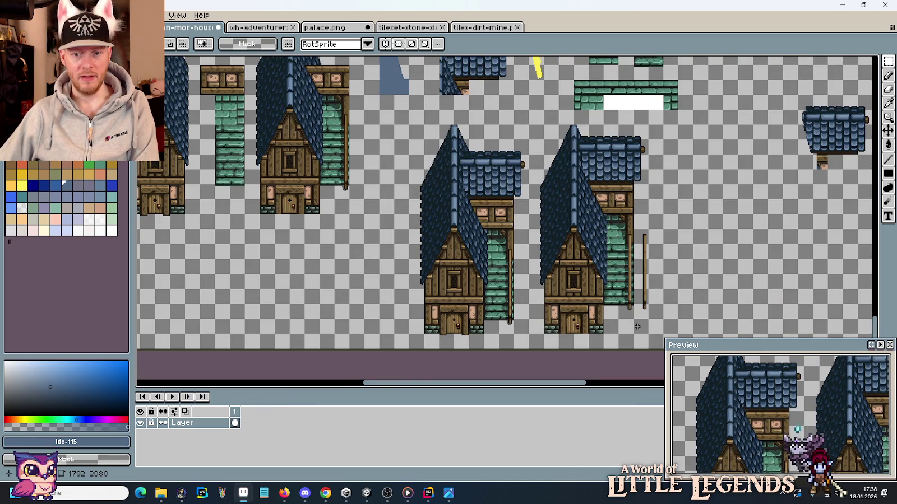
pyautogui.moveTo(643, 328); pyautogui.dragTo(536, 130)
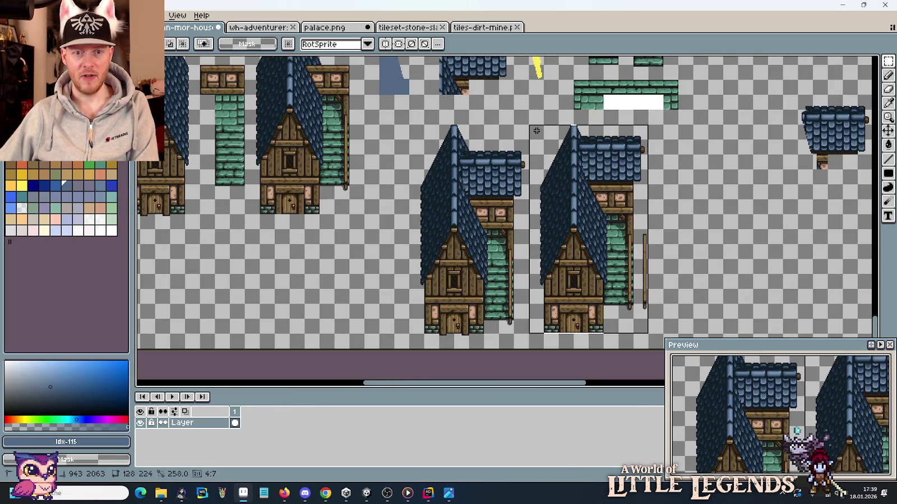
pyautogui.press('Delete')
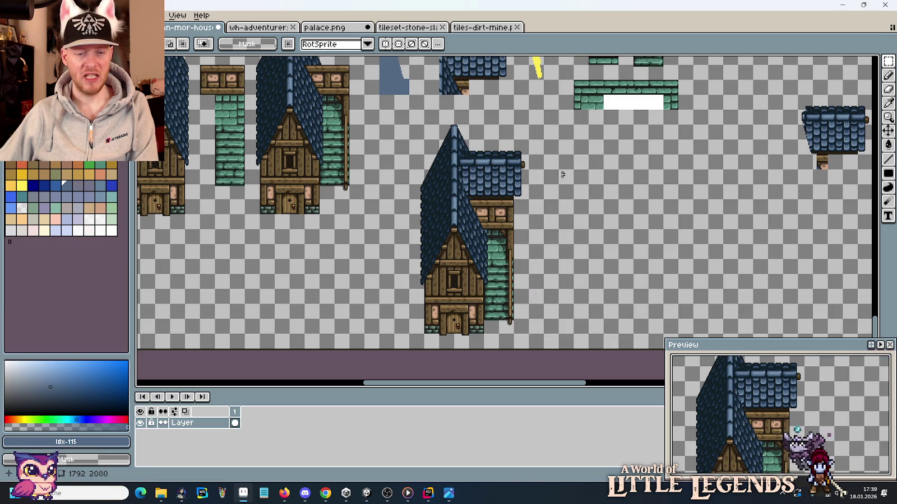
# Step: Pan across the sheet to the houses on the left and drop the floating selection
pyautogui.scroll(4, 471, 162)
pyautogui.scroll(3, 523, 198)
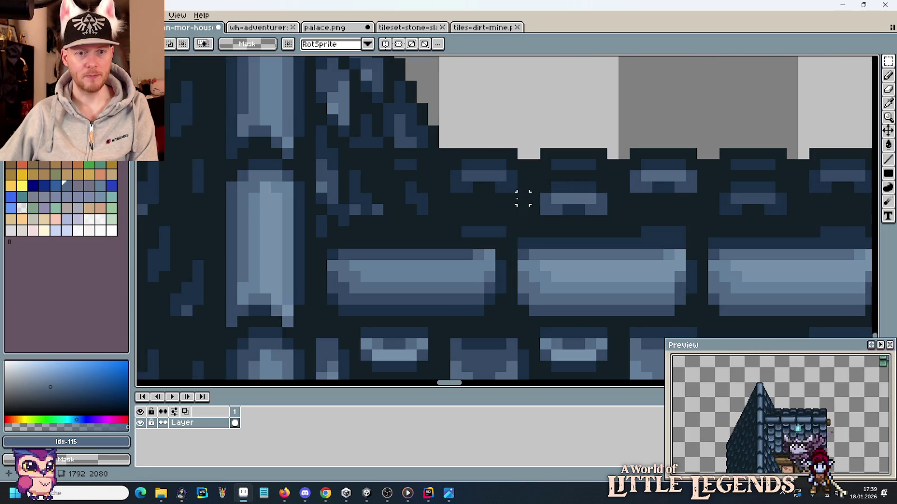
pyautogui.scroll(-2, 377, 175)
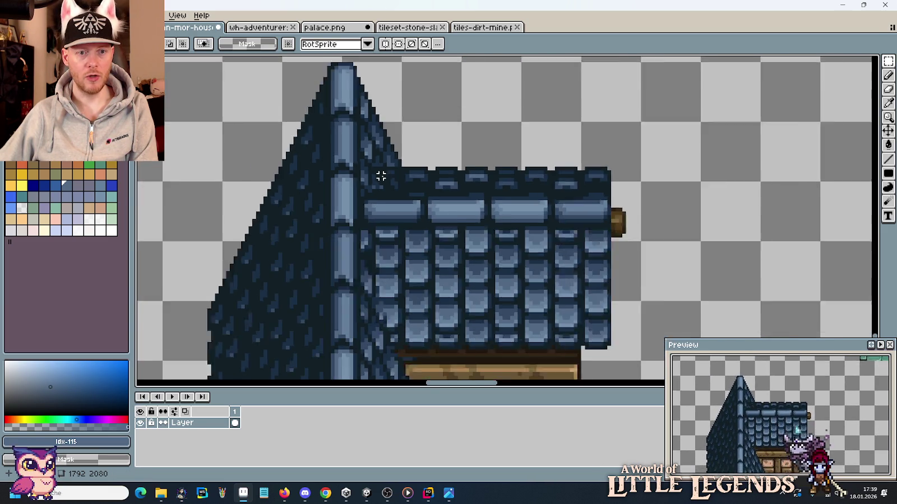
pyautogui.scroll(-1, 377, 175)
pyautogui.scroll(-1, 606, 178)
pyautogui.scroll(-1, 637, 199)
pyautogui.scroll(-1, 637, 199)
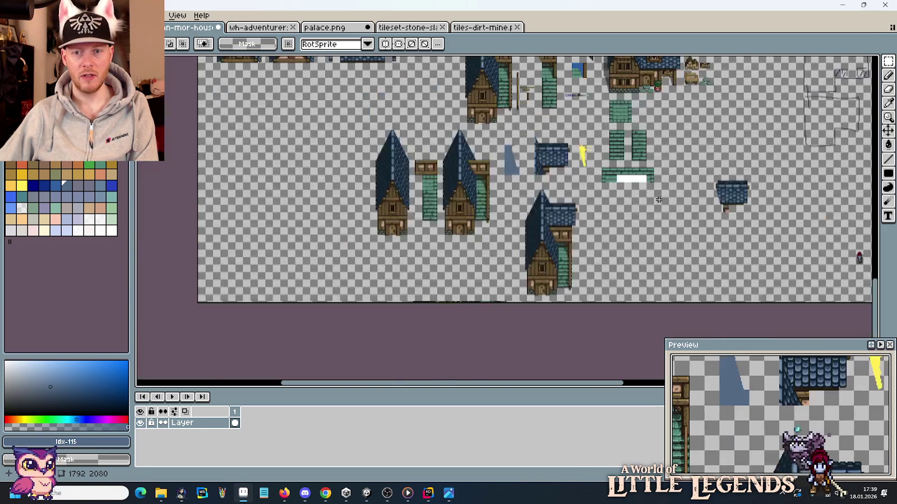
pyautogui.scroll(2, 729, 196)
pyautogui.scroll(1, 639, 196)
pyautogui.scroll(1, 655, 136)
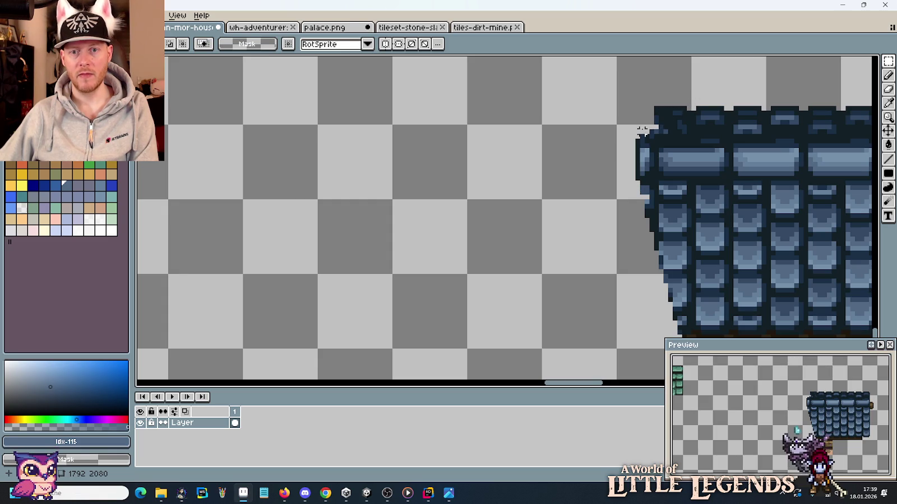
pyautogui.scroll(-2, 583, 184)
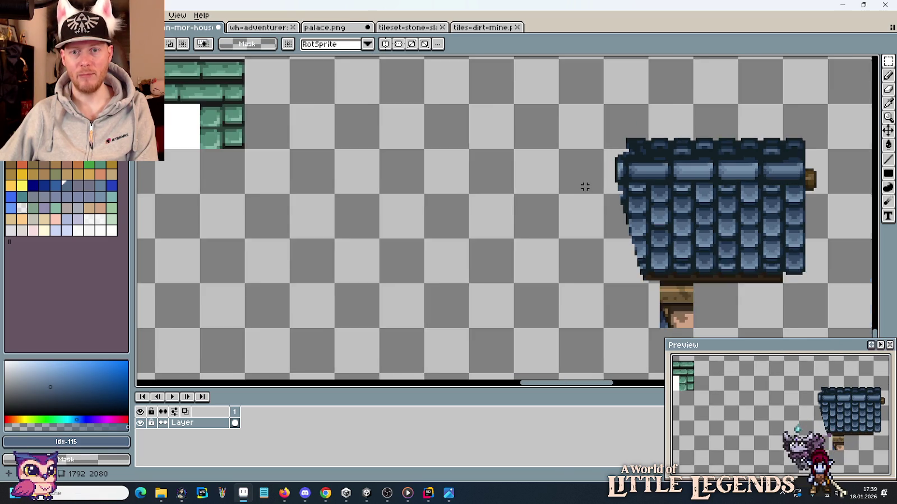
pyautogui.scroll(-2, 539, 210)
pyautogui.moveTo(417, 244); pyautogui.dragTo(550, 218)
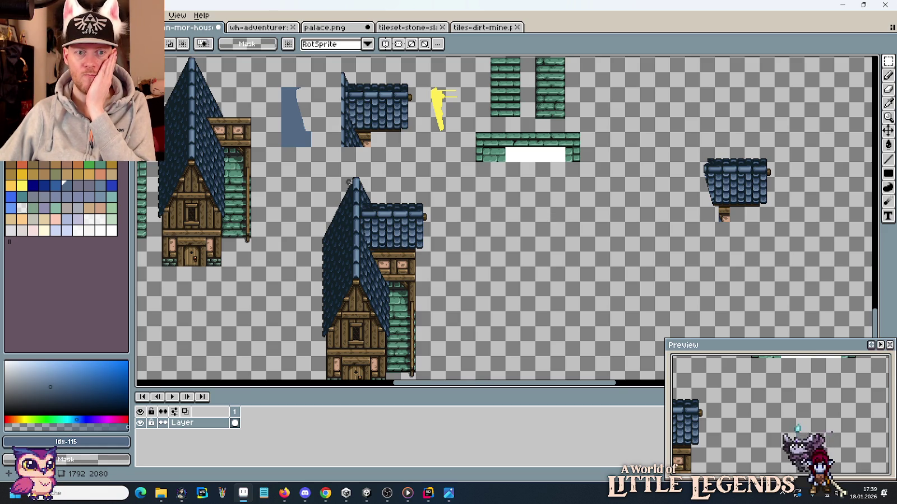
pyautogui.scroll(2, 349, 181)
pyautogui.scroll(3, 436, 275)
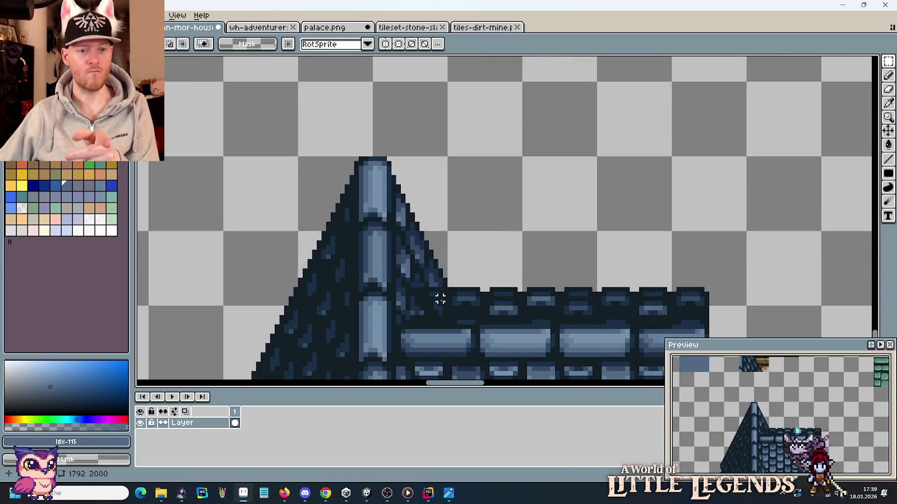
pyautogui.scroll(-2, 440, 299)
pyautogui.hscroll(-5, 442, 280)
pyautogui.moveTo(444, 195)
pyautogui.mouseDown()
pyautogui.moveTo(364, 72)
pyautogui.moveTo(440, 188)
pyautogui.moveTo(387, 70)
pyautogui.moveTo(502, 154)
pyautogui.moveTo(436, 124)
pyautogui.moveTo(537, 151)
pyautogui.moveTo(450, 140)
pyautogui.moveTo(600, 150)
pyautogui.mouseUp()
pyautogui.click(654, 182)
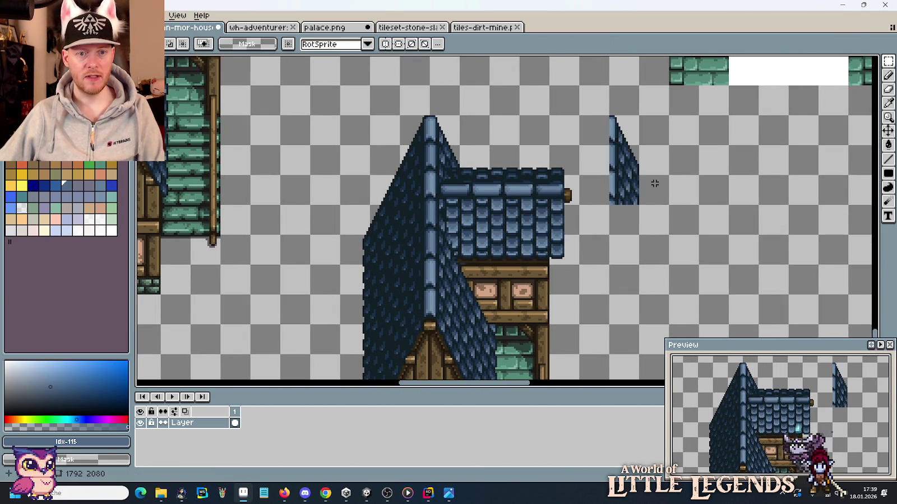
# Step: Clear the tower's lower part and move the detached pyramid-roof strip onto the tower
pyautogui.scroll(1, 653, 183)
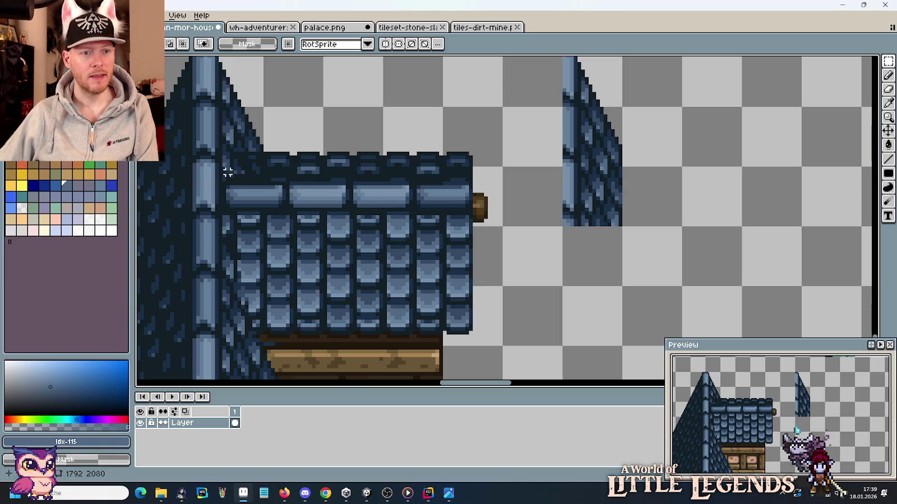
pyautogui.moveTo(492, 184)
pyautogui.mouseDown()
pyautogui.moveTo(667, 232)
pyautogui.moveTo(704, 275)
pyautogui.mouseUp()
pyautogui.press('Delete')
pyautogui.moveTo(717, 323); pyautogui.dragTo(652, 139)
pyautogui.moveTo(711, 194); pyautogui.dragTo(337, 200)
pyautogui.click(471, 210)
pyautogui.scroll(-1, 471, 213)
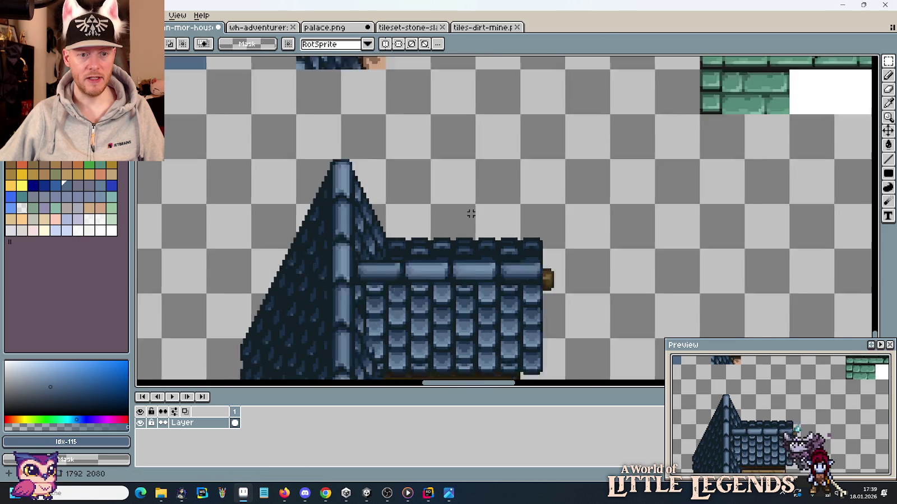
# Step: Copy the roof's 16x32 left end and paste it over the shingle and pyramid roof junction
pyautogui.scroll(-2, 471, 213)
pyautogui.scroll(1, 655, 225)
pyautogui.scroll(3, 514, 147)
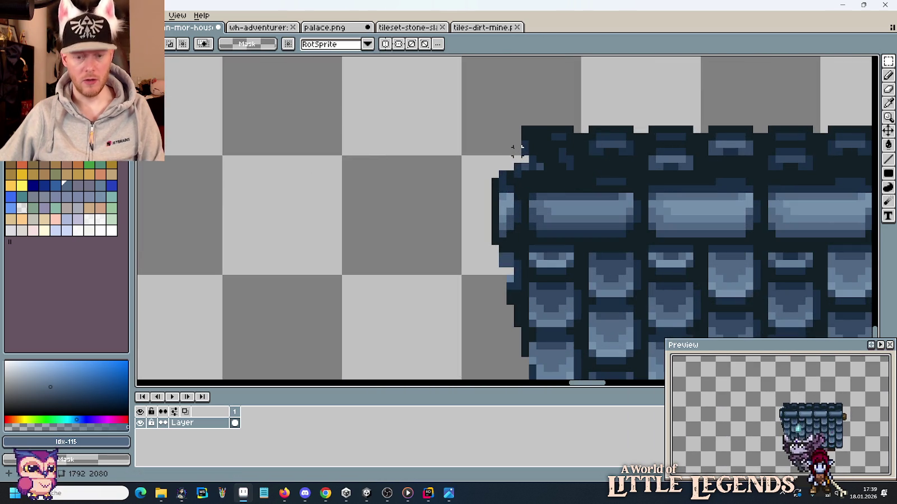
pyautogui.press('b')
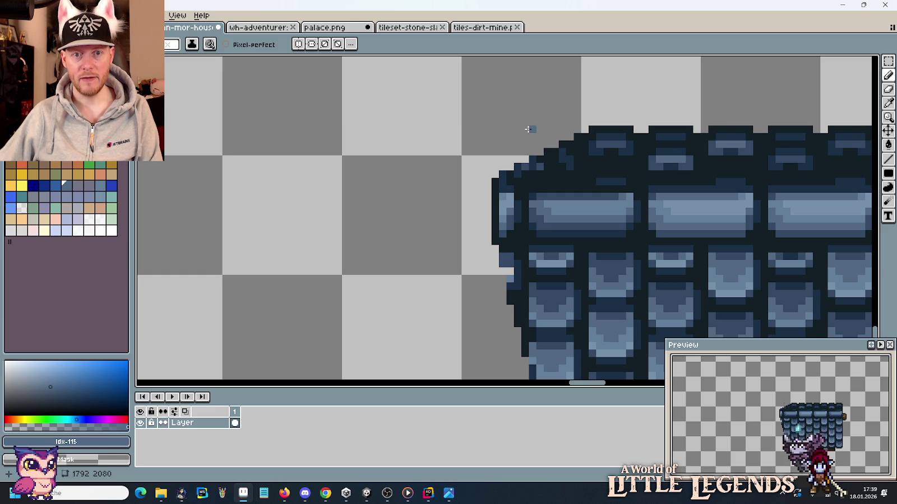
pyautogui.scroll(-3, 528, 129)
pyautogui.press('m')
pyautogui.hotkey('ctrl', 'shift', 'd')
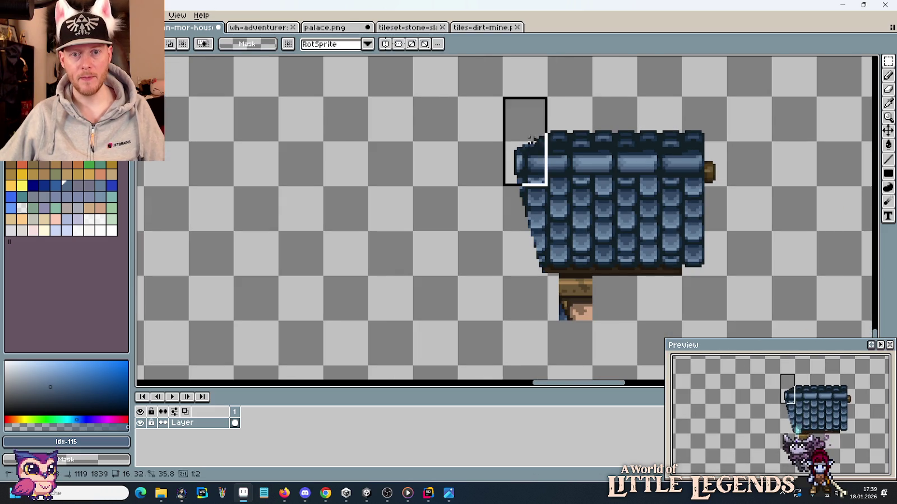
pyautogui.hotkey('ctrl', 'v')
pyautogui.moveTo(480, 274)
pyautogui.mouseDown()
pyautogui.moveTo(419, 274)
pyautogui.moveTo(763, 254)
pyautogui.mouseUp()
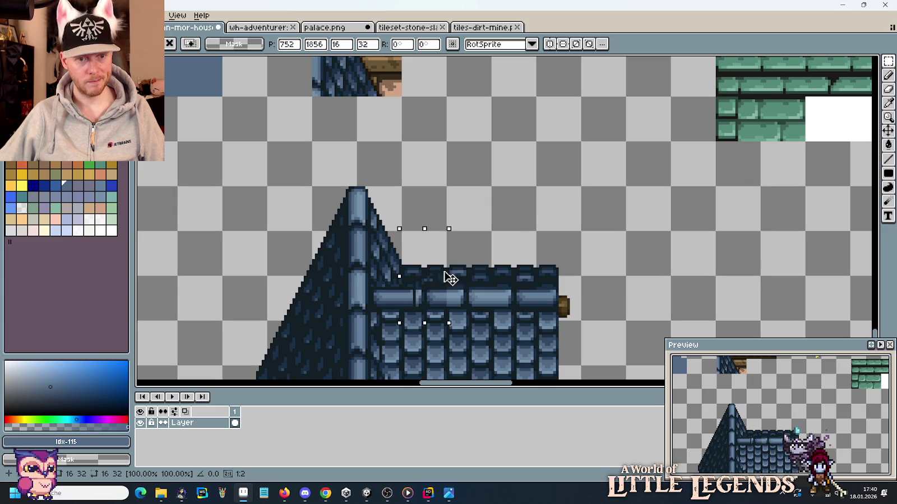
pyautogui.moveTo(764, 241); pyautogui.dragTo(400, 256)
pyautogui.scroll(2, 596, 213)
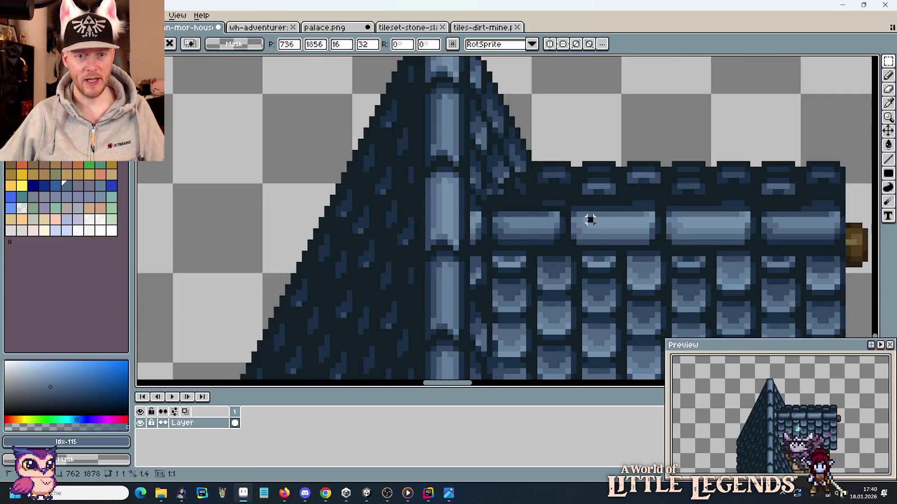
pyautogui.press('Return')
# Step: Shift the nearby block about 3 pixels left and deselect
pyautogui.scroll(3, 590, 220)
pyautogui.moveTo(480, 167)
pyautogui.mouseDown()
pyautogui.moveTo(577, 274)
pyautogui.moveTo(511, 263)
pyautogui.mouseUp()
pyautogui.click(585, 241)
pyautogui.scroll(-4, 600, 232)
pyautogui.scroll(-1, 622, 242)
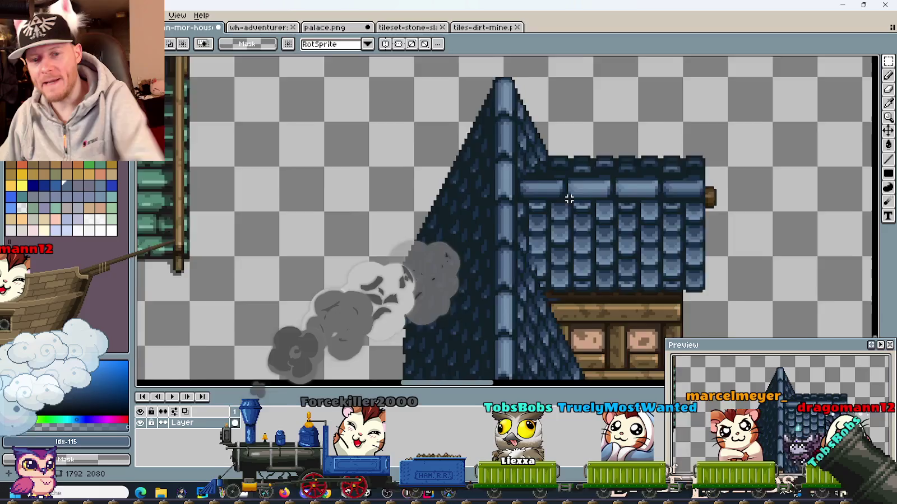
# Step: Bring the timber wall into view and pick a dark brown for the Pencil
pyautogui.scroll(-4, 569, 199)
pyautogui.scroll(2, 569, 199)
pyautogui.scroll(1, 569, 199)
pyautogui.scroll(1, 561, 202)
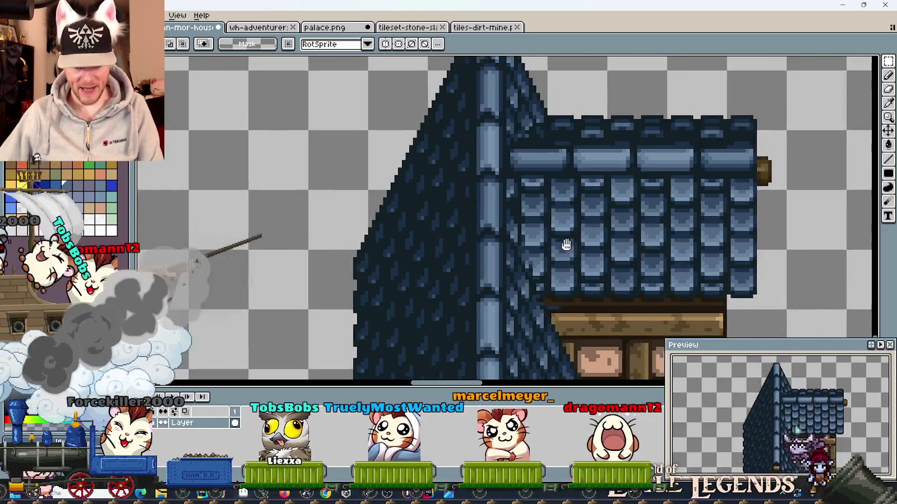
pyautogui.scroll(1, 555, 203)
pyautogui.scroll(1, 546, 206)
pyautogui.scroll(1, 546, 206)
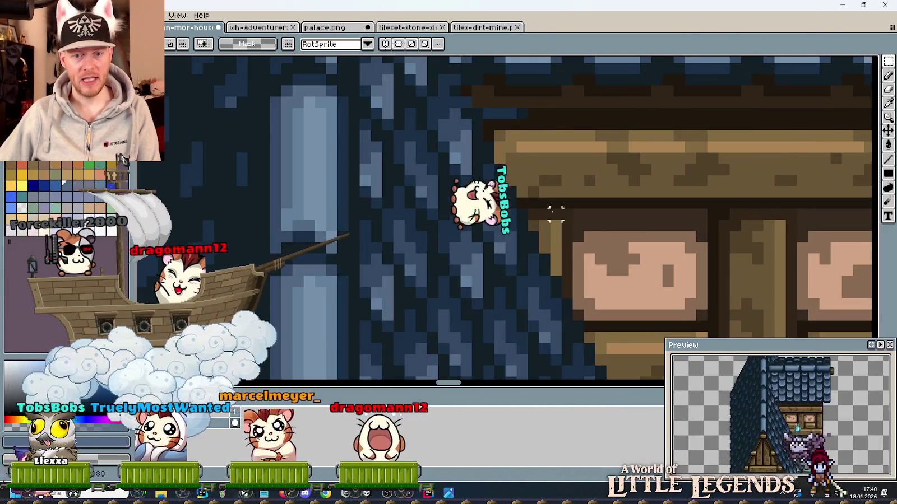
pyautogui.moveTo(580, 256); pyautogui.dragTo(555, 183)
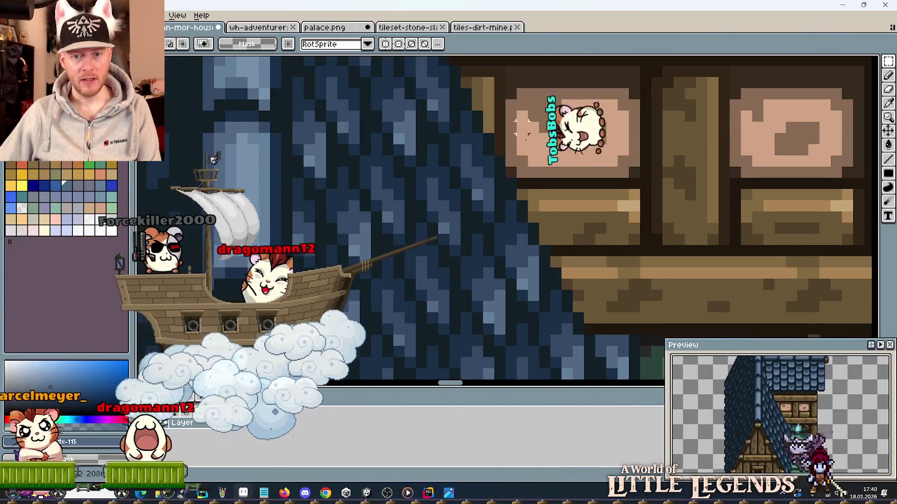
pyautogui.scroll(-1, 552, 191)
pyautogui.scroll(-1, 545, 206)
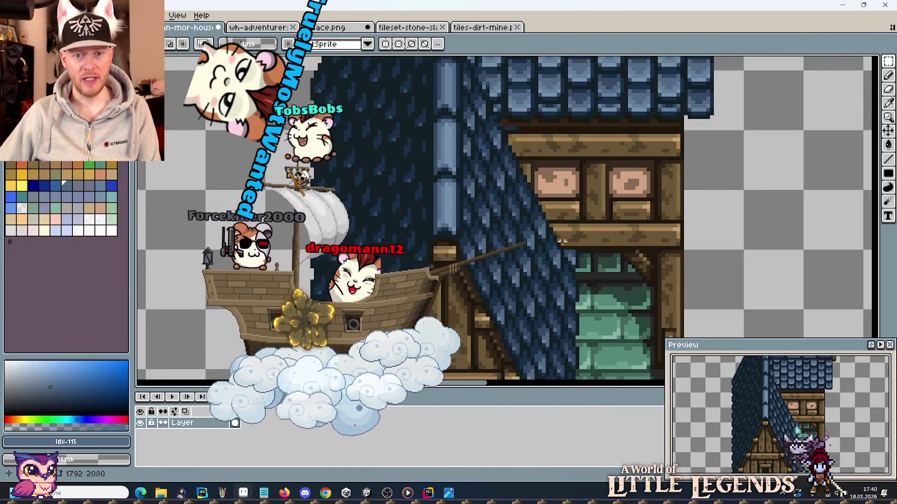
pyautogui.scroll(-1, 538, 180)
pyautogui.scroll(3, 537, 176)
pyautogui.press('b')
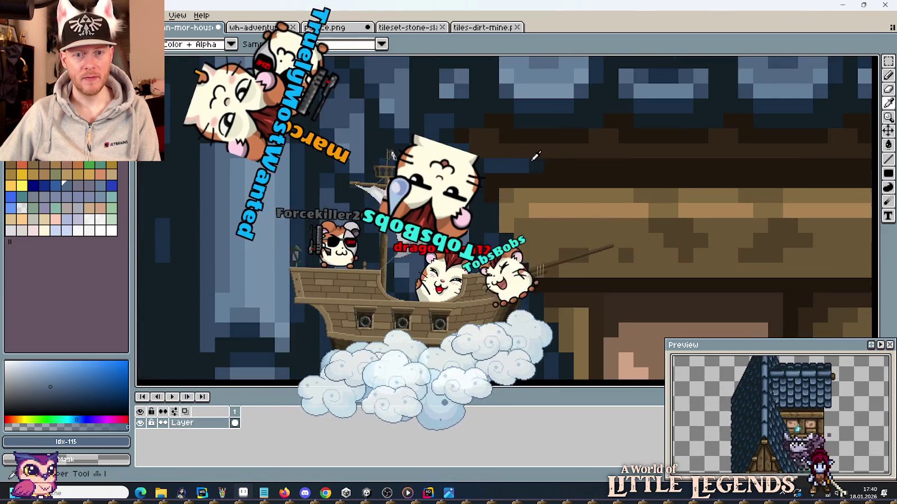
pyautogui.keyDown('alt'); pyautogui.click(528, 169); pyautogui.keyUp('alt')
# Step: Zoom in on the timber beam and eyedrop its dark brown #514028
pyautogui.scroll(-1, 528, 167)
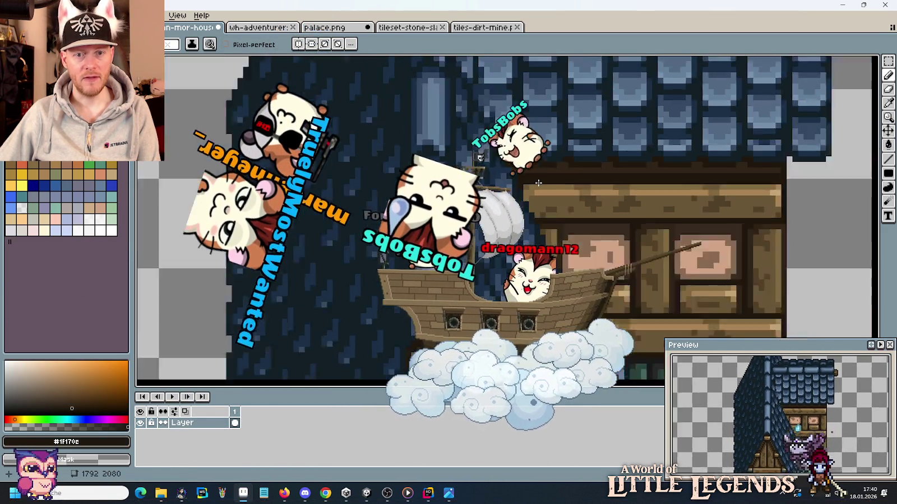
pyautogui.scroll(-1, 528, 167)
pyautogui.moveTo(504, 269)
pyautogui.mouseDown()
pyautogui.moveTo(678, 270)
pyautogui.moveTo(269, 269)
pyautogui.mouseUp()
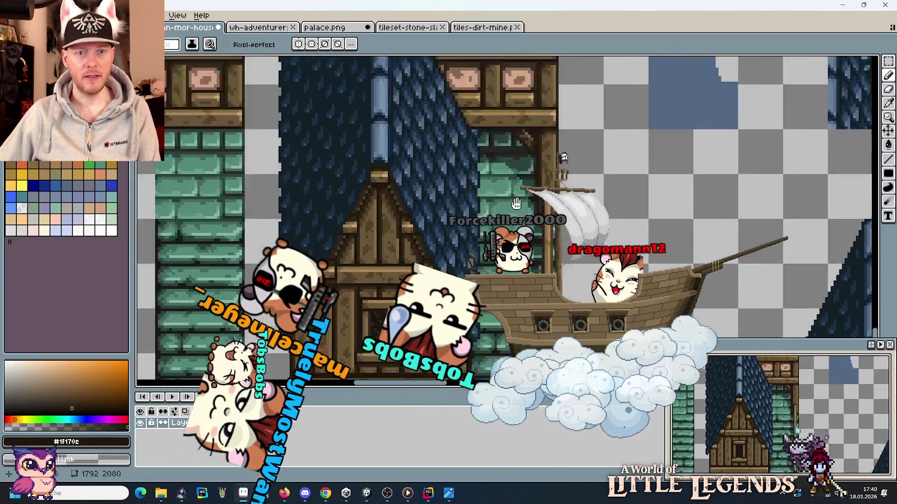
pyautogui.scroll(1, 470, 164)
pyautogui.scroll(1, 470, 165)
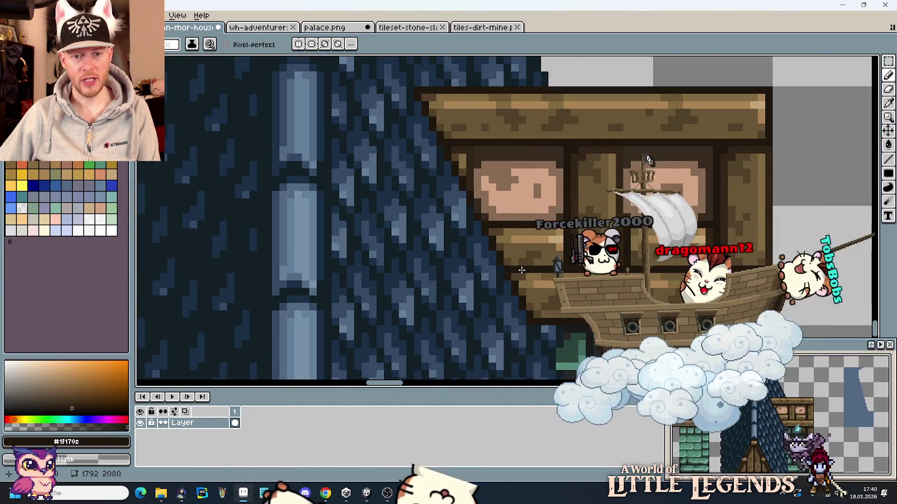
pyautogui.scroll(1, 526, 286)
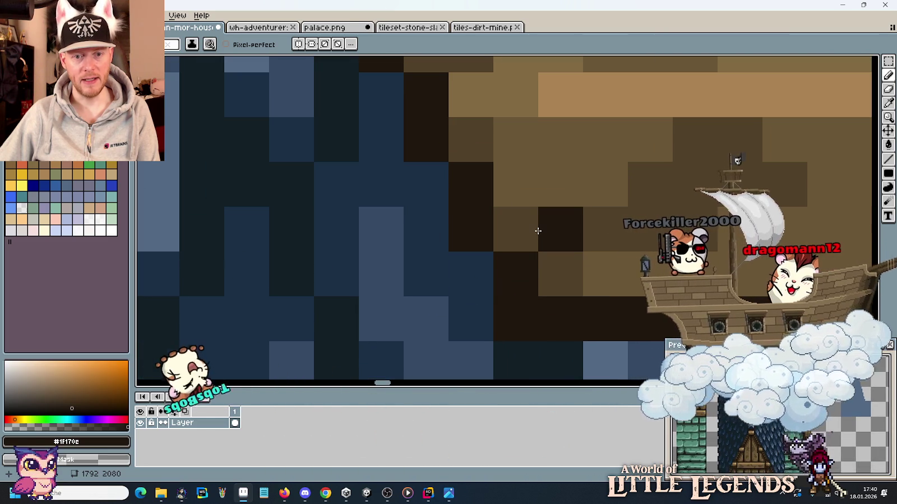
pyautogui.scroll(-1, 536, 232)
pyautogui.press('i')
pyautogui.scroll(-2, 538, 234)
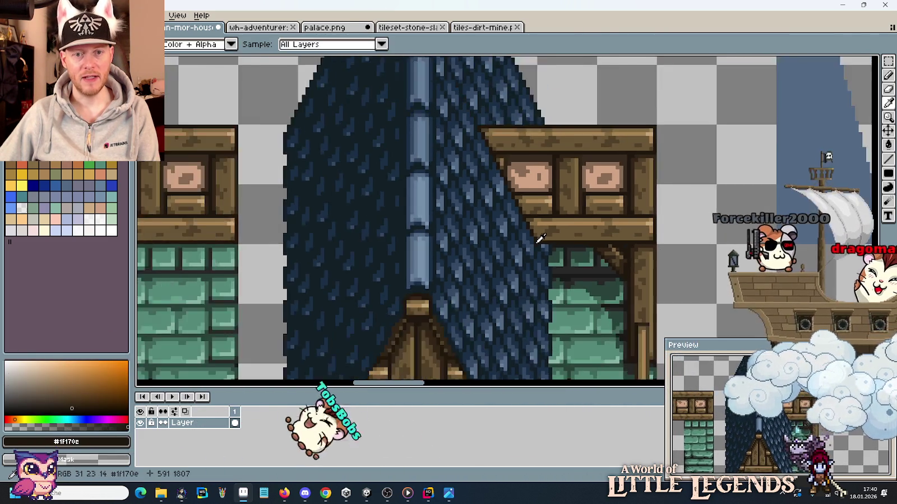
pyautogui.scroll(1, 376, 67)
pyautogui.scroll(1, 487, 196)
pyautogui.scroll(1, 486, 196)
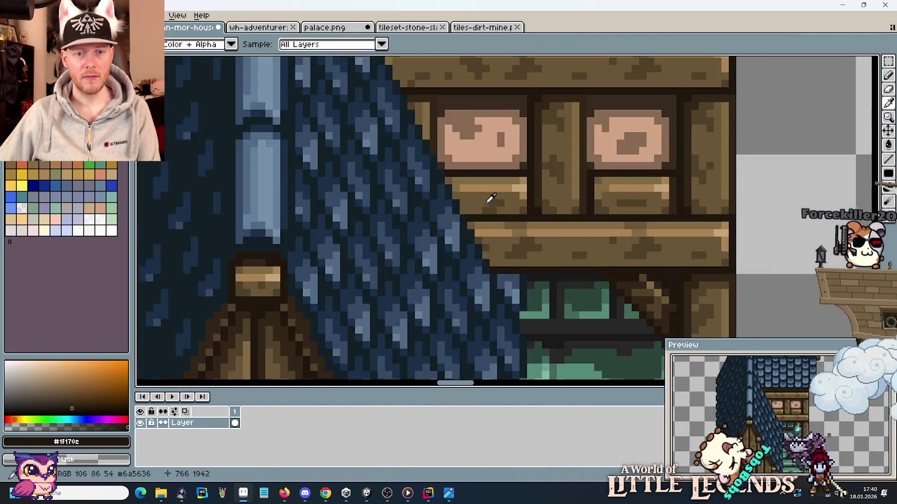
pyautogui.scroll(1, 487, 246)
pyautogui.scroll(1, 492, 207)
pyautogui.scroll(-1, 492, 208)
pyautogui.scroll(-2, 502, 208)
pyautogui.moveTo(516, 224)
pyautogui.mouseDown()
pyautogui.moveTo(431, 246)
pyautogui.moveTo(290, 139)
pyautogui.mouseUp()
pyautogui.scroll(1, 290, 139)
pyautogui.scroll(1, 451, 200)
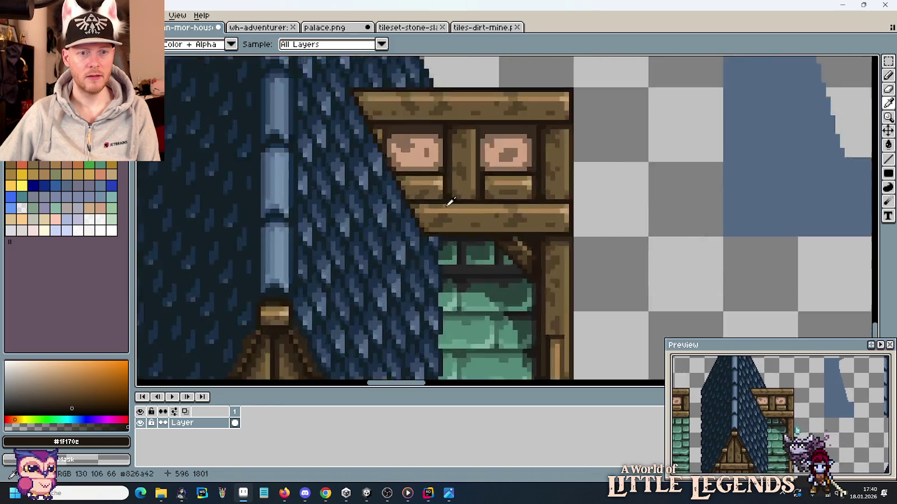
pyautogui.scroll(1, 376, 226)
pyautogui.scroll(1, 387, 265)
pyautogui.scroll(1, 481, 310)
pyautogui.scroll(2, 456, 227)
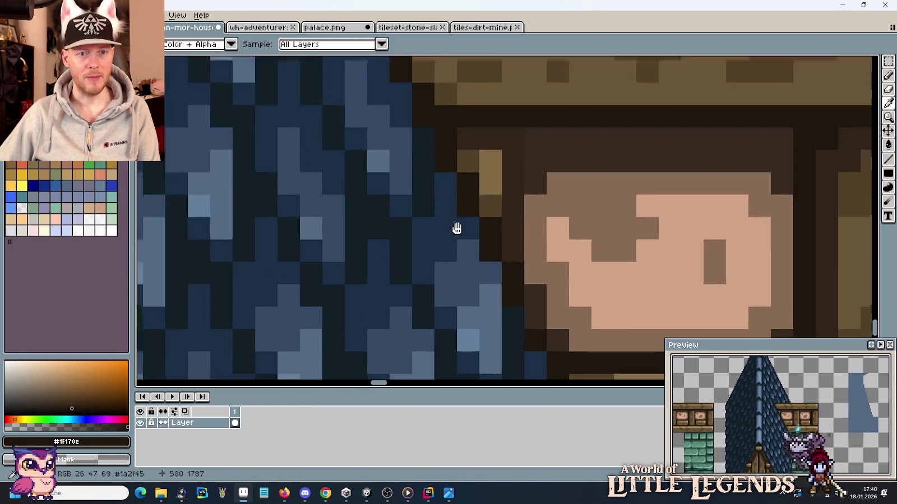
pyautogui.scroll(1, 466, 147)
pyautogui.scroll(2, 516, 223)
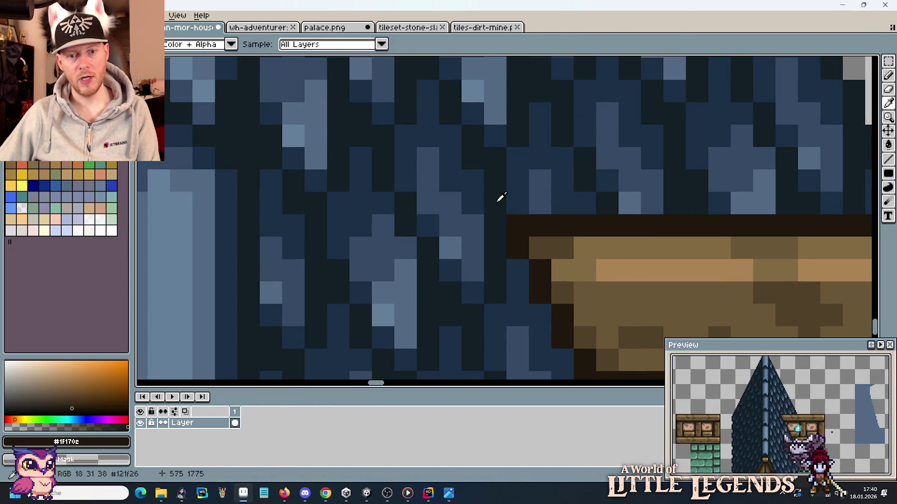
pyautogui.scroll(-2, 501, 199)
pyautogui.scroll(-1, 505, 200)
pyautogui.scroll(1, 452, 194)
pyautogui.scroll(1, 461, 224)
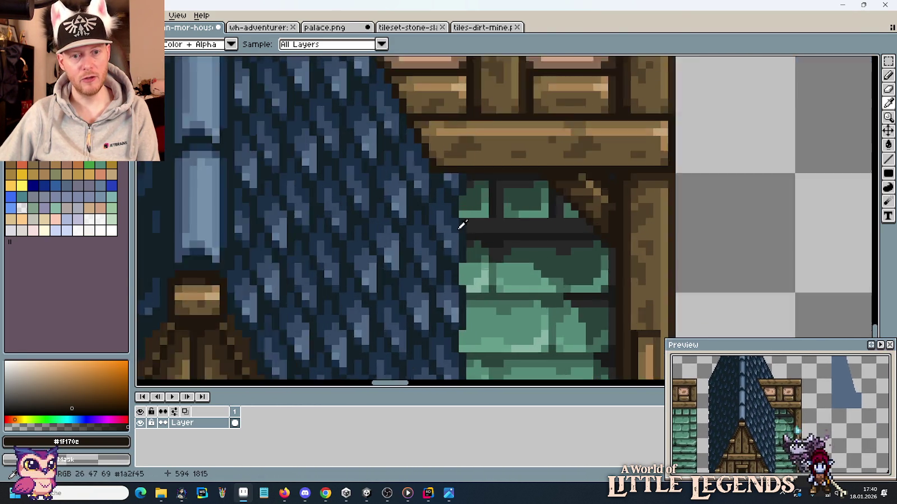
pyautogui.scroll(2, 461, 224)
pyautogui.scroll(-1, 455, 151)
pyautogui.scroll(1, 455, 202)
pyautogui.scroll(-2, 453, 194)
pyautogui.scroll(1, 448, 190)
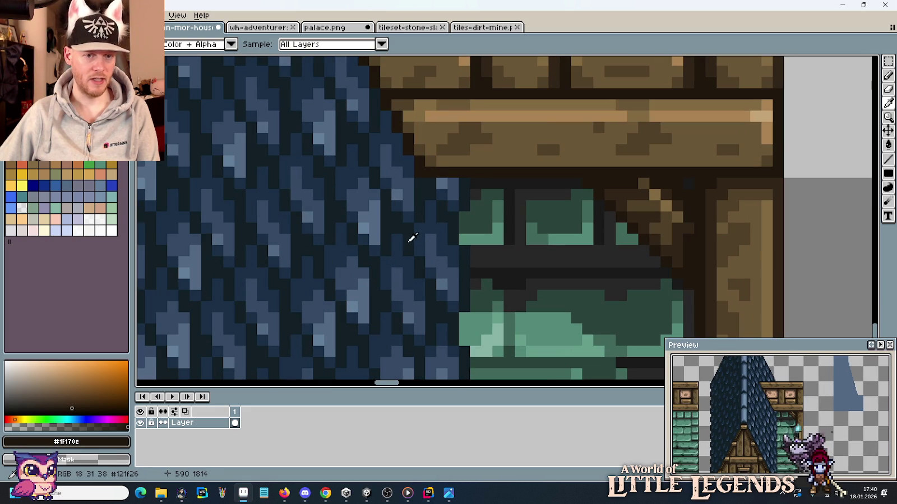
pyautogui.scroll(-1, 411, 133)
pyautogui.scroll(-1, 520, 246)
pyautogui.scroll(1, 320, 104)
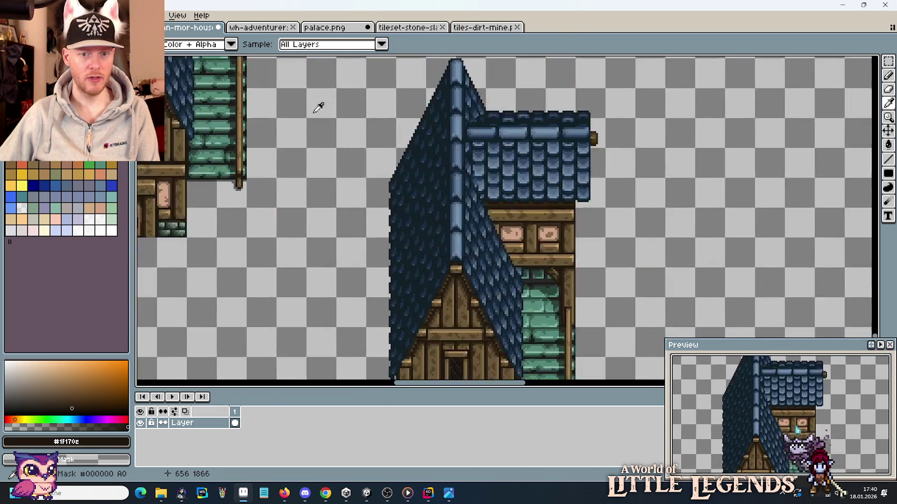
pyautogui.scroll(1, 521, 291)
pyautogui.scroll(1, 521, 291)
pyautogui.scroll(2, 515, 274)
pyautogui.scroll(1, 508, 270)
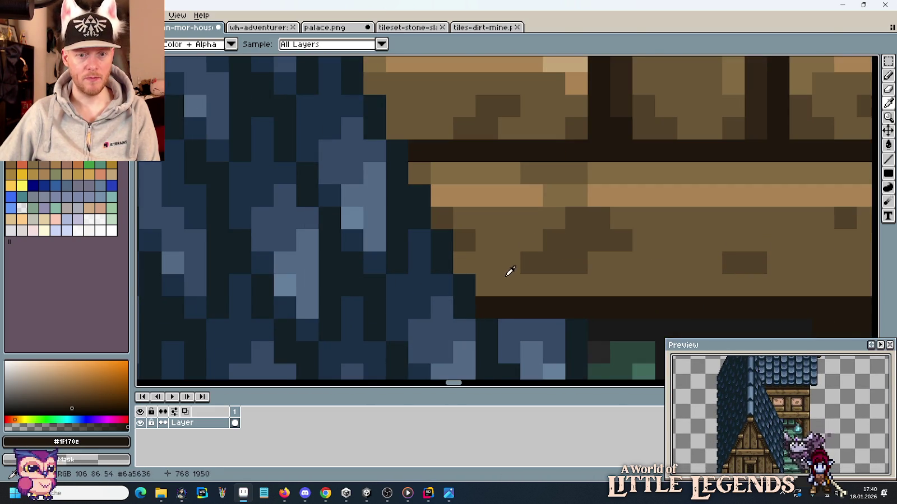
pyautogui.scroll(-1, 511, 269)
pyautogui.scroll(1, 543, 236)
pyautogui.click(572, 205)
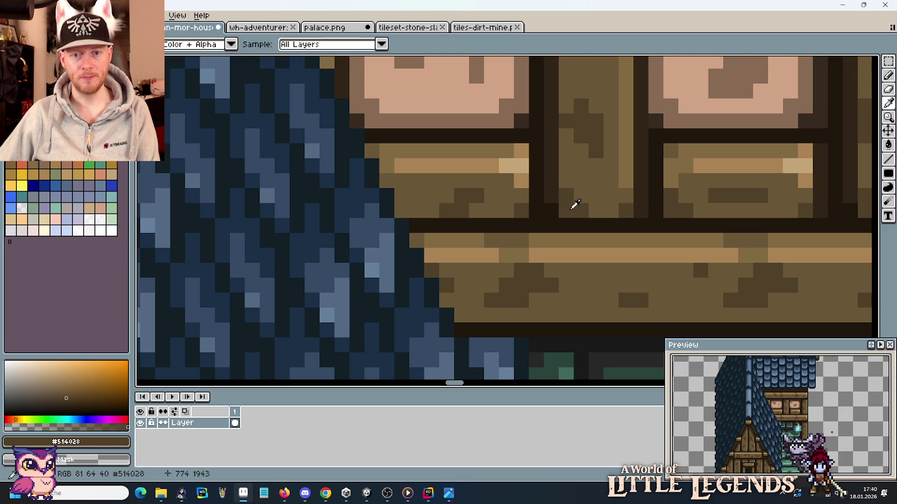
# Step: Darken the beam's lower-left edge pixels where it meets the roof, undoing one stray pixel
pyautogui.press('b')
pyautogui.moveTo(449, 312); pyautogui.dragTo(455, 314)
pyautogui.click(447, 315)
pyautogui.click(461, 315)
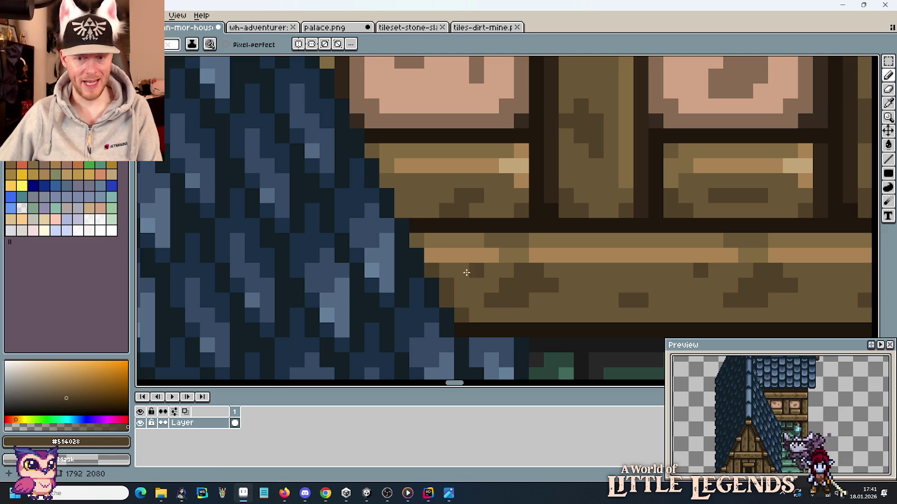
pyautogui.click(596, 300)
pyautogui.hotkey('ctrl', 'z')
pyautogui.click(511, 257)
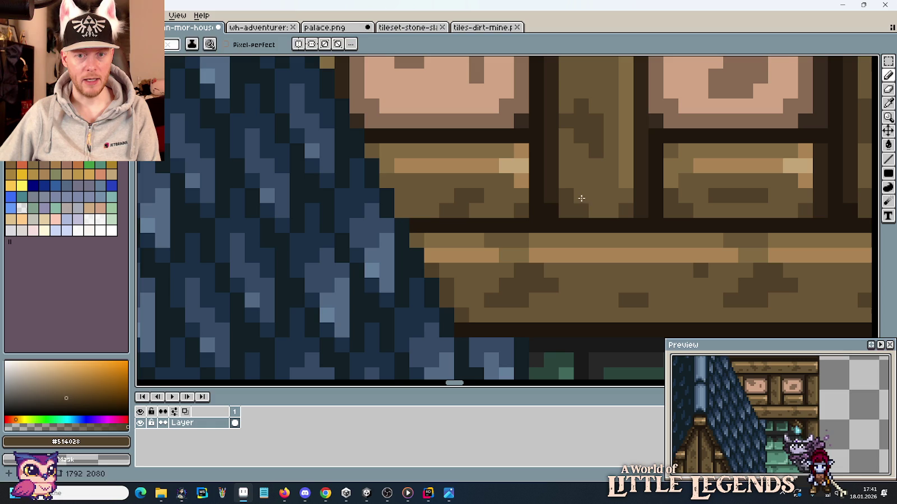
# Step: Paint several more beam-edge pixels in the darkest brown
pyautogui.keyDown('alt'); pyautogui.click(555, 170); pyautogui.keyUp('alt')
pyautogui.click(446, 300)
pyautogui.click(462, 300)
pyautogui.click(453, 301)
pyautogui.click(460, 312)
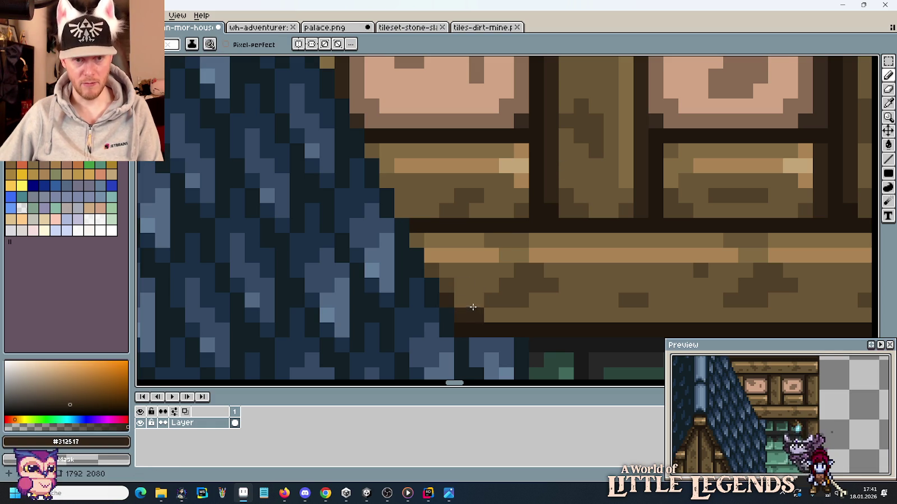
# Step: Alternate between the mid-brown, dark brown and darkest outline beam shades
pyautogui.keyDown('alt'); pyautogui.click(487, 237); pyautogui.keyUp('alt')
pyautogui.keyDown('alt'); pyautogui.click(432, 272); pyautogui.keyUp('alt')
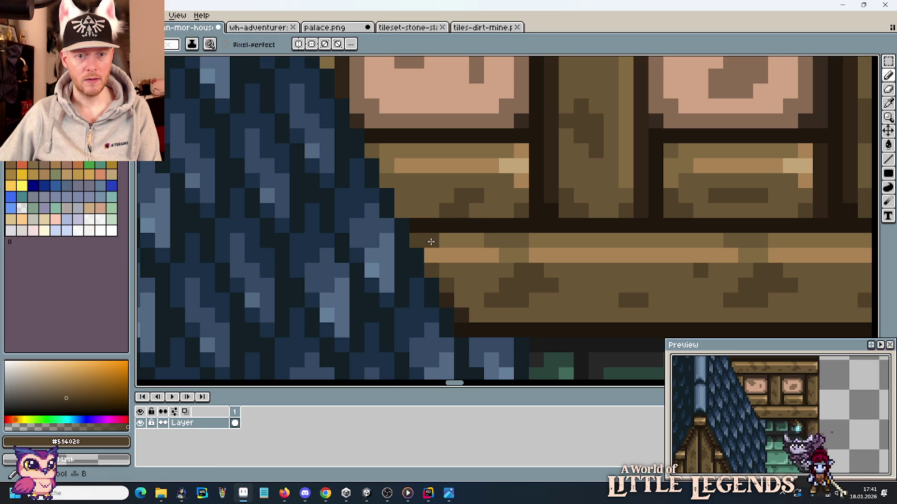
pyautogui.keyDown('alt'); pyautogui.click(488, 240); pyautogui.keyUp('alt')
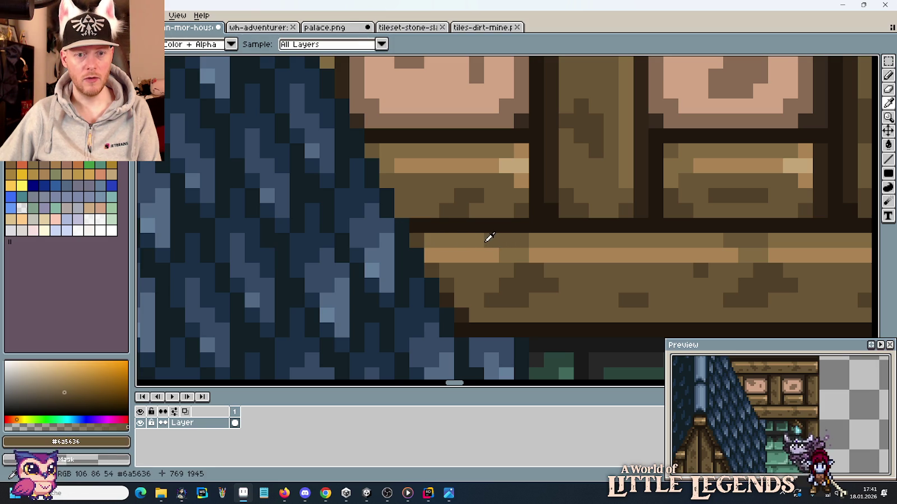
pyautogui.keyDown('alt'); pyautogui.click(405, 215); pyautogui.keyUp('alt')
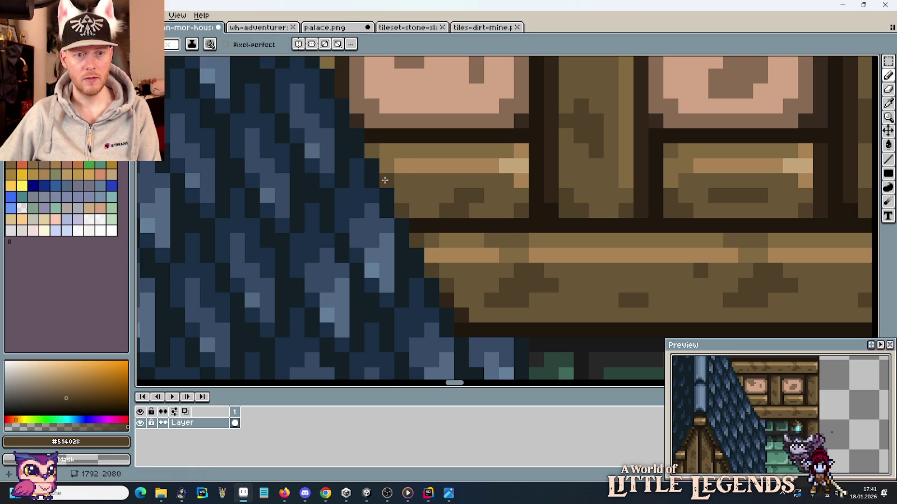
pyautogui.keyDown('alt'); pyautogui.click(414, 211); pyautogui.keyUp('alt')
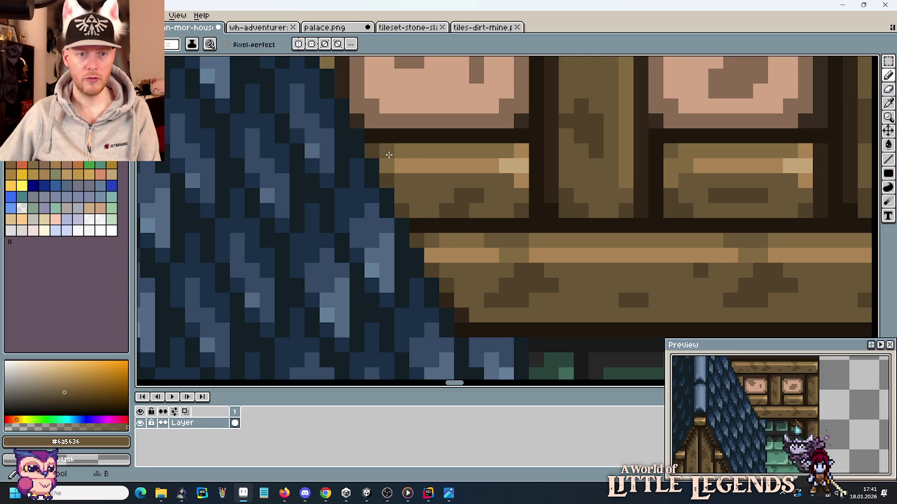
pyautogui.keyDown('alt'); pyautogui.click(463, 310); pyautogui.keyUp('alt')
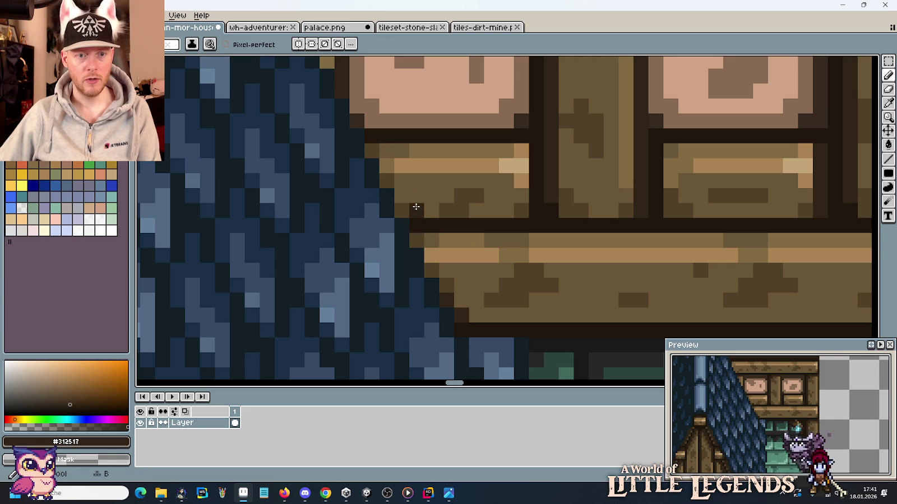
pyautogui.keyDown('alt'); pyautogui.click(447, 276); pyautogui.keyUp('alt')
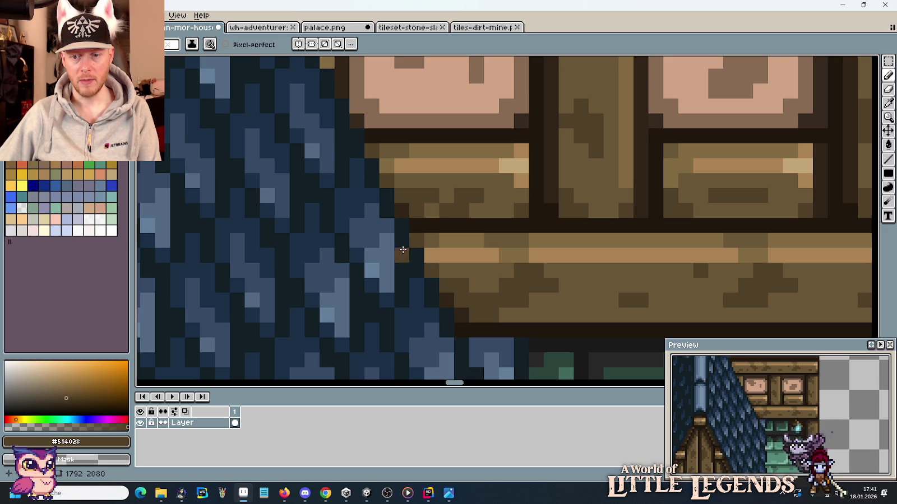
# Step: Darken a pixel on the upper beam edge with the darkest brown, undoing one stray pixel
pyautogui.scroll(2, 387, 219)
pyautogui.scroll(3, 360, 174)
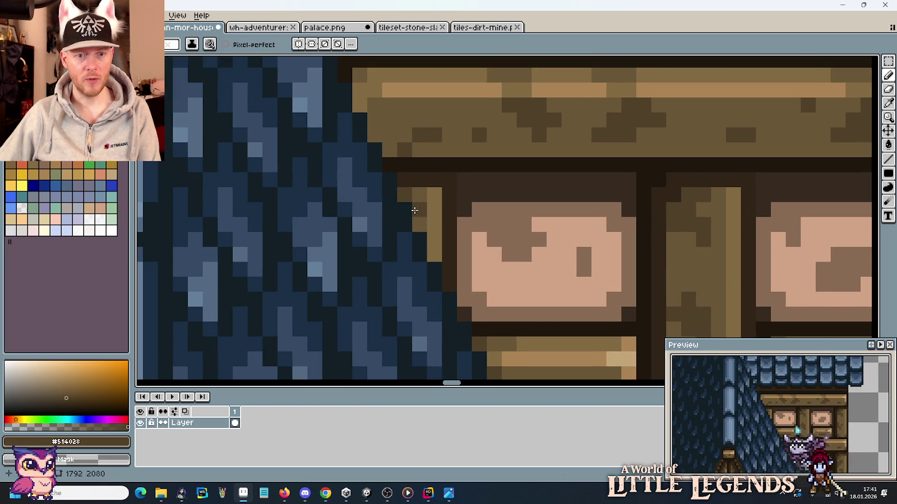
pyautogui.scroll(-3, 437, 220)
pyautogui.keyDown('alt'); pyautogui.click(485, 322); pyautogui.keyUp('alt')
pyautogui.click(405, 179)
pyautogui.hotkey('ctrl', 'z')
pyautogui.click(372, 115)
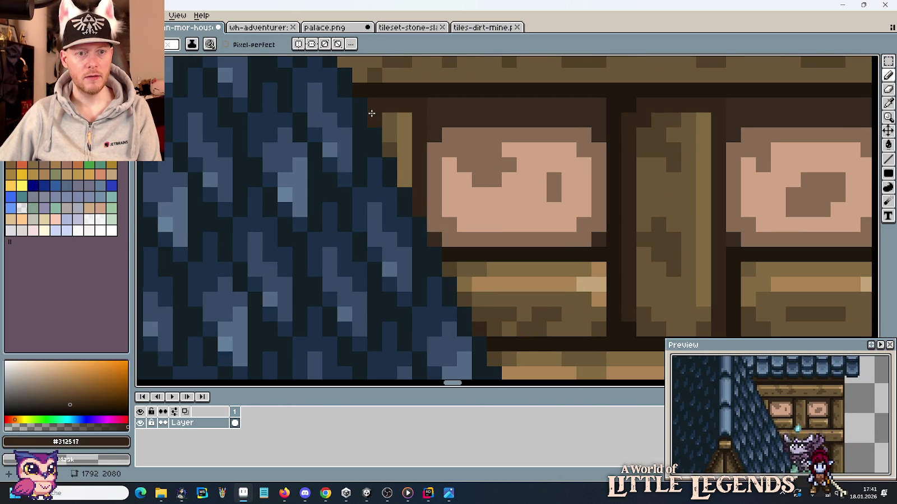
# Step: Darken the light brown post and the window frame edge pixels
pyautogui.keyDown('alt'); pyautogui.click(487, 310); pyautogui.keyUp('alt')
pyautogui.click(405, 176)
pyautogui.scroll(-2, 477, 256)
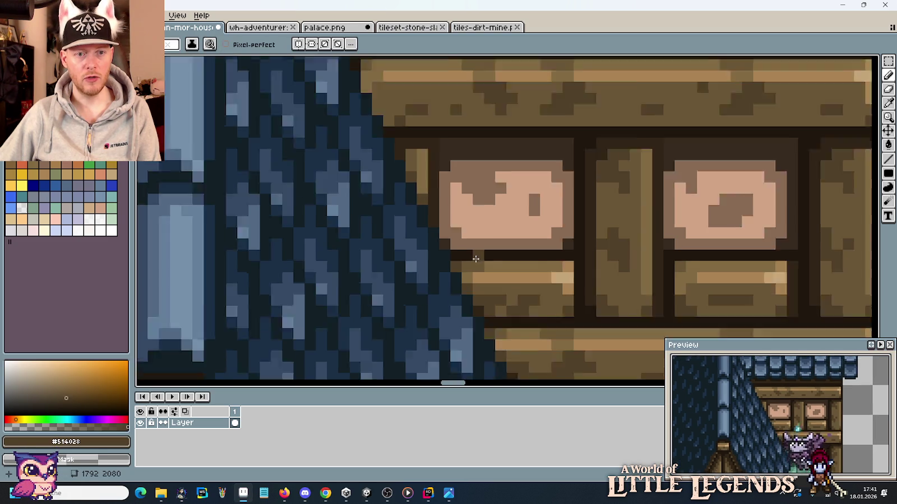
pyautogui.scroll(-2, 476, 256)
pyautogui.scroll(3, 466, 231)
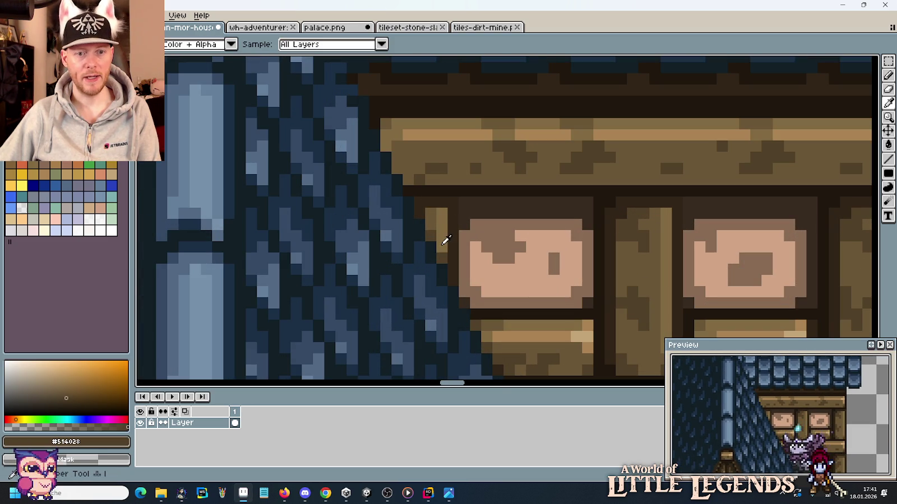
pyautogui.keyDown('alt'); pyautogui.click(420, 208); pyautogui.keyUp('alt')
pyautogui.click(396, 171)
# Step: Sample brown shades from the beam, ending on mid-brown #6a5436 as the drawing colour
pyautogui.keyDown('alt'); pyautogui.click(419, 171); pyautogui.keyUp('alt')
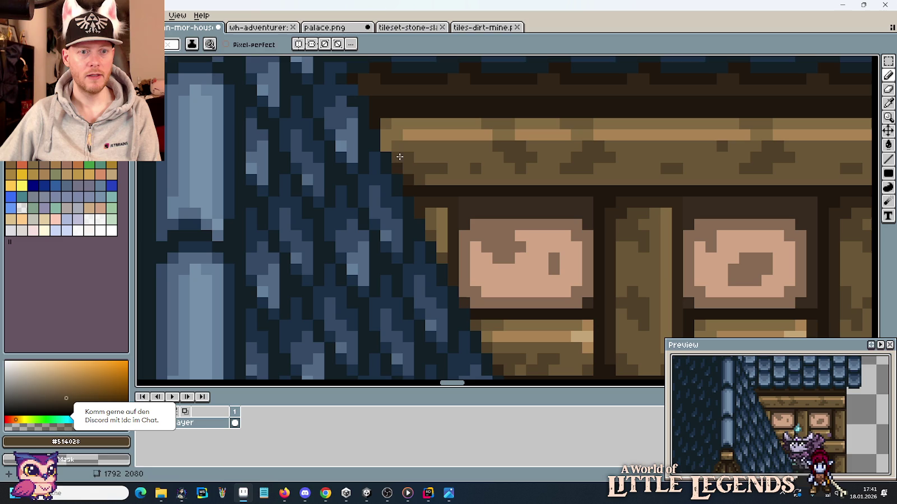
pyautogui.keyDown('alt'); pyautogui.click(409, 174); pyautogui.keyUp('alt')
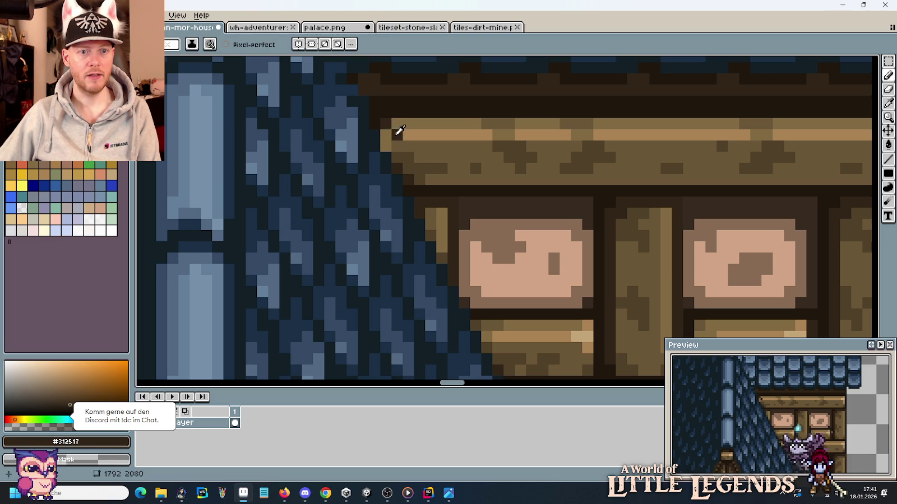
pyautogui.keyDown('alt'); pyautogui.click(422, 154); pyautogui.keyUp('alt')
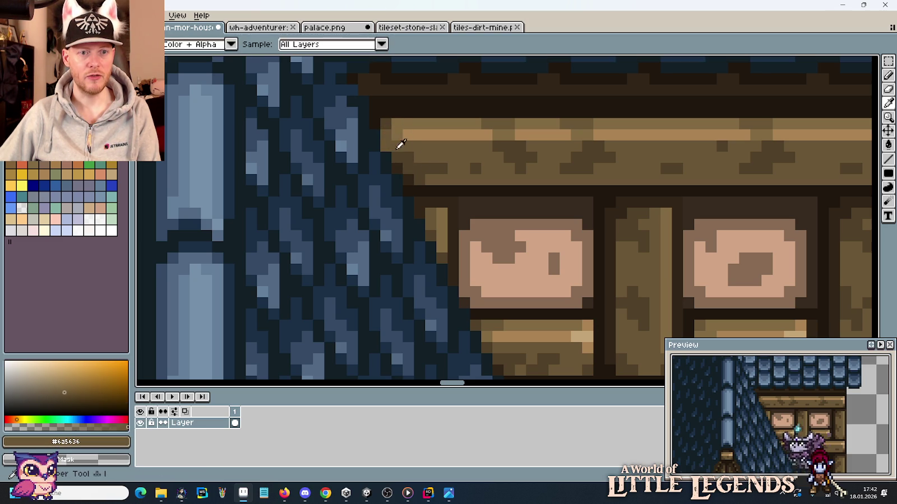
pyautogui.keyDown('alt'); pyautogui.click(395, 129); pyautogui.keyUp('alt')
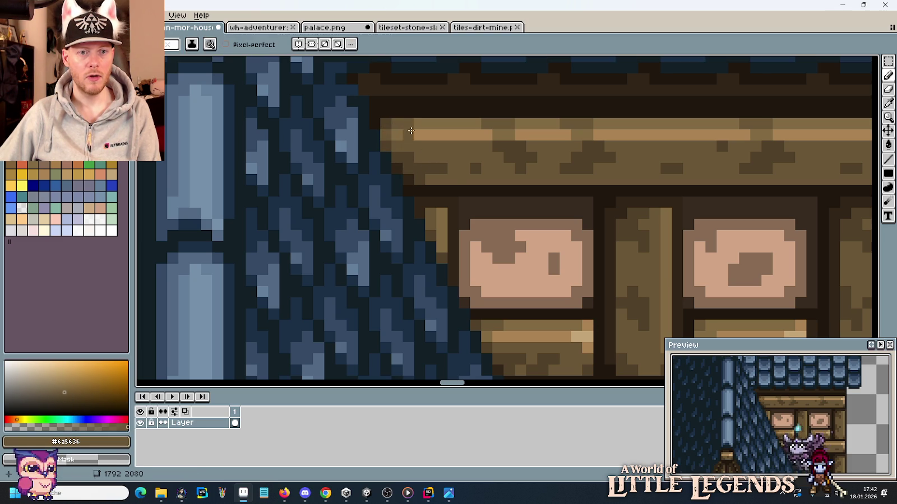
# Step: Zoom into the shingle roof and sample its darkest blue
pyautogui.scroll(-3, 410, 131)
pyautogui.scroll(-1, 449, 185)
pyautogui.scroll(-1, 487, 240)
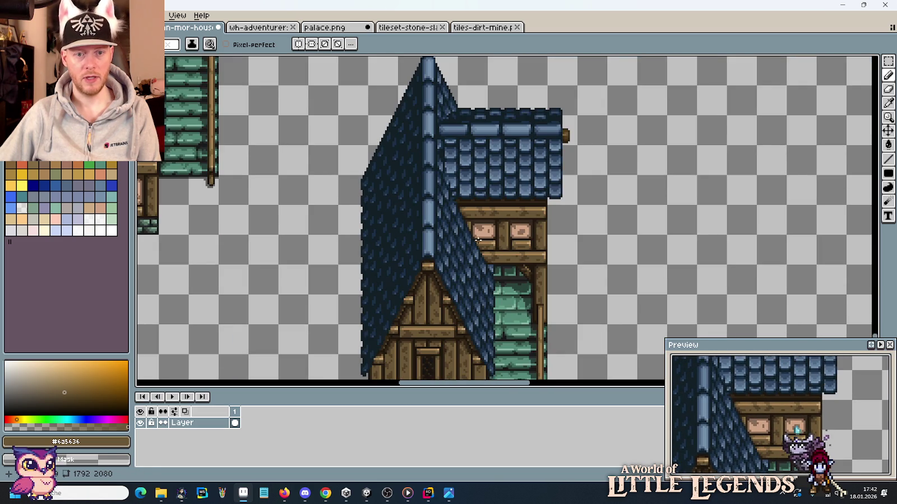
pyautogui.scroll(1, 455, 173)
pyautogui.scroll(1, 459, 194)
pyautogui.scroll(1, 457, 224)
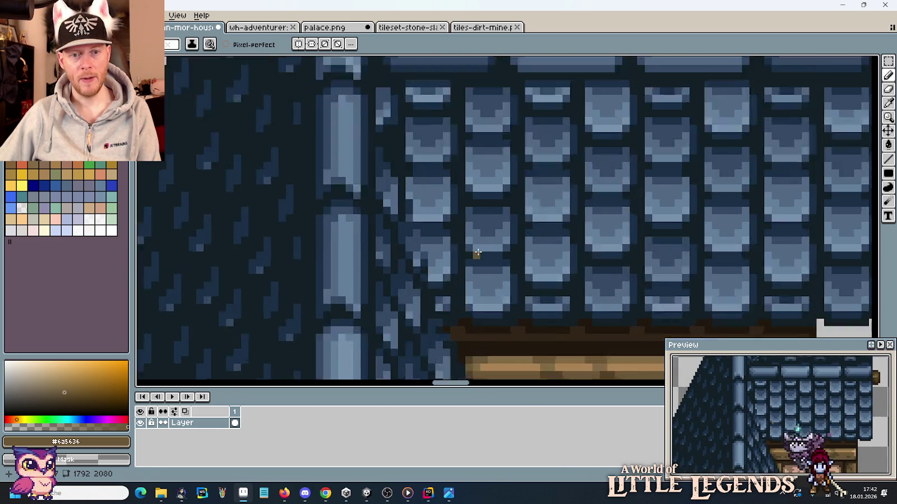
pyautogui.scroll(1, 456, 260)
pyautogui.keyDown('alt'); pyautogui.click(437, 305); pyautogui.keyUp('alt')
# Step: Re-sample a dark tile gap so #121F26 is the drawing colour
pyautogui.scroll(-2, 435, 306)
pyautogui.scroll(-1, 443, 297)
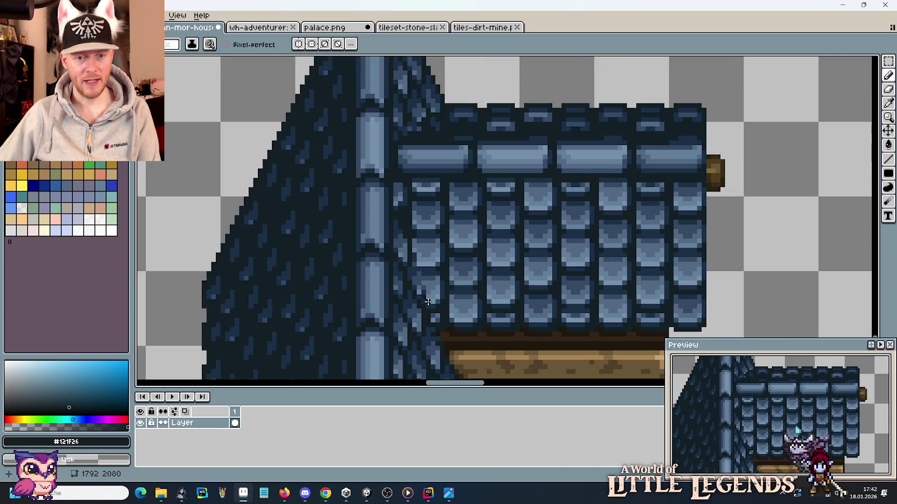
pyautogui.scroll(1, 428, 302)
pyautogui.scroll(2, 426, 283)
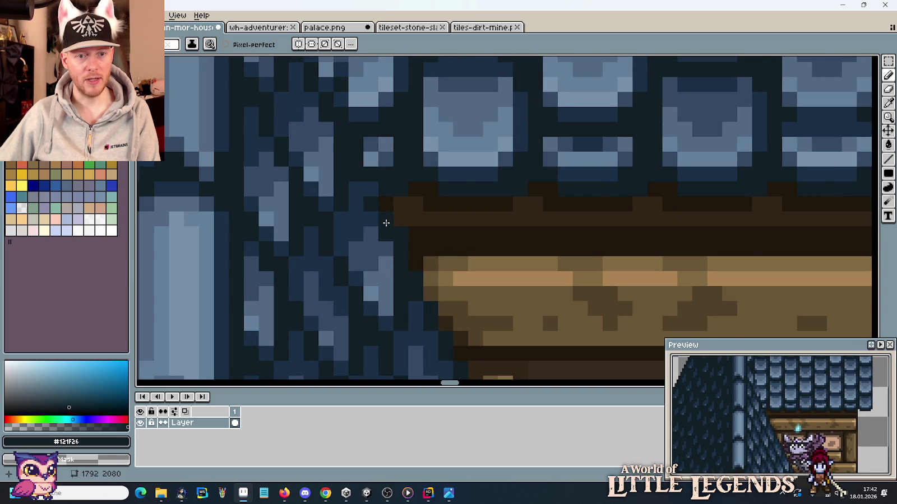
pyautogui.scroll(1, 381, 230)
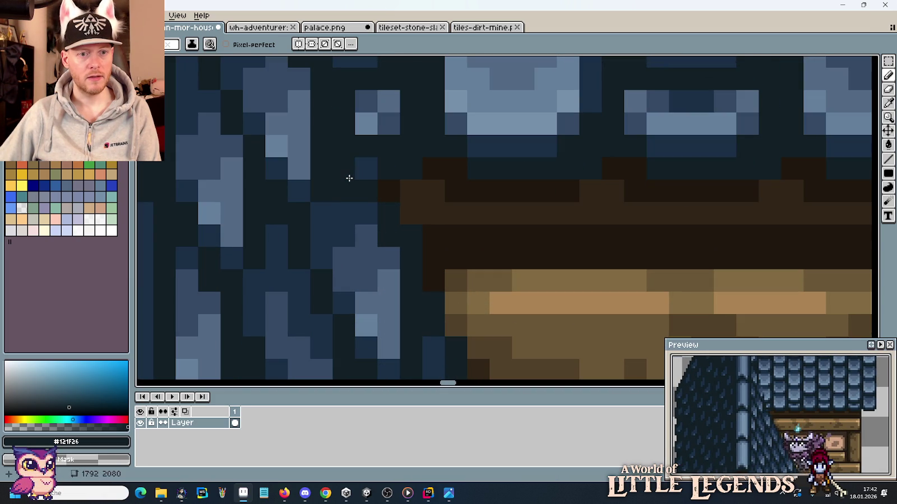
pyautogui.scroll(-3, 419, 258)
pyautogui.scroll(3, 420, 257)
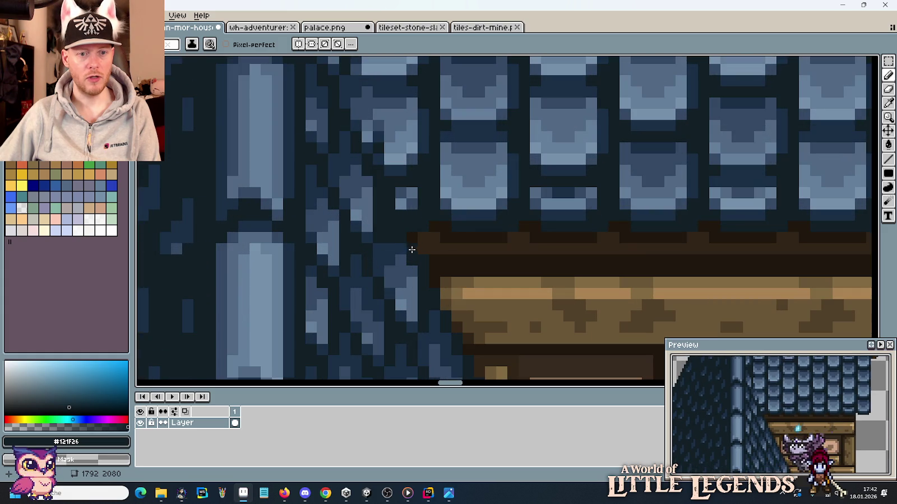
pyautogui.keyDown('alt'); pyautogui.click(390, 241); pyautogui.keyUp('alt')
pyautogui.keyDown('alt'); pyautogui.click(402, 249); pyautogui.keyUp('alt')
pyautogui.scroll(-3, 431, 256)
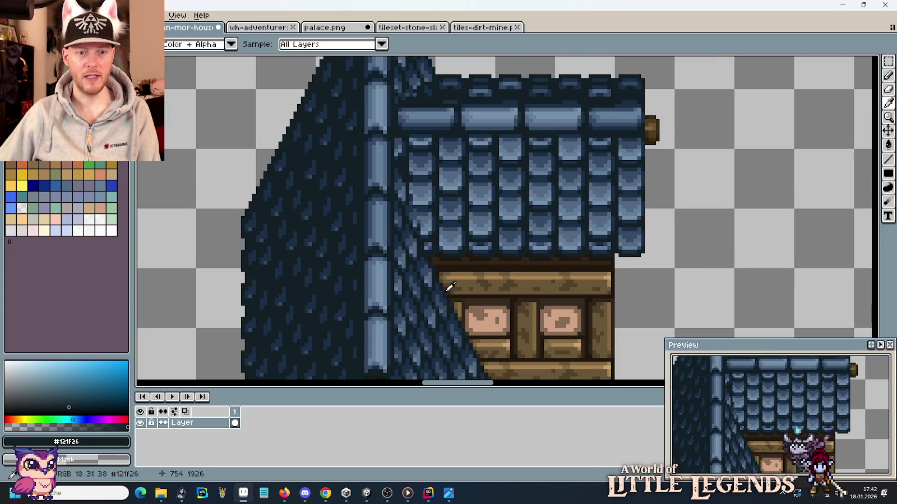
pyautogui.scroll(2, 424, 249)
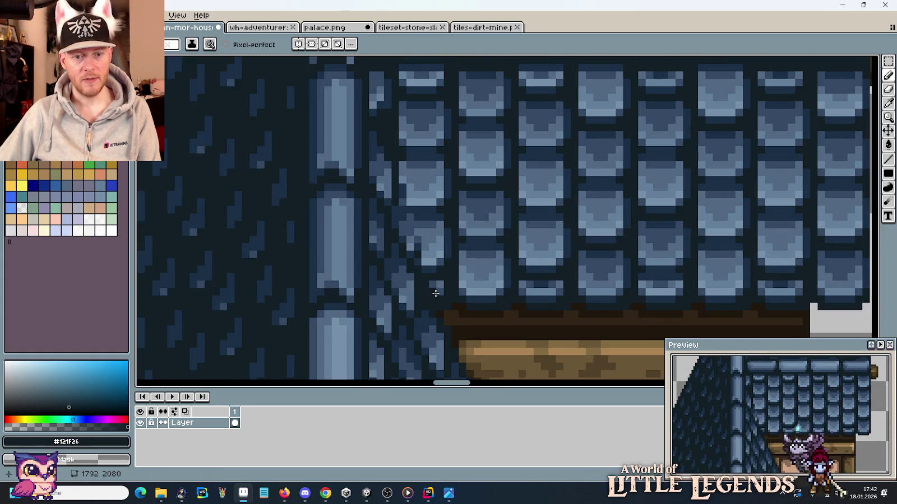
pyautogui.scroll(3, 425, 247)
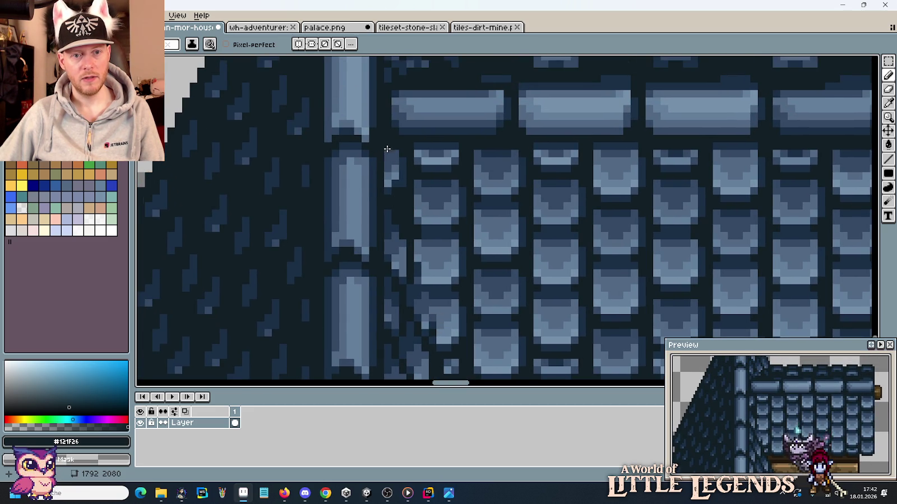
pyautogui.scroll(-3, 413, 235)
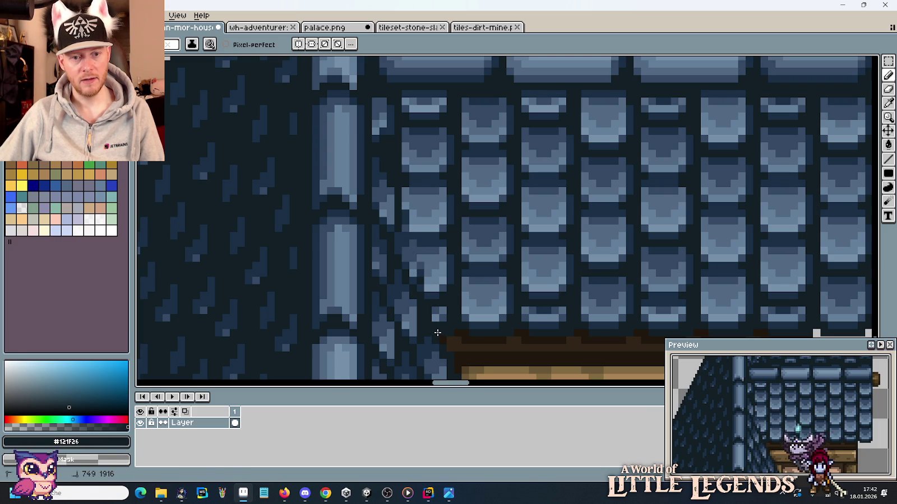
# Step: Draw a short #121F26 line along the roof's left edge beside the ridge beam
pyautogui.moveTo(437, 333); pyautogui.dragTo(372, 92)
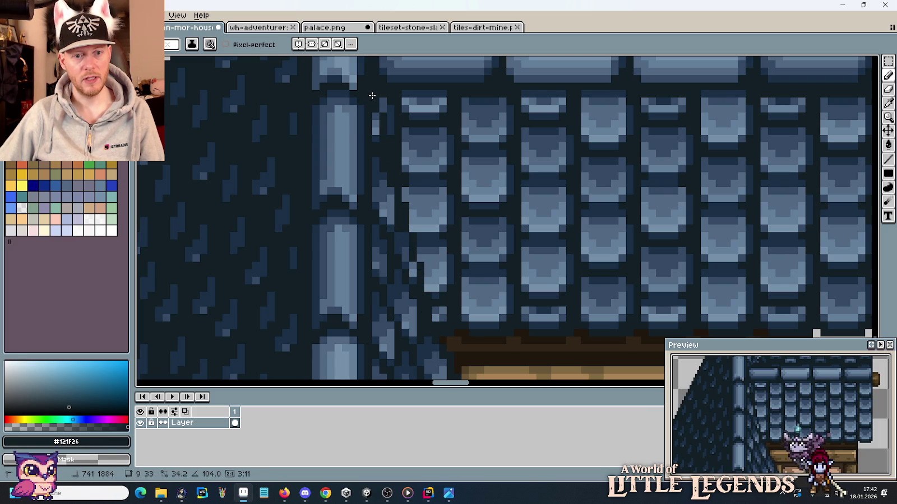
pyautogui.moveTo(372, 110); pyautogui.dragTo(372, 95)
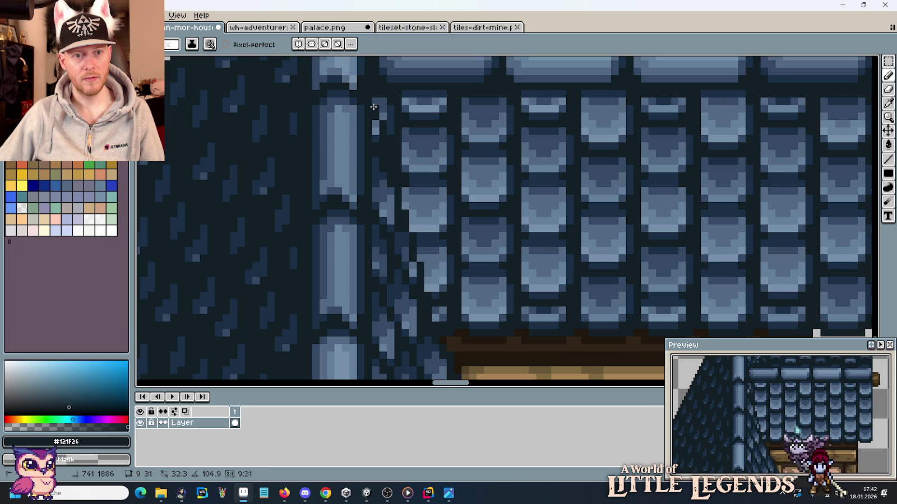
pyautogui.moveTo(376, 101); pyautogui.dragTo(372, 106)
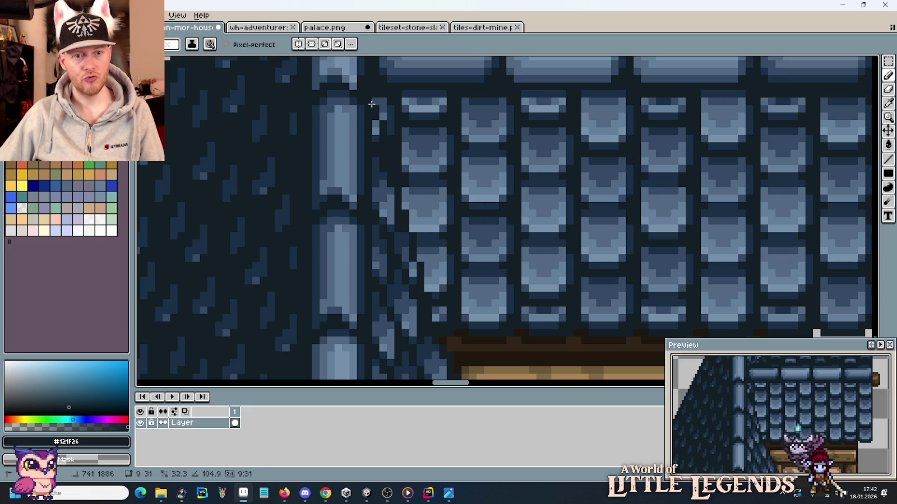
pyautogui.moveTo(373, 108); pyautogui.dragTo(374, 103)
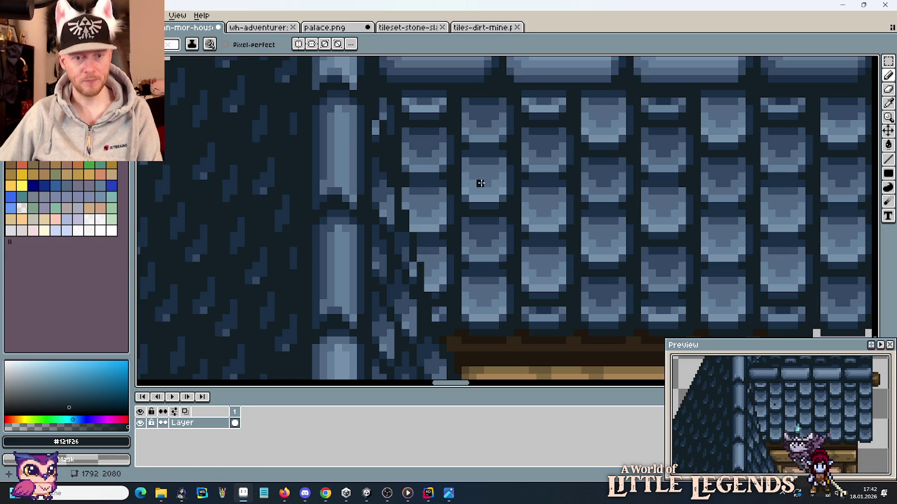
# Step: Paint dark navy #1a2f45 pixels along the roof's left edge
pyautogui.scroll(2, 428, 300)
pyautogui.scroll(1, 428, 301)
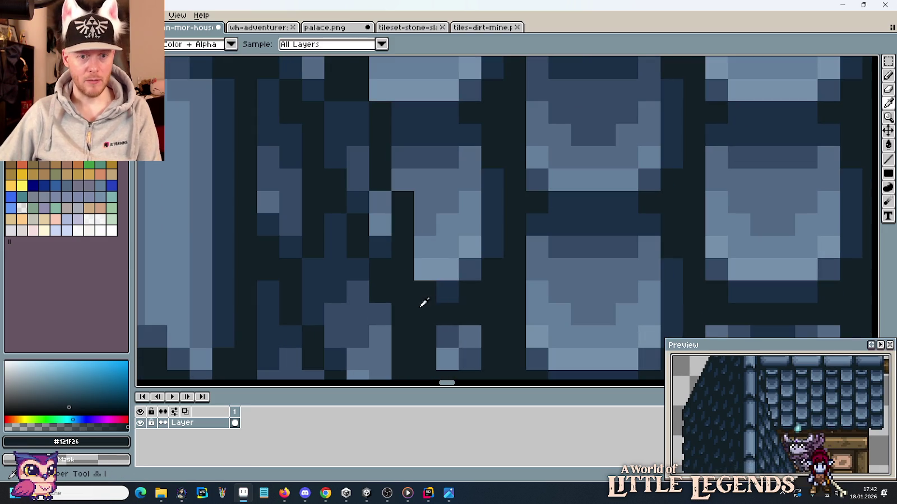
pyautogui.keyDown('alt'); pyautogui.click(356, 263); pyautogui.keyUp('alt')
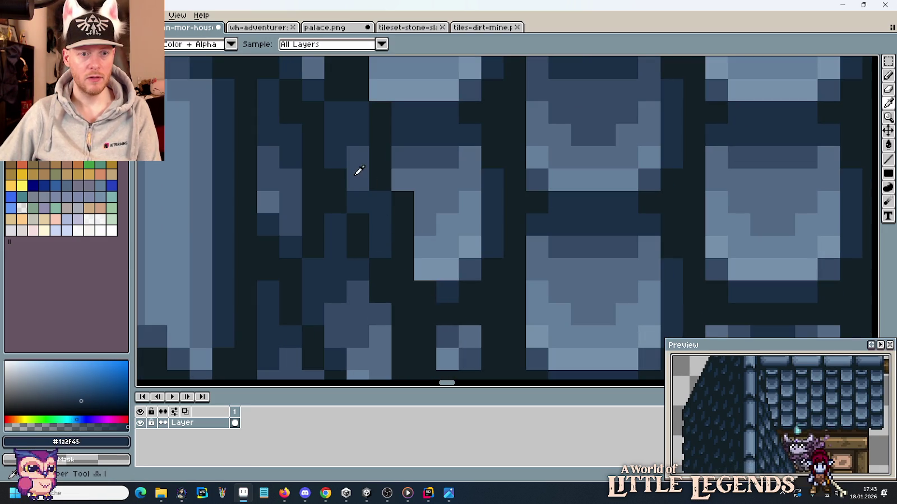
pyautogui.moveTo(357, 170); pyautogui.dragTo(421, 147)
pyautogui.click(377, 155)
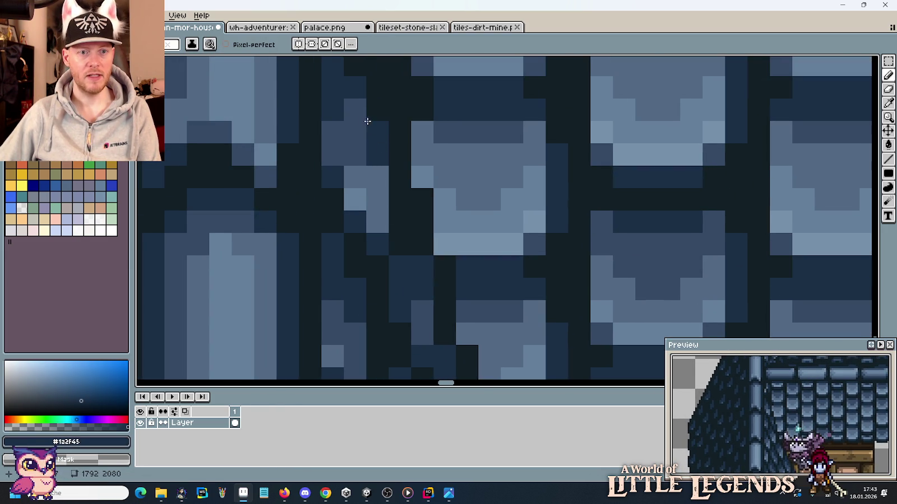
pyautogui.click(377, 173)
pyautogui.keyDown('alt'); pyautogui.click(379, 218); pyautogui.keyUp('alt')
pyautogui.moveTo(374, 200); pyautogui.dragTo(356, 174)
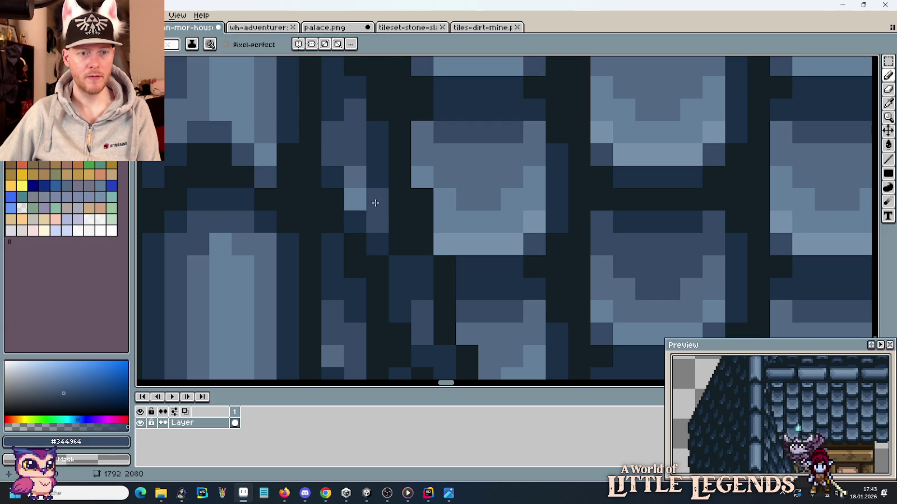
# Step: Sample the lighter #526984 blue, then the darker #1a2f45, from the roof tiles
pyautogui.keyDown('alt'); pyautogui.click(355, 193); pyautogui.keyUp('alt')
pyautogui.scroll(-3, 444, 265)
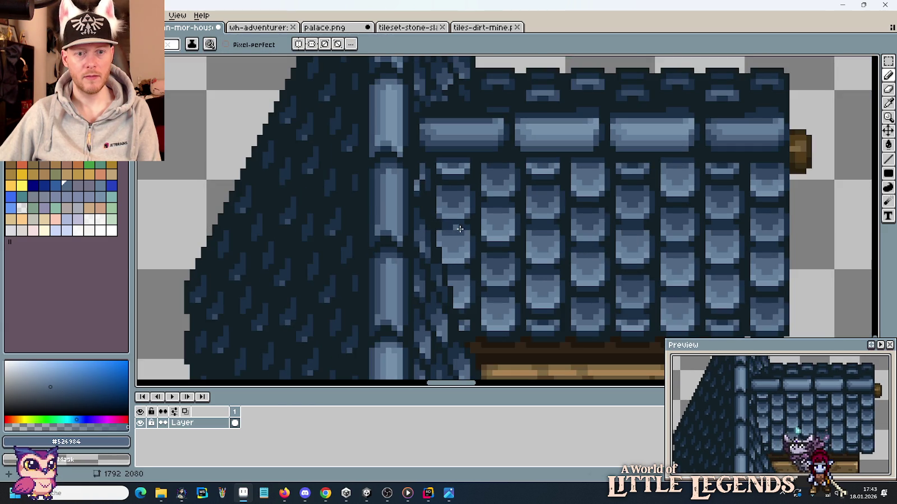
pyautogui.scroll(3, 459, 229)
pyautogui.scroll(-1, 461, 280)
pyautogui.scroll(1, 426, 260)
pyautogui.press('alt')
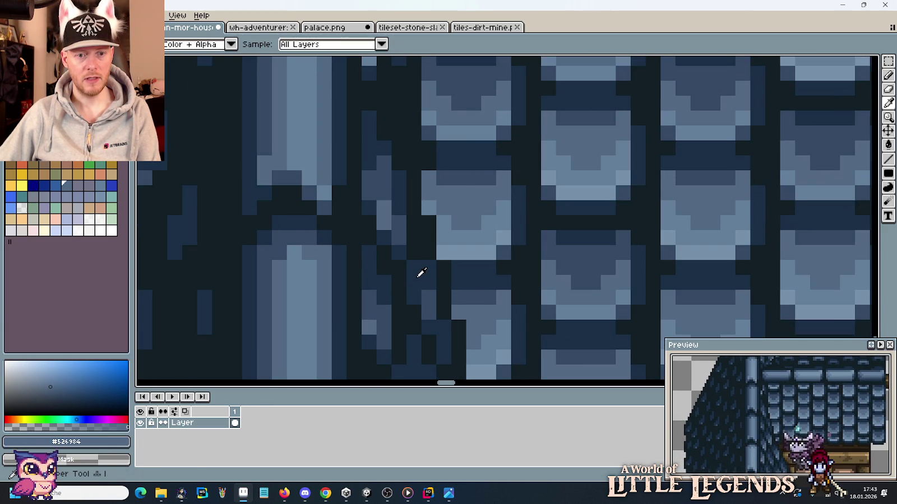
pyautogui.keyDown('alt'); pyautogui.click(419, 276); pyautogui.keyUp('alt')
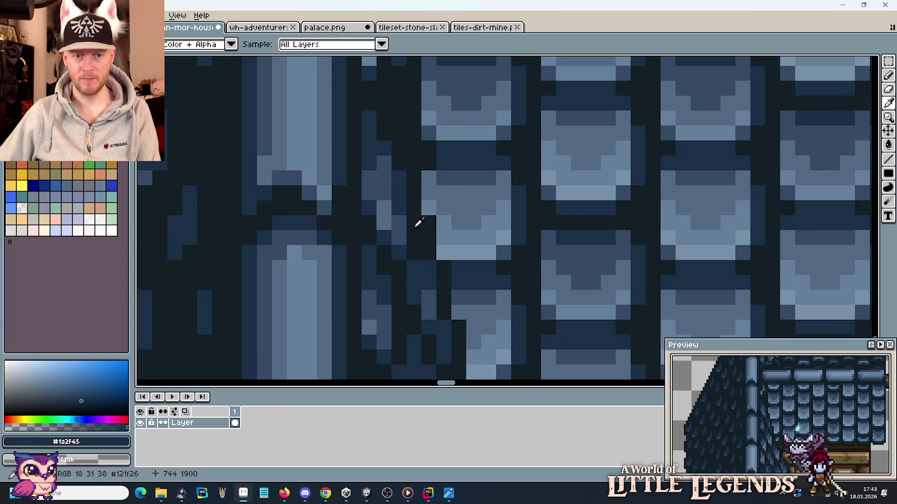
# Step: Re-sample the #344964 and #1a2f45 shingle blues while zooming in and out
pyautogui.scroll(3, 418, 223)
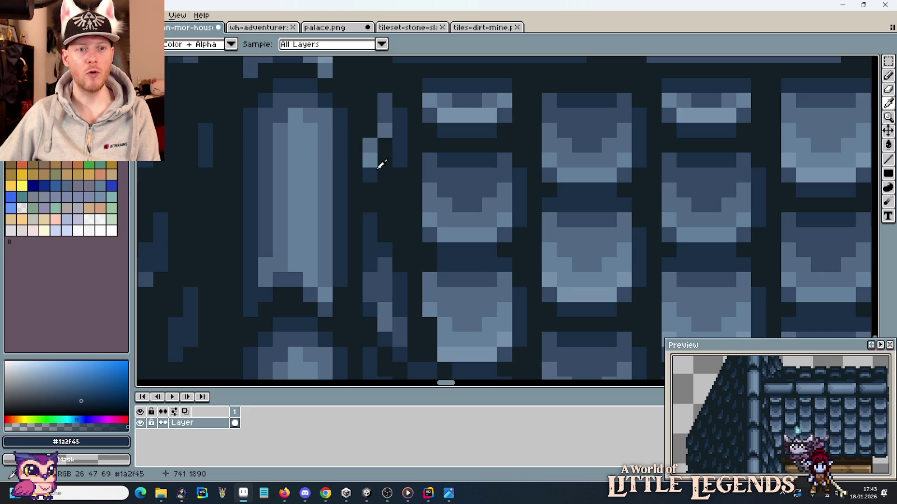
pyautogui.press('alt')
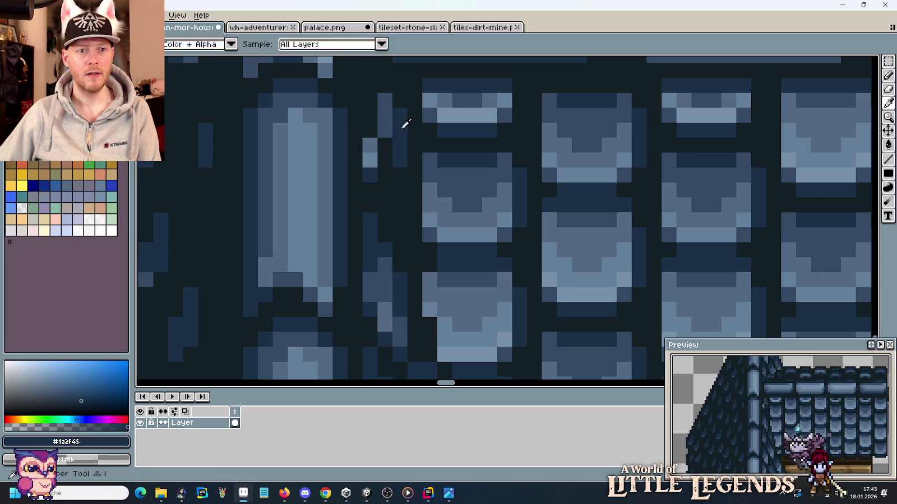
pyautogui.scroll(-3, 446, 243)
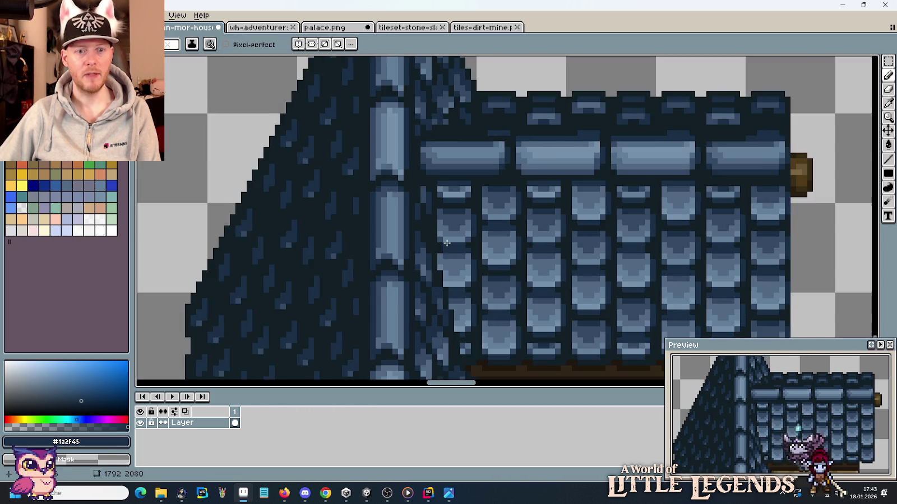
pyautogui.scroll(3, 446, 243)
pyautogui.press('alt')
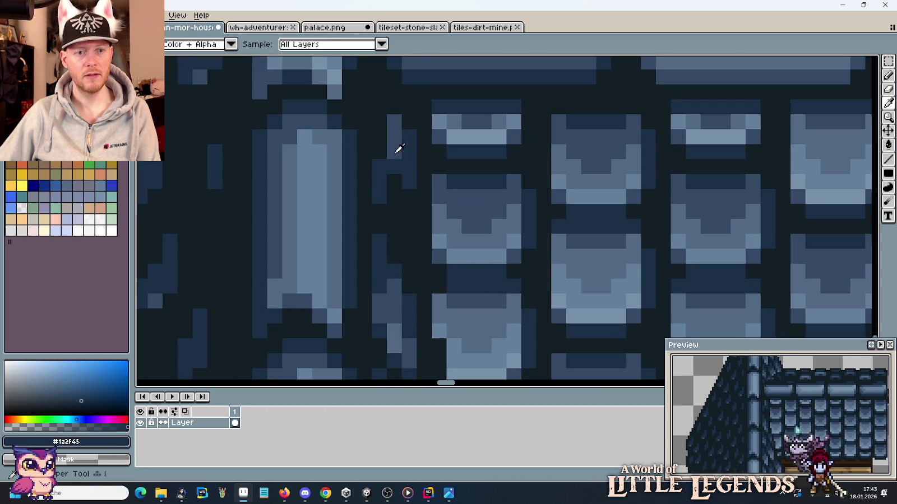
pyautogui.keyDown('alt'); pyautogui.click(397, 151); pyautogui.keyUp('alt')
pyautogui.keyDown('alt'); pyautogui.click(390, 161); pyautogui.keyUp('alt')
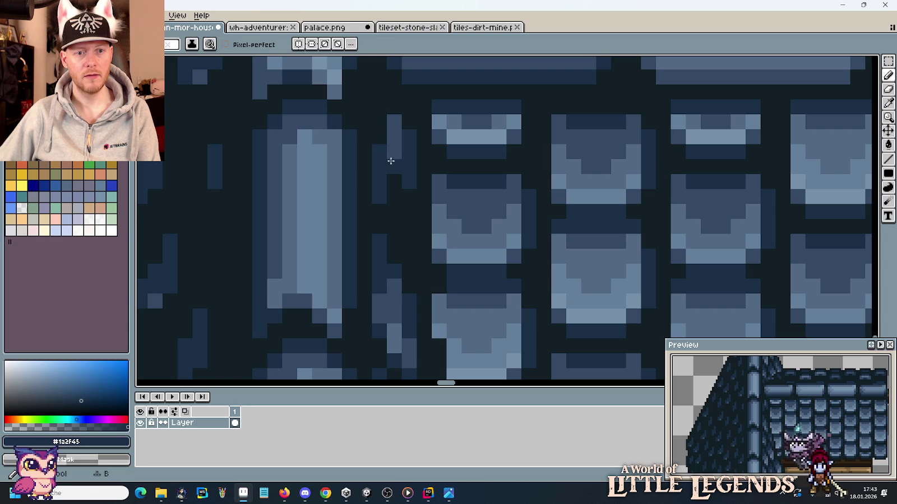
pyautogui.scroll(-3, 412, 203)
pyautogui.scroll(2, 427, 212)
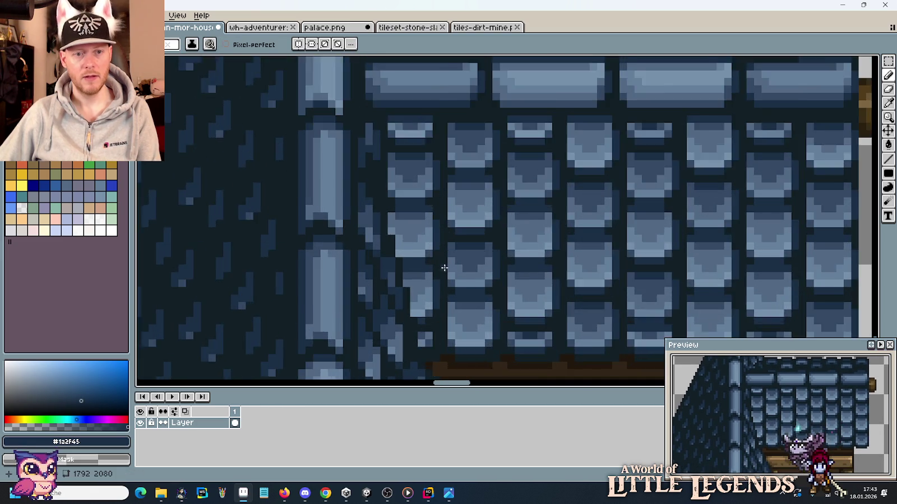
pyautogui.scroll(2, 432, 272)
pyautogui.keyDown('alt'); pyautogui.click(356, 157); pyautogui.keyUp('alt')
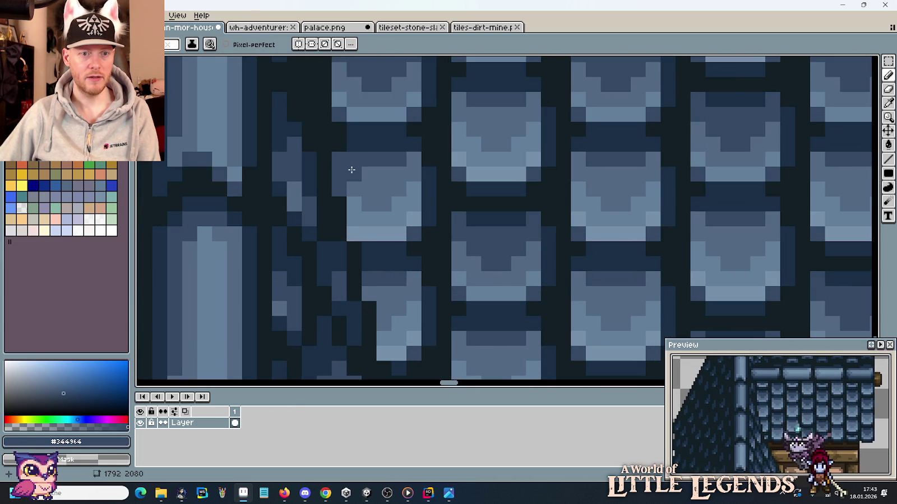
# Step: Touch up the shingle edges with dark, #344964 and #526984 blue pixels
pyautogui.keyDown('alt'); pyautogui.click(359, 139); pyautogui.keyUp('alt')
pyautogui.click(354, 236)
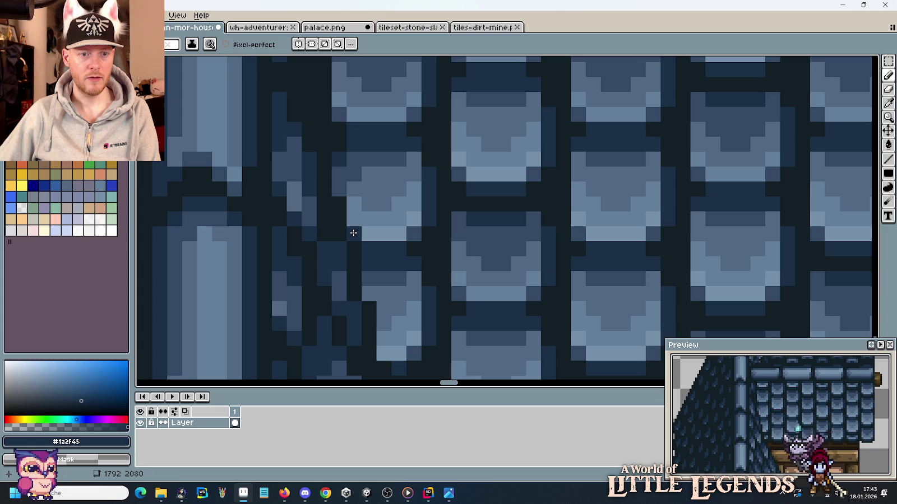
pyautogui.keyDown('alt'); pyautogui.click(344, 170); pyautogui.keyUp('alt')
pyautogui.click(363, 223)
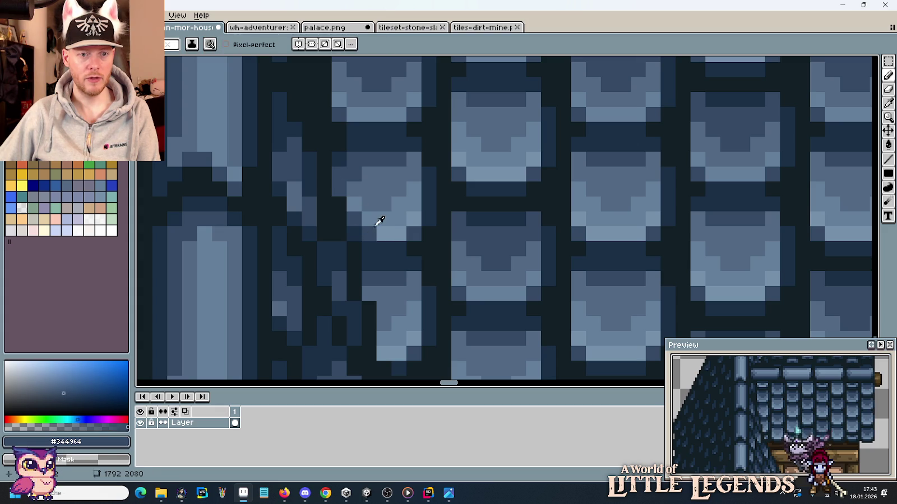
pyautogui.keyDown('alt'); pyautogui.click(379, 222); pyautogui.keyUp('alt')
pyautogui.click(384, 238)
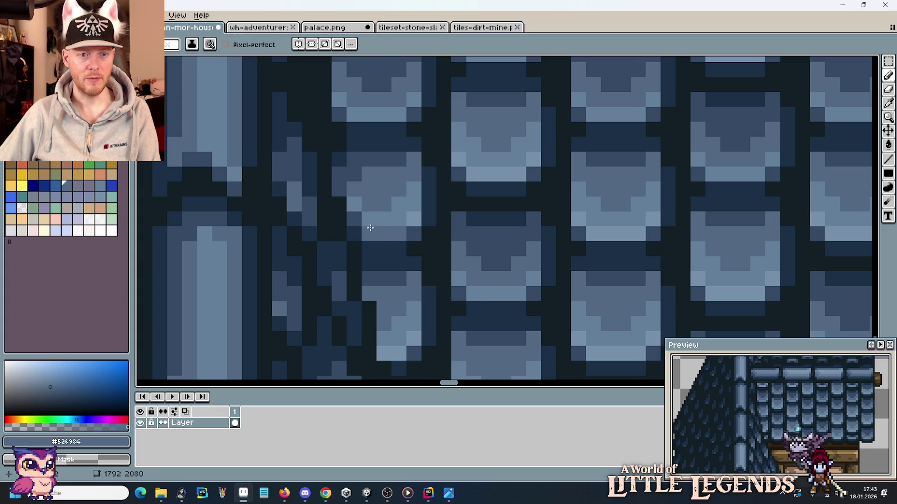
pyautogui.keyDown('alt'); pyautogui.click(393, 224); pyautogui.keyUp('alt')
pyautogui.keyDown('alt'); pyautogui.click(367, 205); pyautogui.keyUp('alt')
pyautogui.click(356, 207)
# Step: Sample #344964 and the darkest #121F26 outline colour from the tiles
pyautogui.scroll(-3, 371, 205)
pyautogui.scroll(-1, 418, 292)
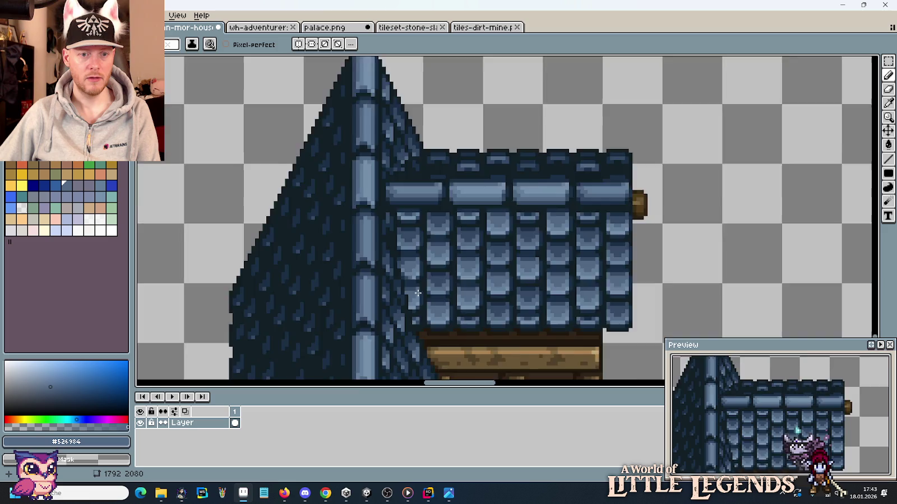
pyautogui.scroll(4, 418, 293)
pyautogui.keyDown('alt'); pyautogui.click(384, 257); pyautogui.keyUp('alt')
pyautogui.keyDown('alt'); pyautogui.click(374, 285); pyautogui.keyUp('alt')
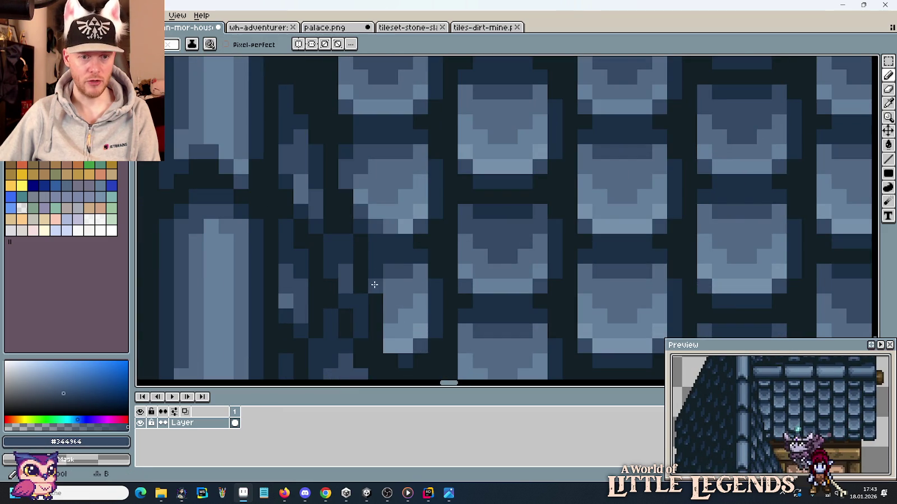
pyautogui.scroll(-2, 422, 326)
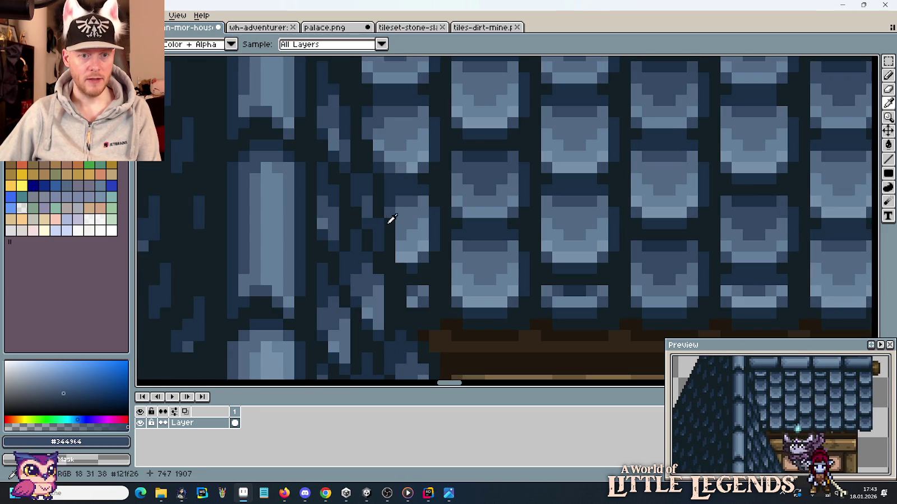
pyautogui.click(391, 219)
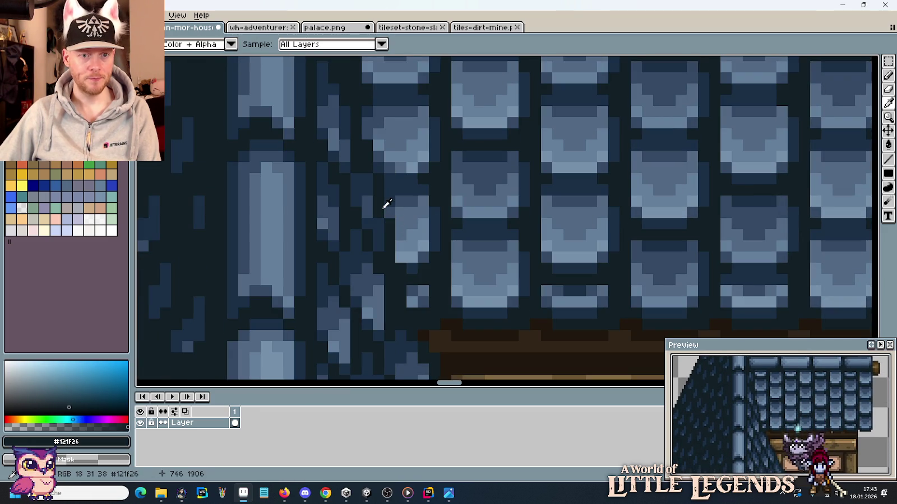
# Step: Compare the roof ramp: #344964, #526984, #647F9B, #1a2f45 and #121F26
pyautogui.keyDown('alt'); pyautogui.click(424, 257); pyautogui.keyUp('alt')
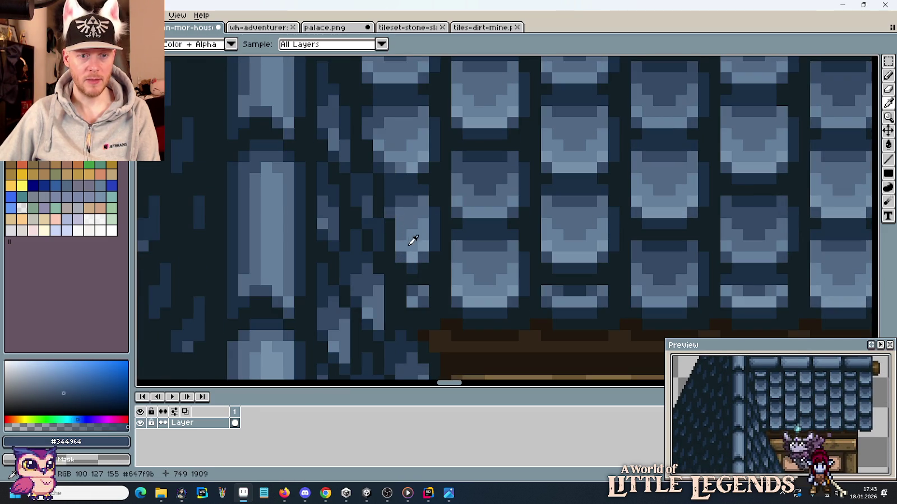
pyautogui.keyDown('alt'); pyautogui.click(410, 244); pyautogui.keyUp('alt')
pyautogui.keyDown('alt'); pyautogui.click(416, 236); pyautogui.keyUp('alt')
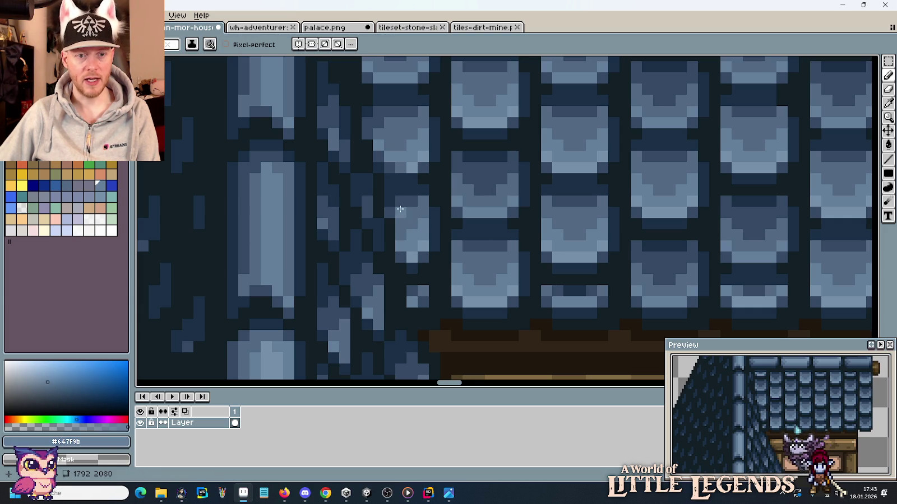
pyautogui.keyDown('alt'); pyautogui.click(390, 223); pyautogui.keyUp('alt')
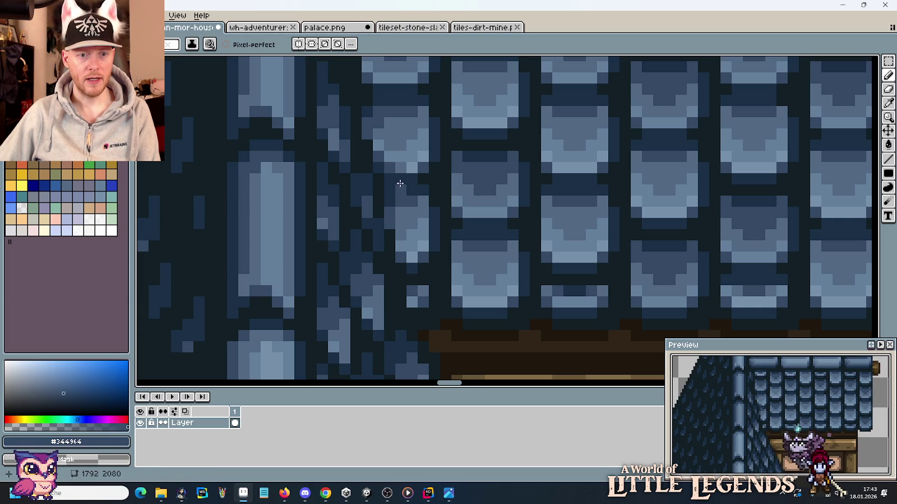
pyautogui.keyDown('alt'); pyautogui.click(370, 172); pyautogui.keyUp('alt')
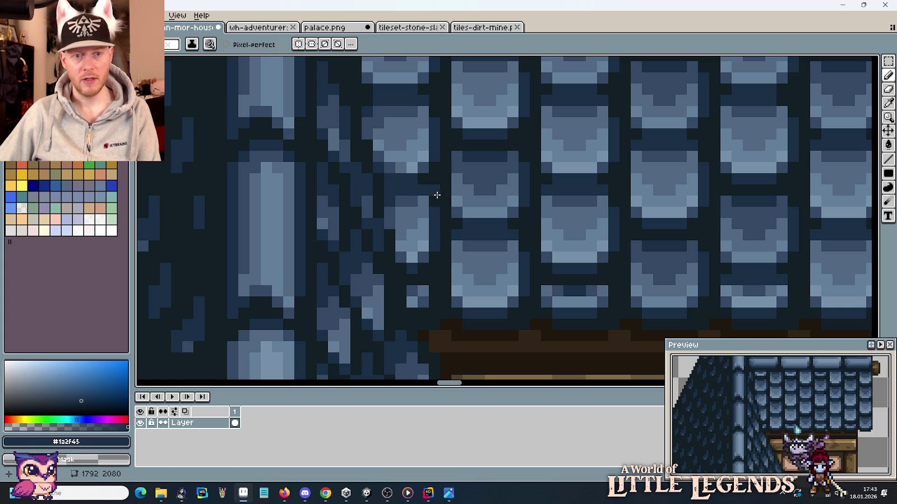
pyautogui.keyDown('alt'); pyautogui.click(372, 178); pyautogui.keyUp('alt')
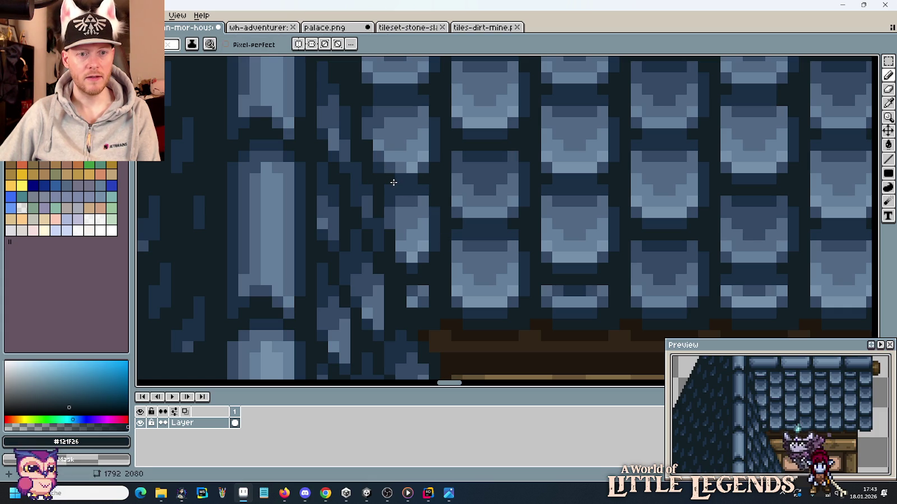
# Step: Eyedrop the dark navy #1a2f45 from the roof shingles as drawing colour
pyautogui.scroll(-3, 413, 238)
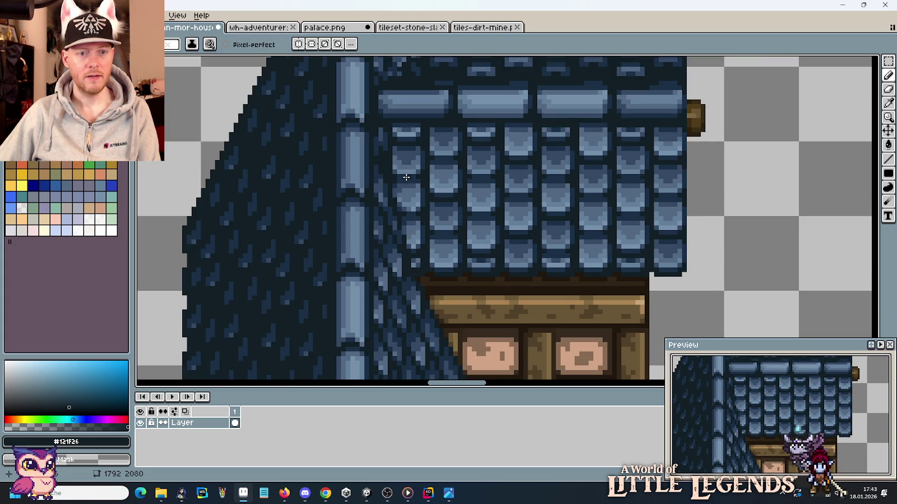
pyautogui.scroll(1, 407, 177)
pyautogui.scroll(1, 395, 225)
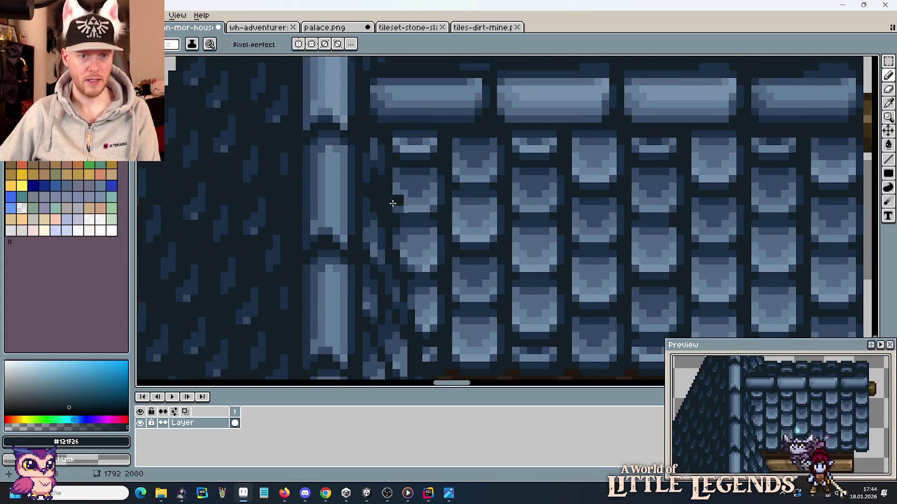
pyautogui.scroll(1, 393, 203)
pyautogui.keyDown('alt'); pyautogui.click(383, 192); pyautogui.keyUp('alt')
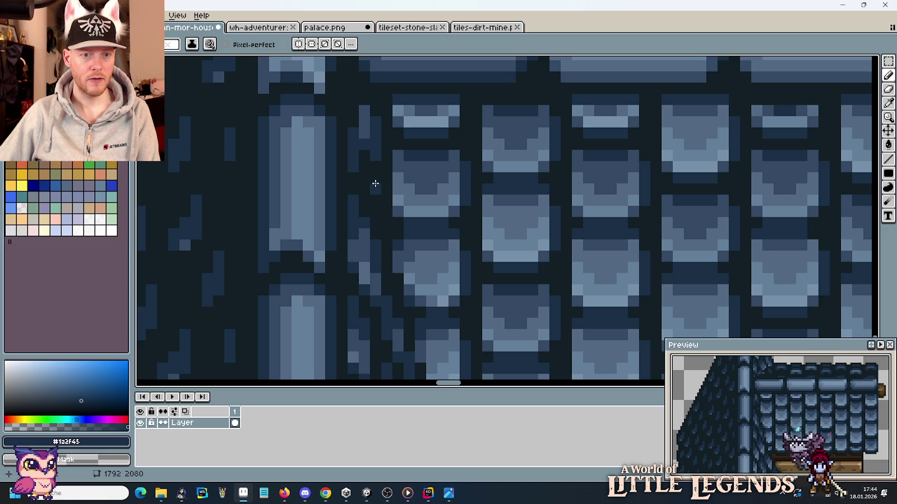
pyautogui.scroll(-2, 396, 195)
# Step: Darken the gap beside the roof ridge with outline and navy pixels
pyautogui.scroll(-1, 393, 185)
pyautogui.scroll(1, 386, 174)
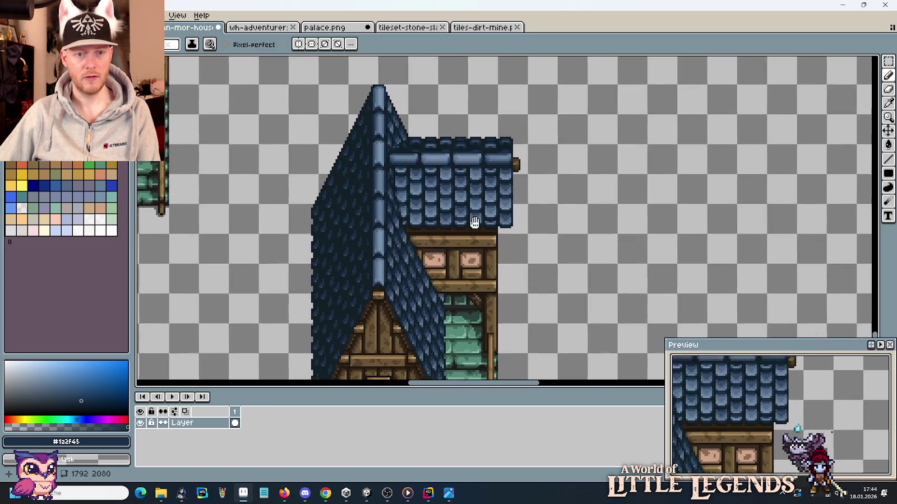
pyautogui.scroll(1, 385, 169)
pyautogui.scroll(2, 385, 169)
pyautogui.scroll(1, 365, 174)
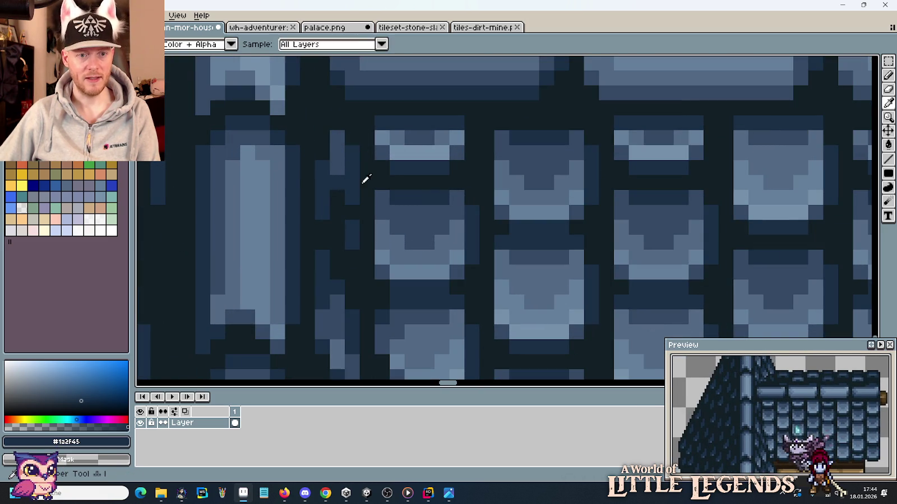
pyautogui.keyDown('alt'); pyautogui.click(343, 186); pyautogui.keyUp('alt')
pyautogui.moveTo(337, 167)
pyautogui.mouseDown()
pyautogui.moveTo(337, 151)
pyautogui.moveTo(338, 190)
pyautogui.mouseUp()
pyautogui.hotkey('ctrl', 'z')
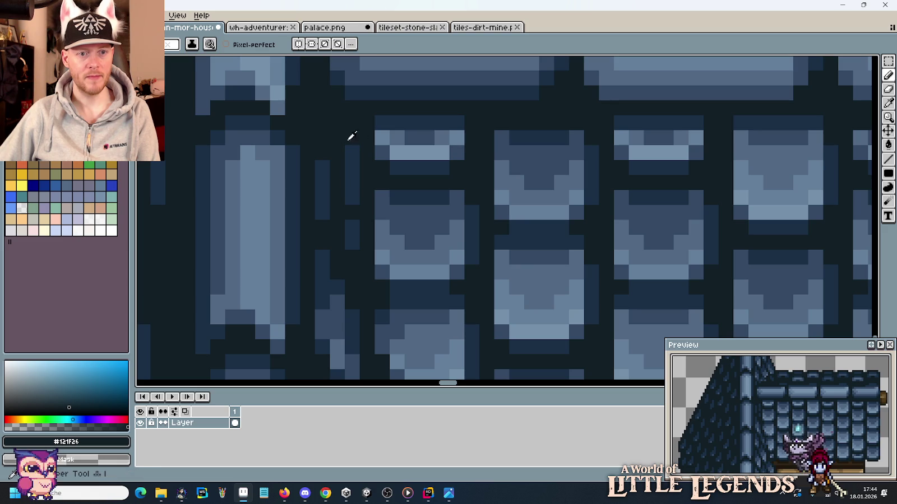
pyautogui.keyDown('alt'); pyautogui.click(336, 160); pyautogui.keyUp('alt')
pyautogui.click(337, 152)
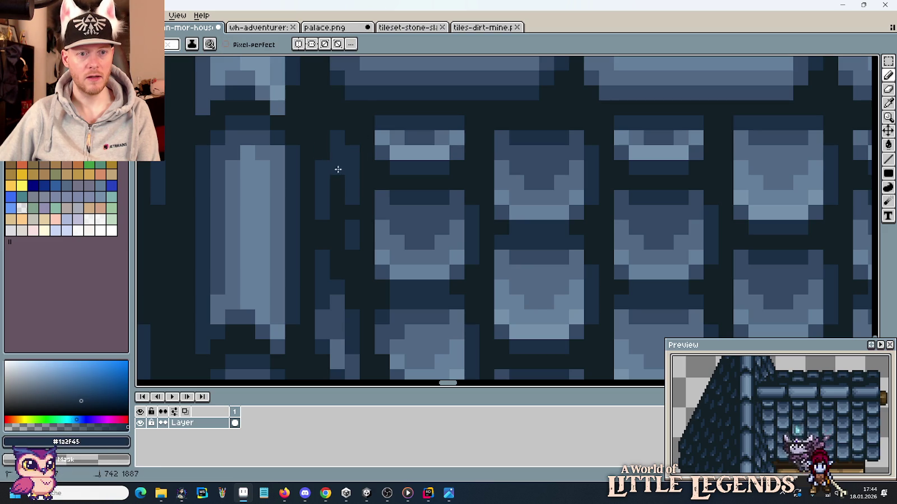
pyautogui.keyDown('alt'); pyautogui.click(363, 191); pyautogui.keyUp('alt')
# Step: Zoom out to the finished house tiles and glance at the reference house photo
pyautogui.scroll(-1, 355, 182)
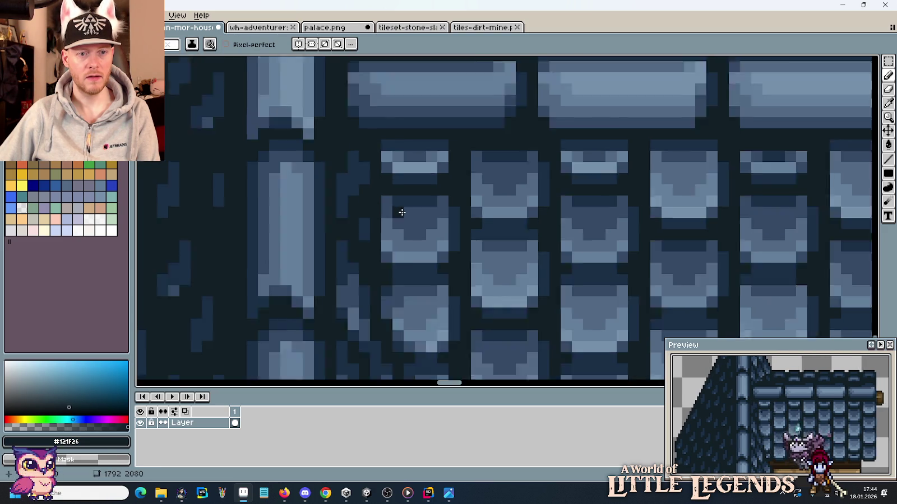
pyautogui.scroll(-2, 393, 190)
pyautogui.scroll(-1, 481, 215)
pyautogui.scroll(-1, 480, 214)
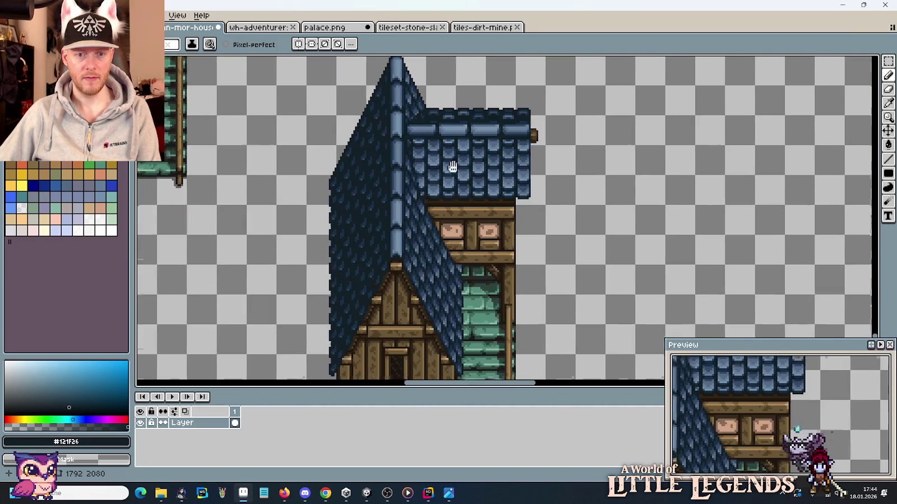
pyautogui.scroll(-1, 456, 194)
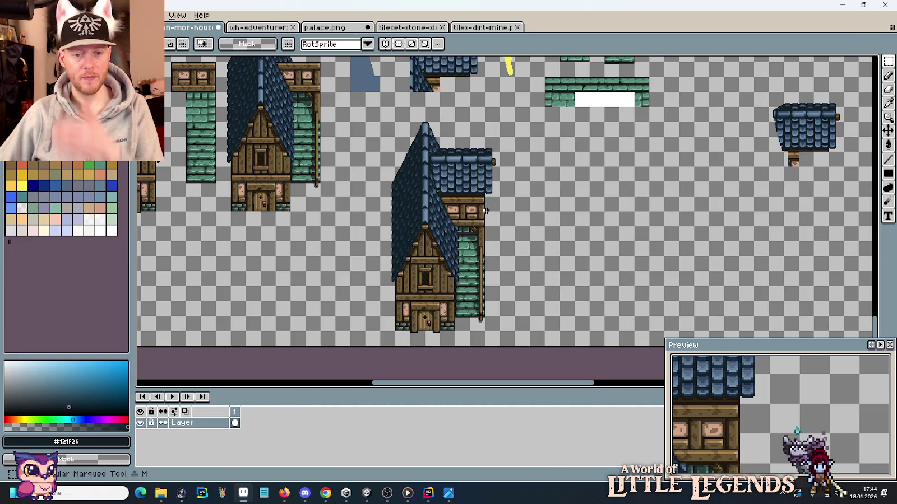
pyautogui.moveTo(414, 173); pyautogui.dragTo(546, 317)
pyautogui.moveTo(465, 182); pyautogui.dragTo(412, 369)
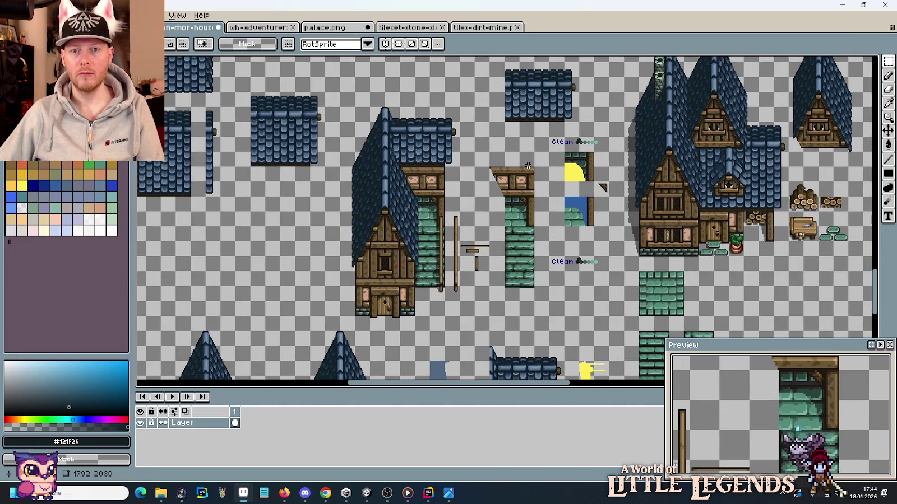
pyautogui.moveTo(511, 184); pyautogui.dragTo(480, 243)
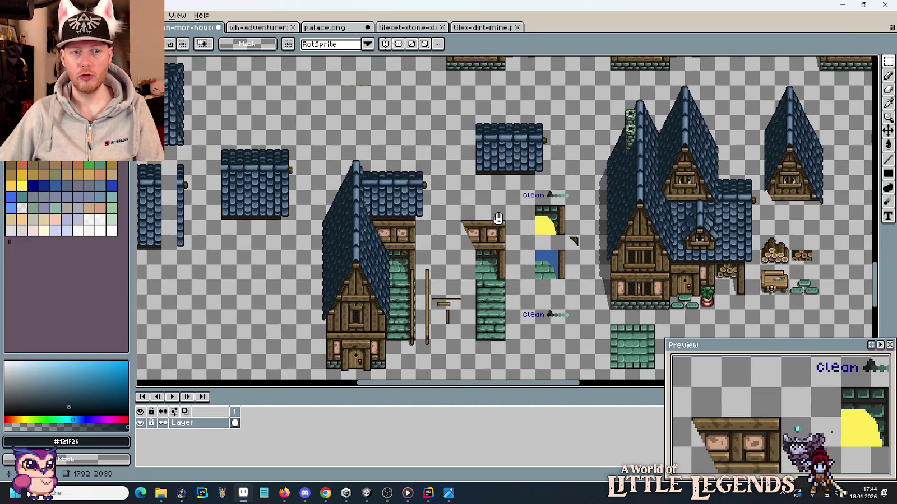
pyautogui.hotkey('alt', 'Tab')
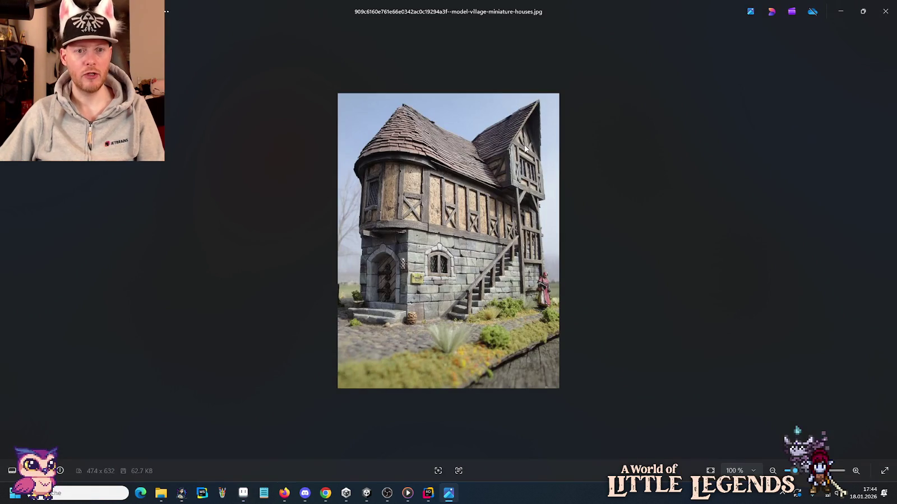
pyautogui.hotkey('alt', 'Tab')
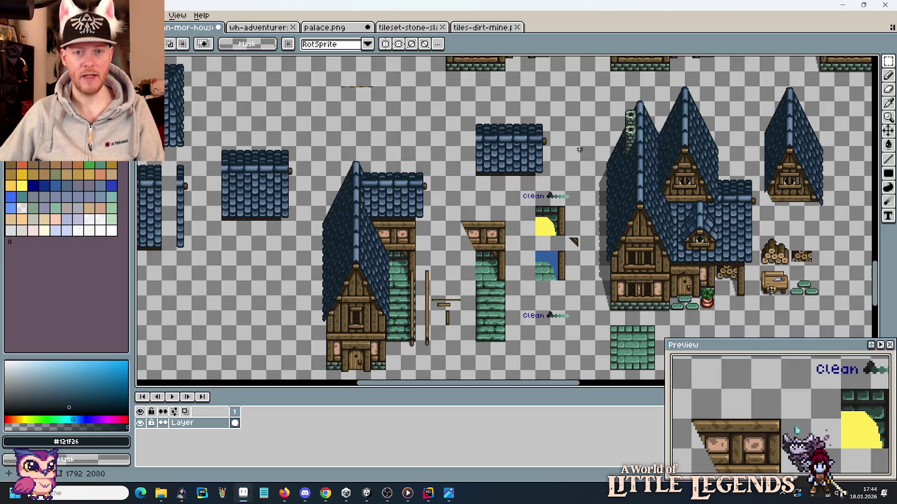
# Step: Marquee-select one tapered green stone chimney tile on the tileset
pyautogui.moveTo(670, 144); pyautogui.dragTo(617, 244)
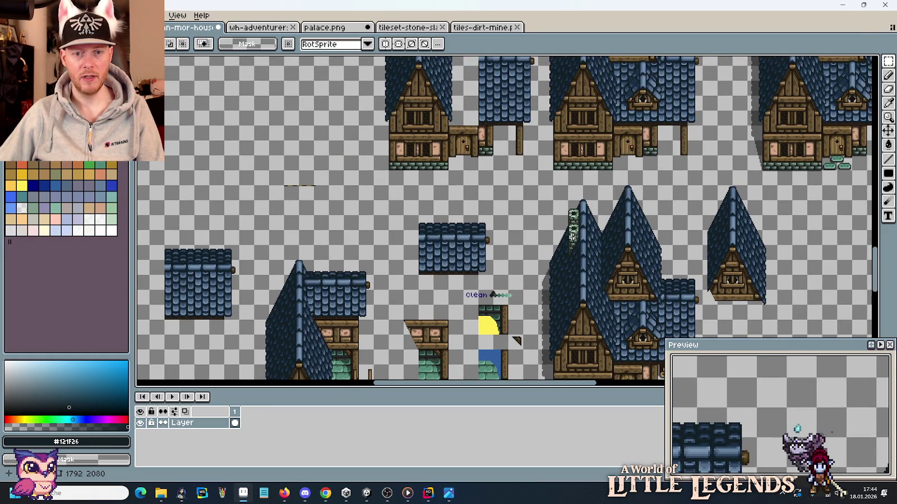
pyautogui.scroll(-1, 573, 237)
pyautogui.scroll(-1, 532, 279)
pyautogui.moveTo(283, 166)
pyautogui.mouseDown()
pyautogui.moveTo(557, 215)
pyautogui.moveTo(434, 353)
pyautogui.moveTo(656, 105)
pyautogui.moveTo(585, 290)
pyautogui.mouseUp()
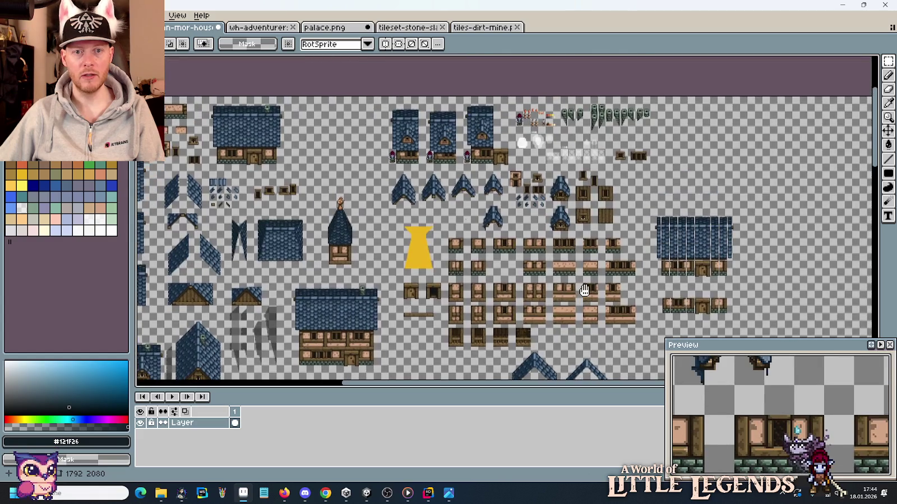
pyautogui.scroll(2, 631, 96)
pyautogui.scroll(1, 630, 96)
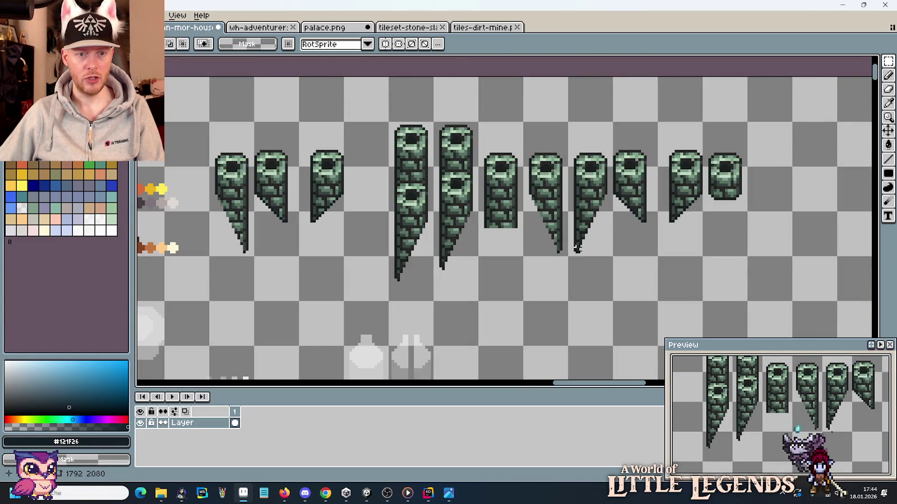
pyautogui.moveTo(567, 258); pyautogui.dragTo(614, 120)
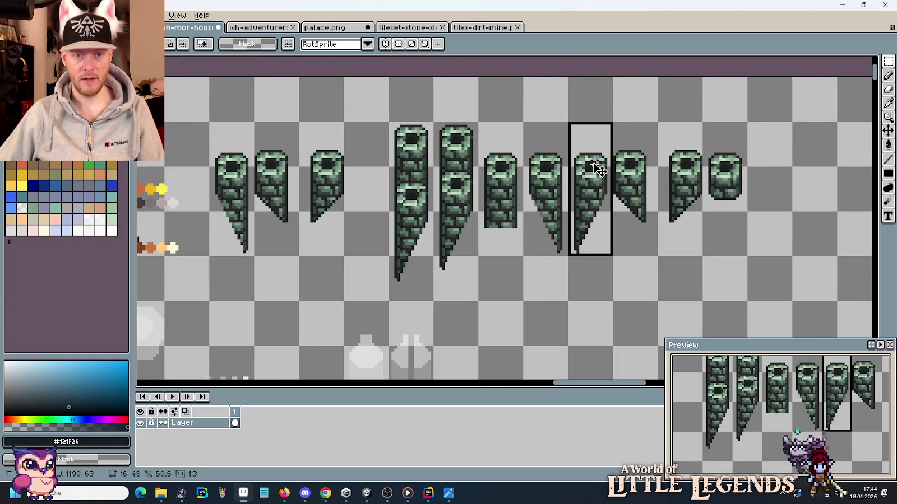
# Step: Return to the house under construction and paste the chimney tile there
pyautogui.scroll(-4, 598, 169)
pyautogui.scroll(1, 419, 239)
pyautogui.scroll(1, 509, 242)
pyautogui.scroll(1, 509, 242)
pyautogui.scroll(1, 410, 260)
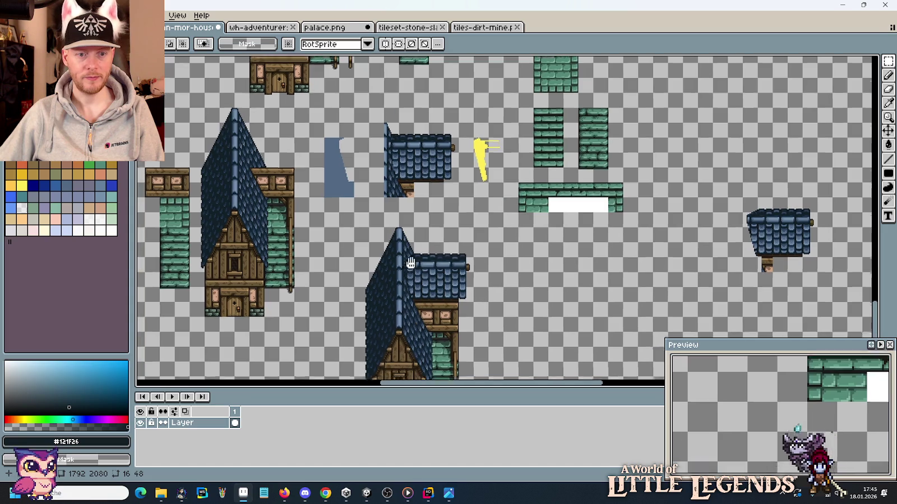
pyautogui.scroll(1, 502, 182)
pyautogui.hotkey('ctrl', 'v')
# Step: Position the pasted chimney high on the blue gable slope, left of the ridge, then deselect
pyautogui.moveTo(508, 194)
pyautogui.mouseDown()
pyautogui.moveTo(493, 161)
pyautogui.moveTo(465, 155)
pyautogui.moveTo(458, 133)
pyautogui.moveTo(460, 279)
pyautogui.mouseUp()
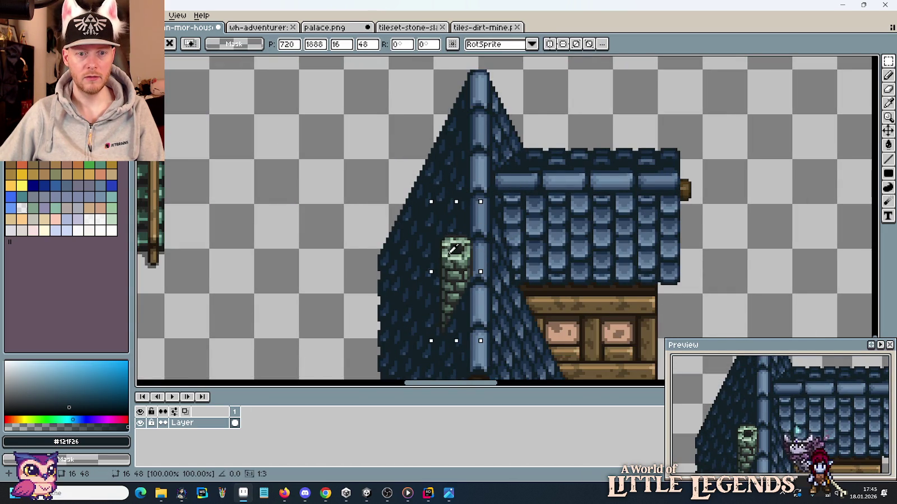
pyautogui.scroll(-3, 545, 213)
pyautogui.scroll(2, 545, 213)
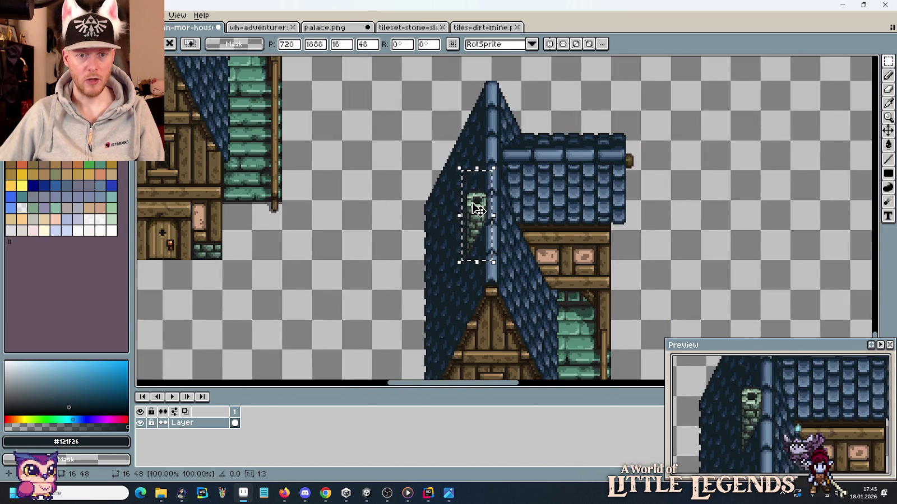
pyautogui.moveTo(483, 211)
pyautogui.mouseDown()
pyautogui.moveTo(481, 94)
pyautogui.moveTo(488, 224)
pyautogui.moveTo(488, 193)
pyautogui.mouseUp()
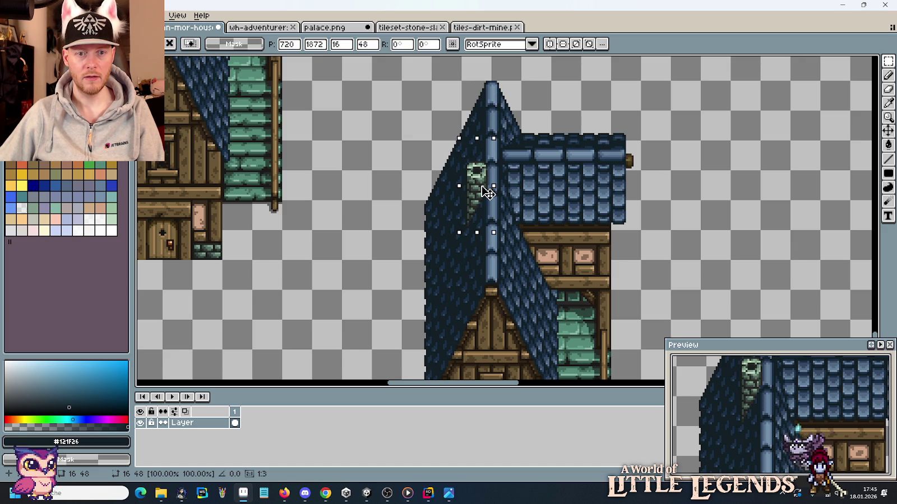
pyautogui.hotkey('ctrl', 'd')
pyautogui.scroll(-2, 582, 199)
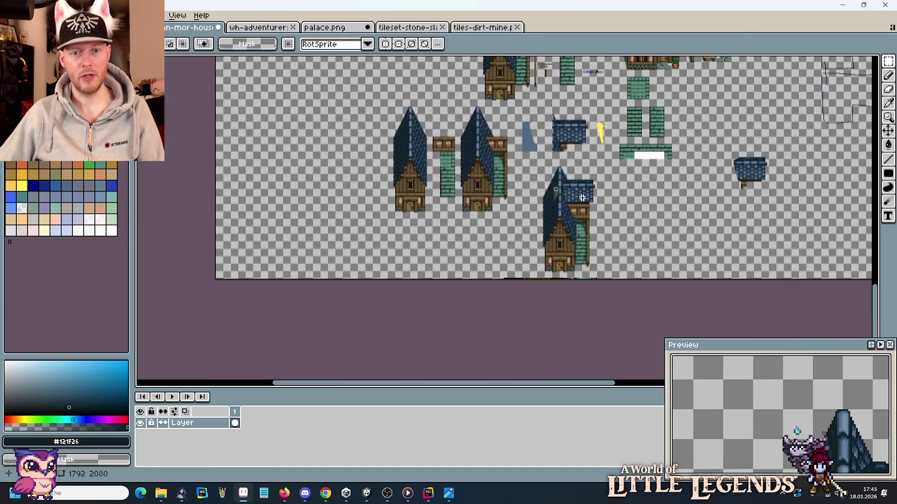
pyautogui.scroll(1, 581, 201)
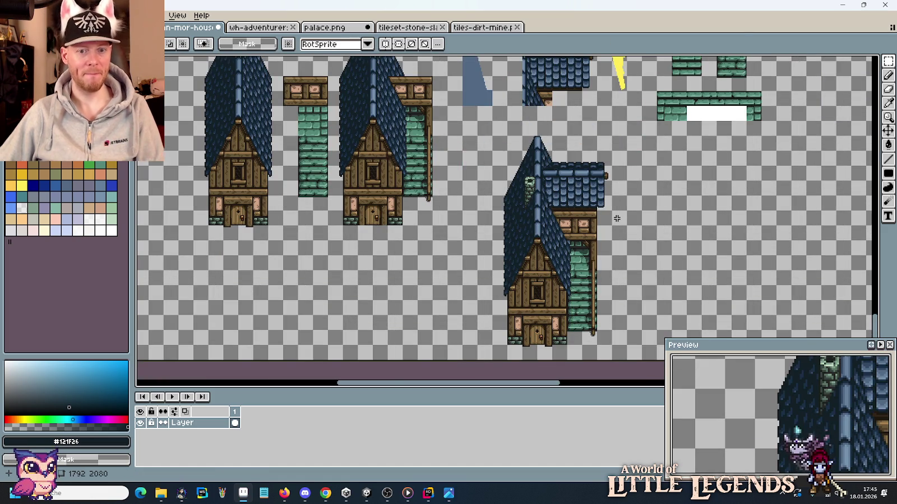
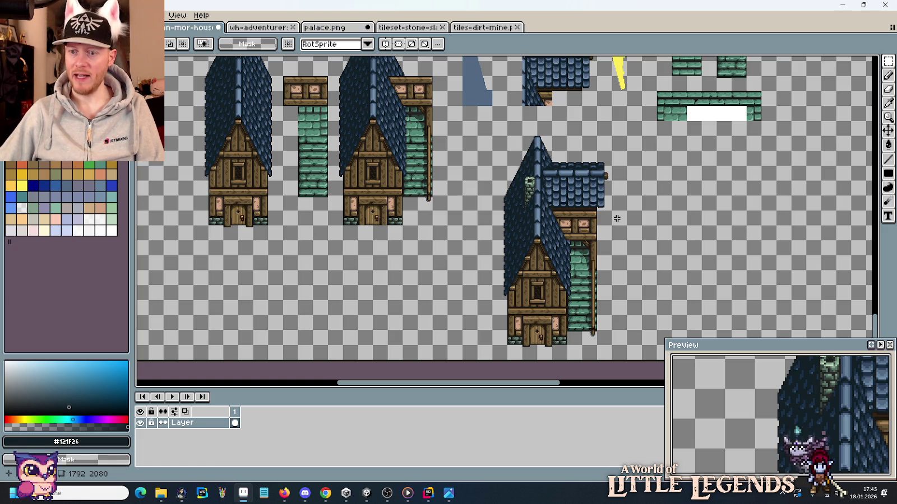
# Step: Delete the small loose blue roof tile that sat beside the wide roof panel
pyautogui.moveTo(426, 179); pyautogui.dragTo(531, 272)
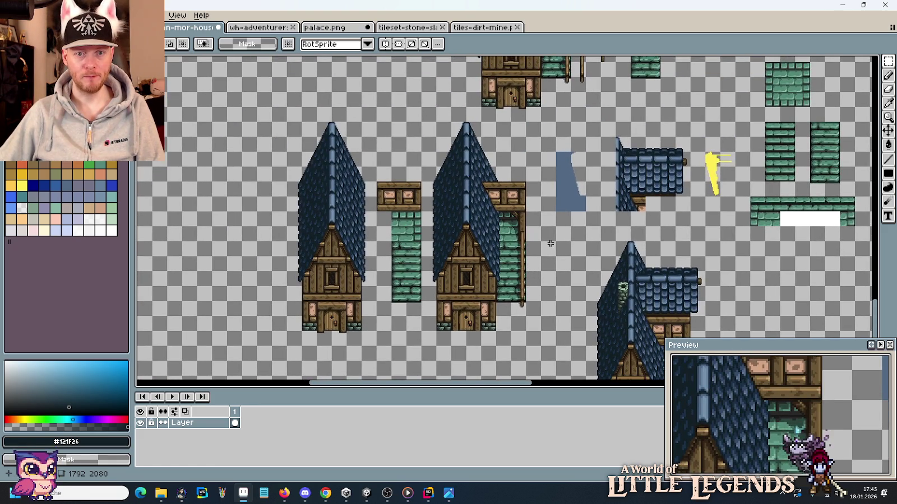
pyautogui.moveTo(562, 173); pyautogui.dragTo(520, 314)
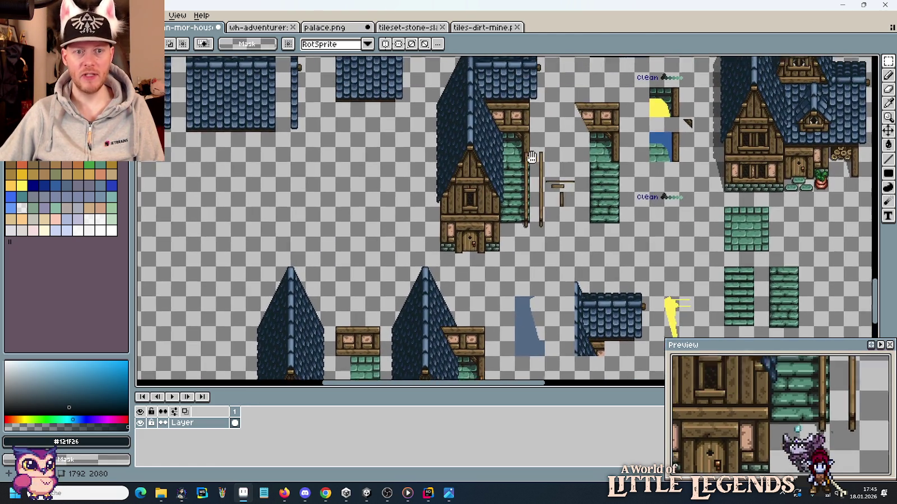
pyautogui.moveTo(560, 198); pyautogui.dragTo(506, 232)
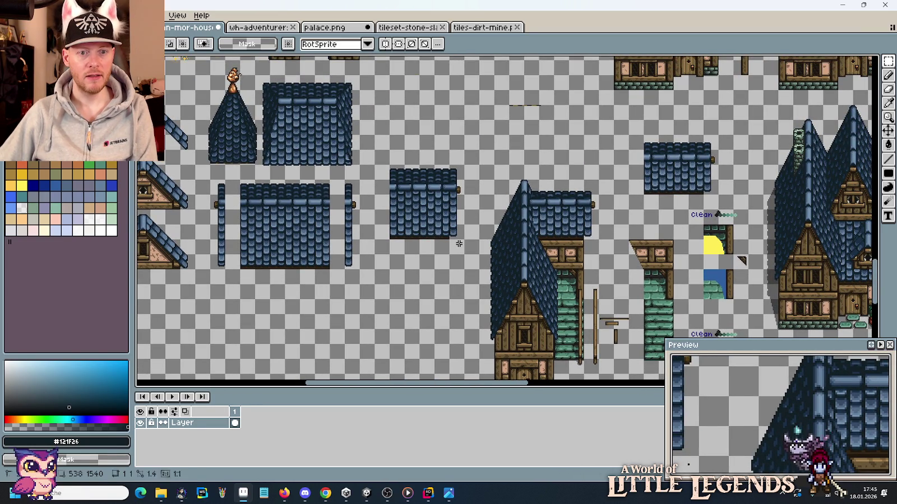
pyautogui.moveTo(466, 257); pyautogui.dragTo(387, 163)
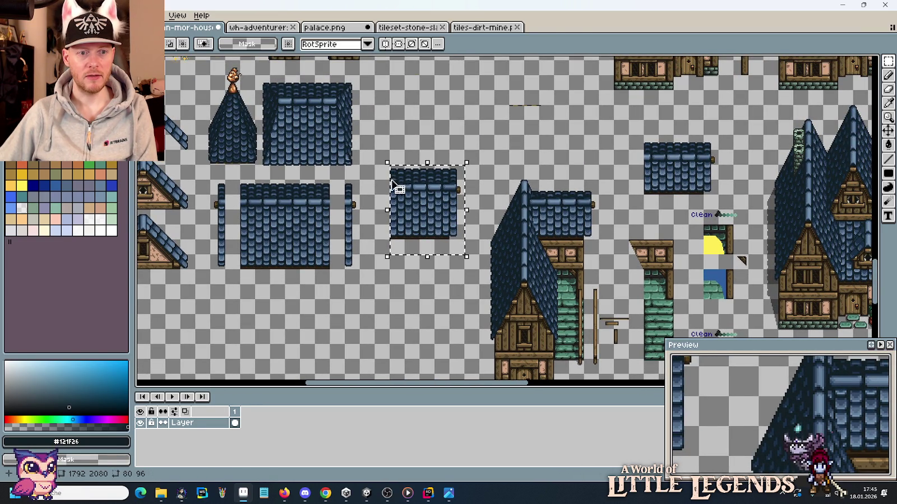
pyautogui.moveTo(436, 202); pyautogui.dragTo(359, 223)
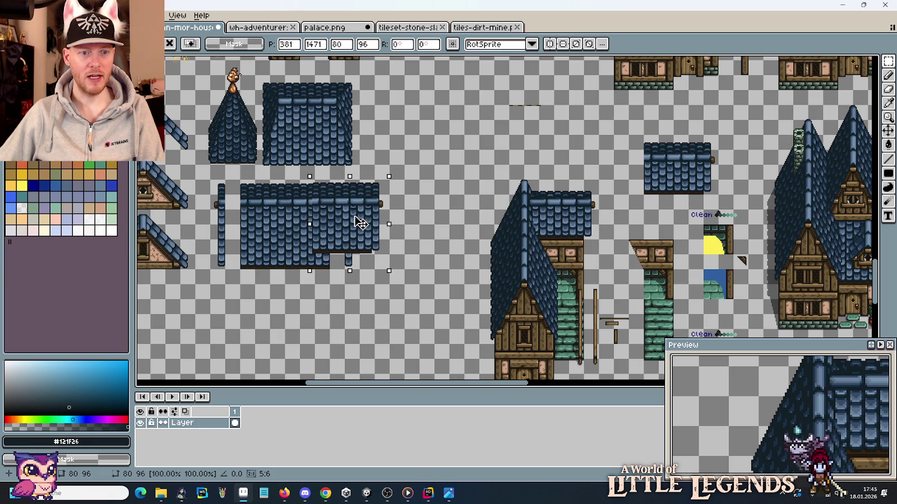
pyautogui.press('Delete')
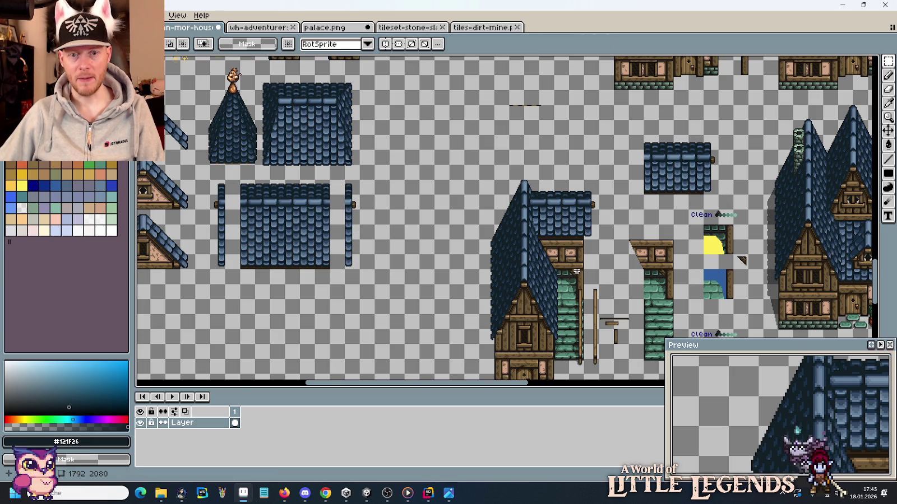
# Step: Zoom in and clear one shingle row from the small blue roof piece
pyautogui.scroll(3, 681, 161)
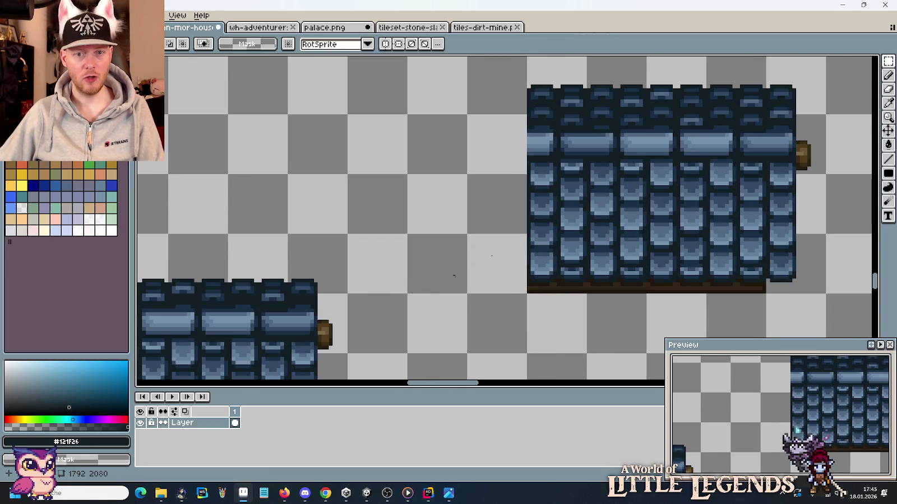
pyautogui.scroll(-3, 749, 187)
pyautogui.scroll(3, 763, 190)
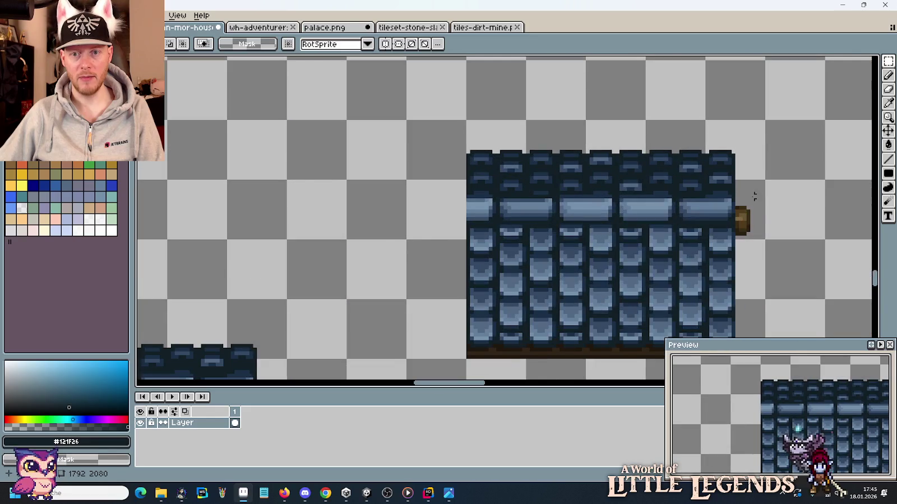
pyautogui.scroll(1, 622, 189)
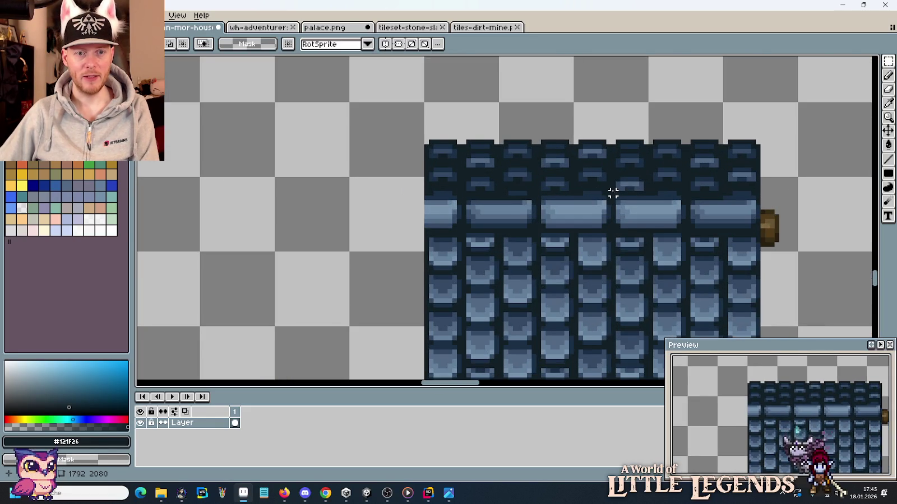
pyautogui.scroll(1, 613, 193)
pyautogui.moveTo(251, 233)
pyautogui.mouseDown()
pyautogui.moveTo(812, 203)
pyautogui.moveTo(240, 132)
pyautogui.mouseUp()
pyautogui.press('Delete')
# Step: Shift the top shingle row down to close the gap and drop the selection
pyautogui.moveTo(356, 185)
pyautogui.mouseDown()
pyautogui.moveTo(362, 211)
pyautogui.moveTo(437, 224)
pyautogui.moveTo(435, 241)
pyautogui.moveTo(301, 239)
pyautogui.moveTo(779, 239)
pyautogui.mouseUp()
pyautogui.click(393, 142)
pyautogui.click(408, 218)
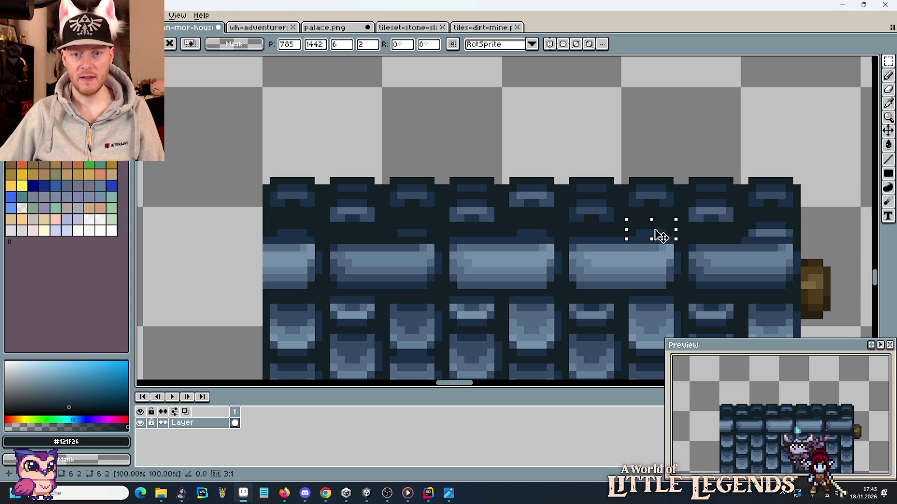
pyautogui.press('Return')
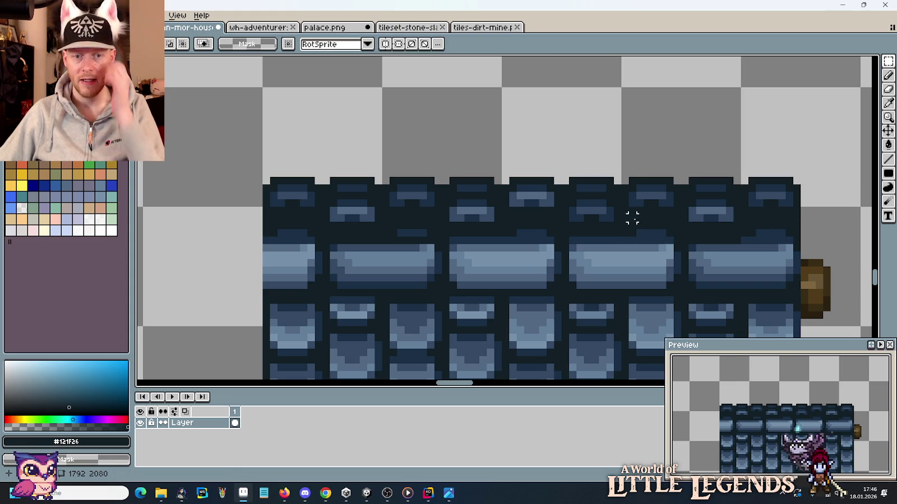
pyautogui.scroll(-2, 631, 216)
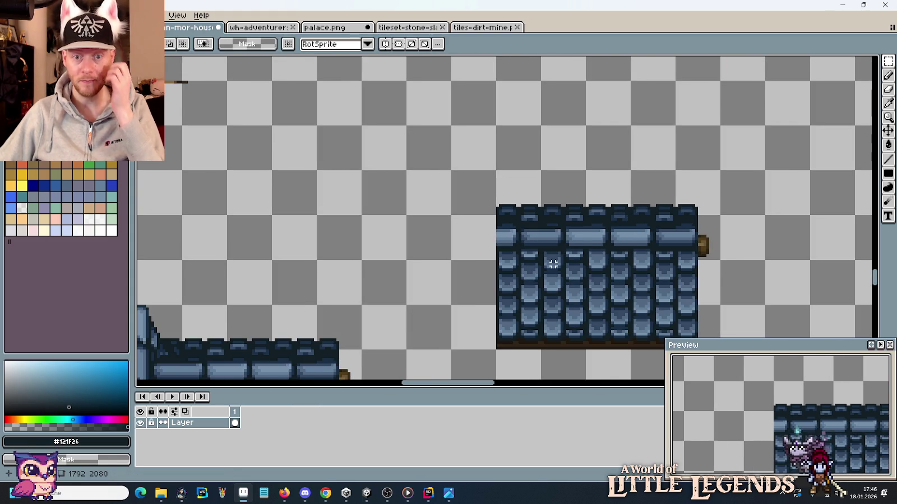
pyautogui.scroll(-1, 596, 221)
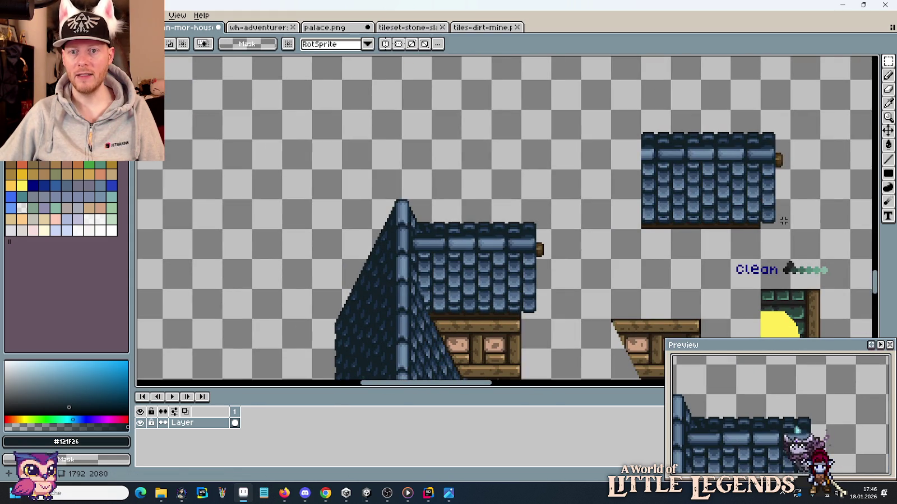
# Step: Move the shortened roof piece to sit just below the wide roof panel
pyautogui.moveTo(783, 221); pyautogui.dragTo(647, 131)
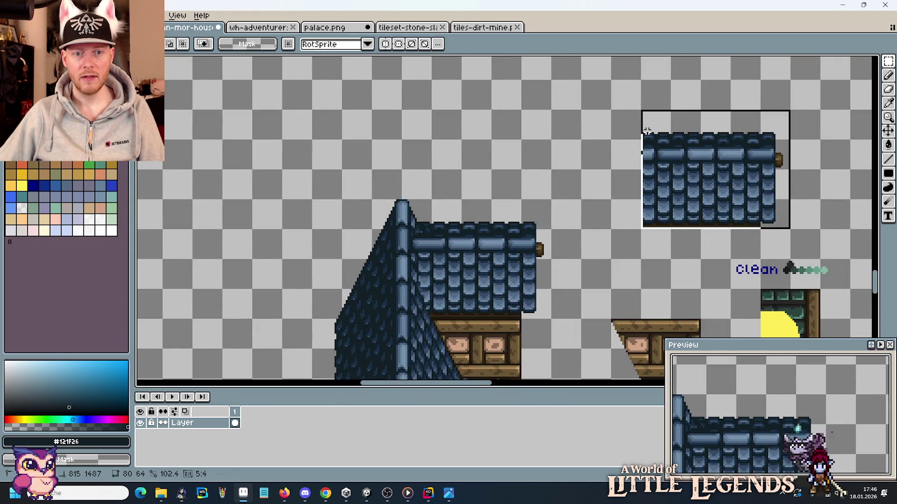
pyautogui.moveTo(705, 161); pyautogui.dragTo(625, 386)
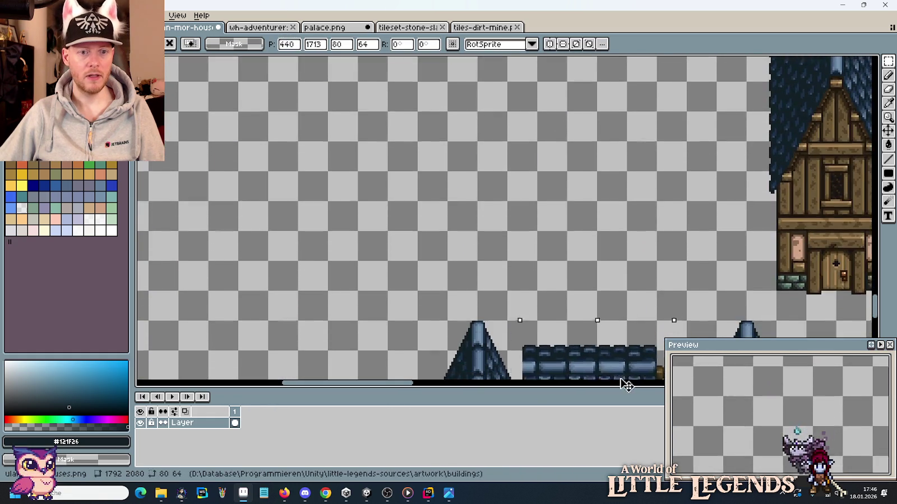
pyautogui.moveTo(625, 385); pyautogui.dragTo(443, 305)
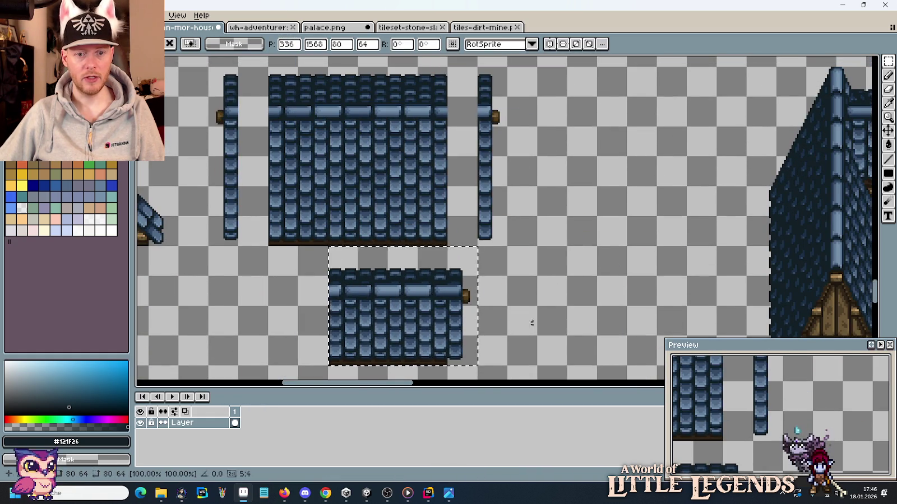
pyautogui.click(531, 323)
# Step: Shift the thin pillar strip right, under the upper pillar, and deselect
pyautogui.moveTo(478, 366); pyautogui.dragTo(447, 245)
pyautogui.moveTo(466, 276); pyautogui.dragTo(496, 276)
pyautogui.hotkey('ctrl', 'd')
pyautogui.scroll(-2, 527, 245)
pyautogui.moveTo(530, 240)
pyautogui.mouseDown()
pyautogui.moveTo(514, 220)
pyautogui.moveTo(525, 74)
pyautogui.mouseUp()
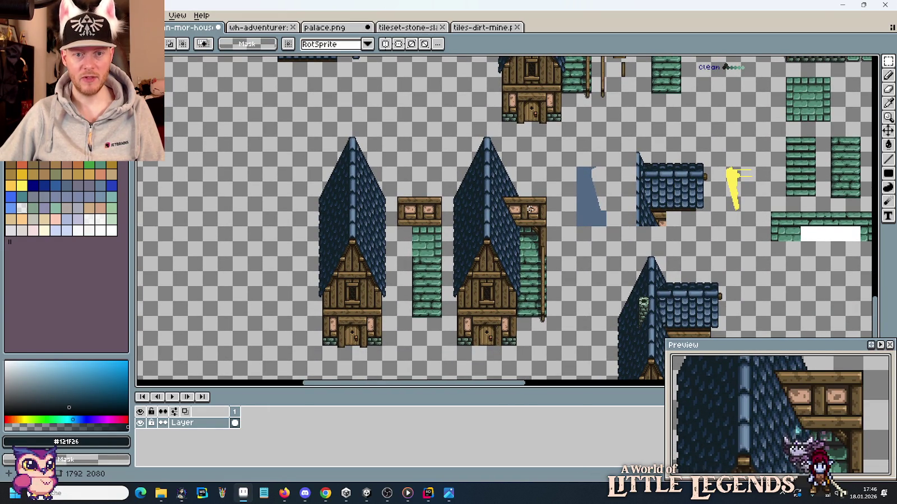
# Step: Lower the teal brick pillar tile to line up with the first house
pyautogui.moveTo(531, 231); pyautogui.dragTo(409, 121)
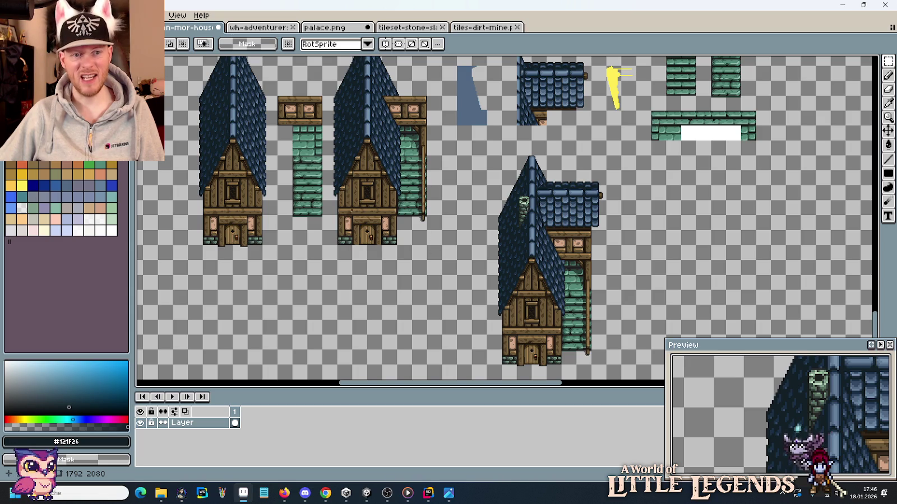
pyautogui.moveTo(280, 82); pyautogui.dragTo(323, 231)
pyautogui.moveTo(305, 185); pyautogui.dragTo(306, 200)
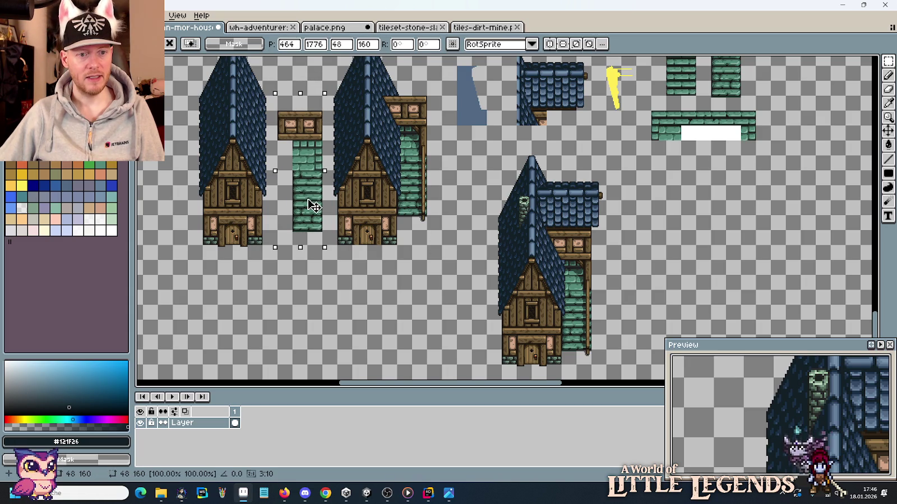
# Step: Erase the second house from the sheet
pyautogui.moveTo(395, 215)
pyautogui.mouseDown()
pyautogui.moveTo(428, 262)
pyautogui.moveTo(472, 287)
pyautogui.mouseUp()
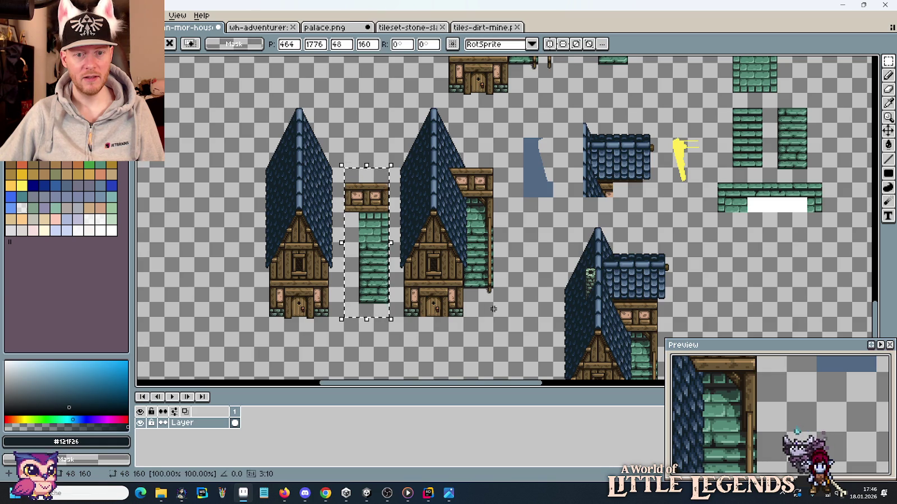
pyautogui.moveTo(510, 319); pyautogui.dragTo(386, 106)
pyautogui.press('Delete')
# Step: Move the first house and its pillar down and to the left together
pyautogui.moveTo(524, 130); pyautogui.dragTo(531, 292)
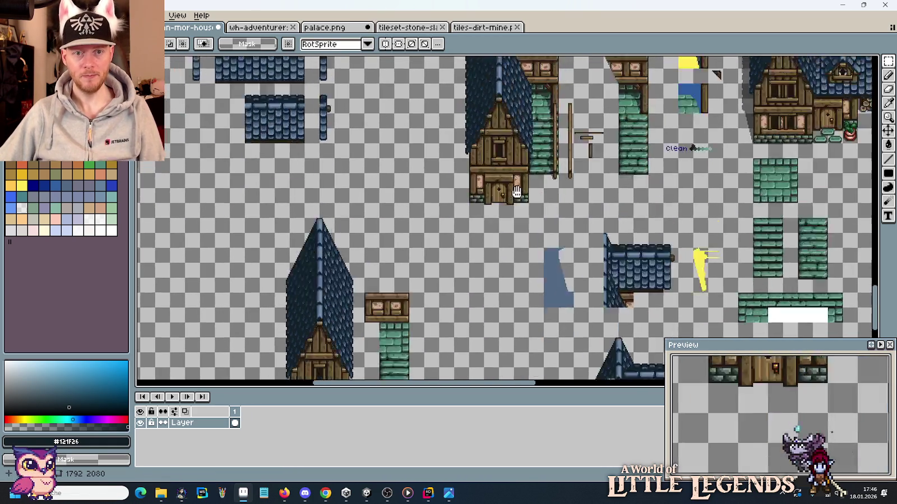
pyautogui.moveTo(528, 290); pyautogui.dragTo(563, 108)
pyautogui.moveTo(434, 330); pyautogui.dragTo(320, 123)
pyautogui.moveTo(372, 269)
pyautogui.mouseDown()
pyautogui.moveTo(443, 154)
pyautogui.moveTo(291, 238)
pyautogui.mouseUp()
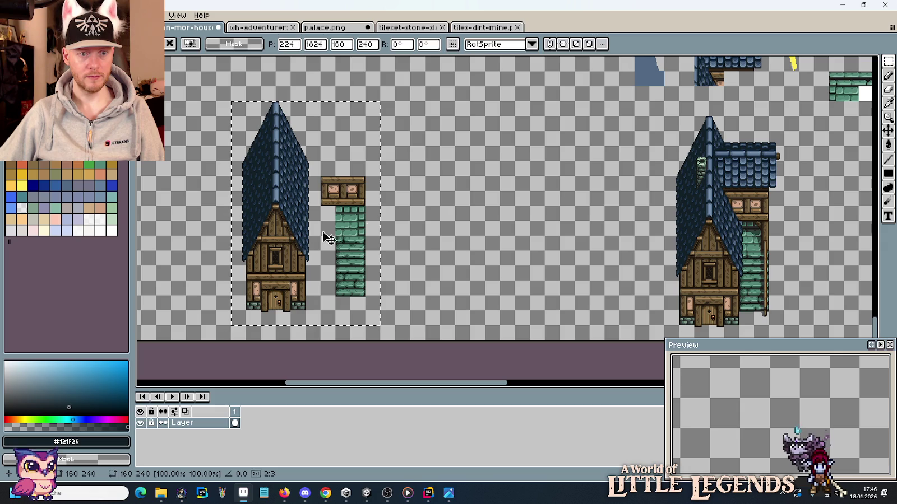
pyautogui.press('Return')
pyautogui.scroll(5, 512, 212)
pyautogui.scroll(-5, 512, 212)
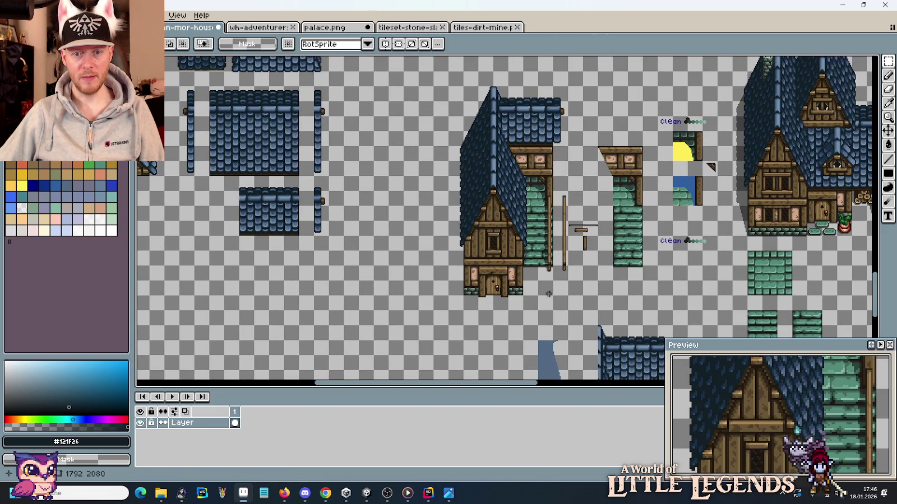
# Step: Erase the tall assembled house, the thin pole and the small bracket beside it
pyautogui.moveTo(552, 295); pyautogui.dragTo(464, 82)
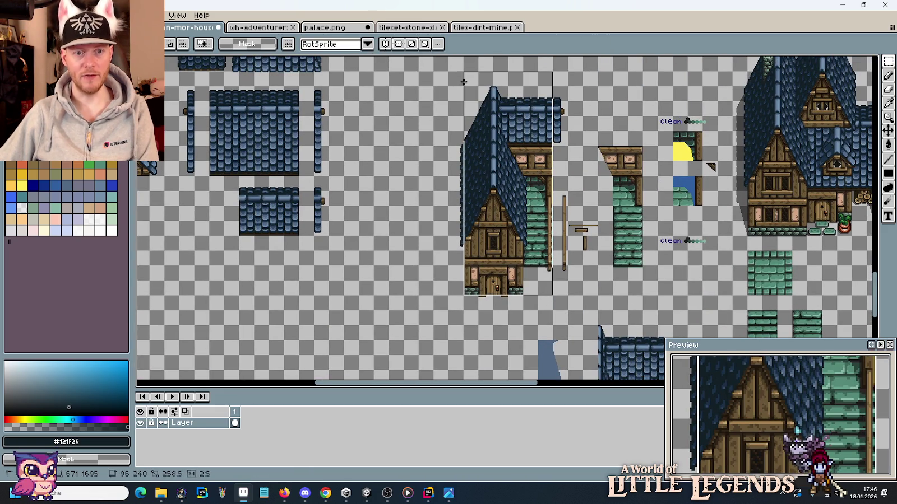
pyautogui.press('Delete')
pyautogui.hotkey('ctrl', 'd')
pyautogui.moveTo(565, 158); pyautogui.dragTo(562, 84)
pyautogui.press('Delete')
pyautogui.hotkey('ctrl', 'd')
pyautogui.moveTo(572, 223); pyautogui.dragTo(598, 264)
pyautogui.press('Delete')
pyautogui.hotkey('ctrl', 'd')
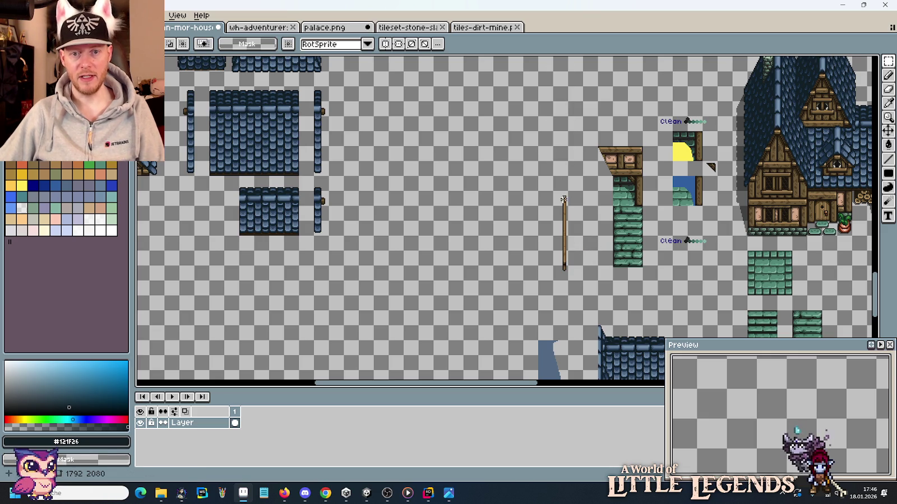
# Step: Move the right-hand house over next to the teal pillar
pyautogui.scroll(-5, 510, 218)
pyautogui.scroll(-3, 616, 242)
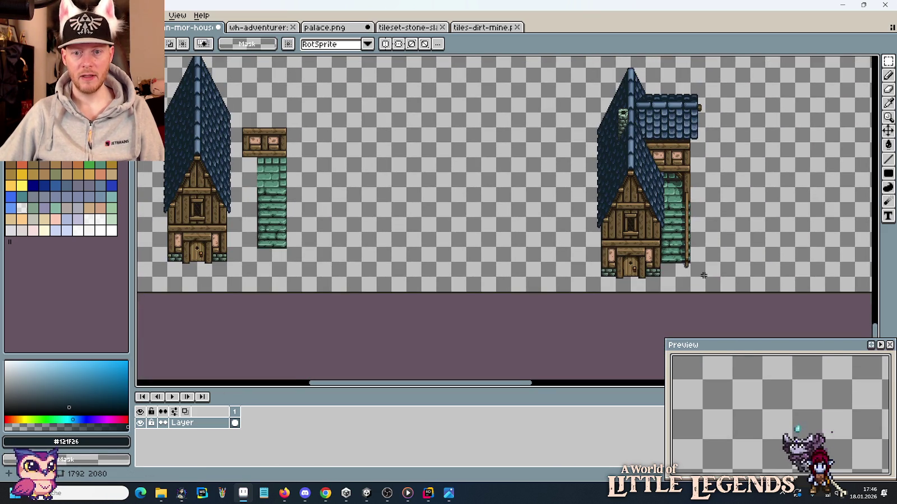
pyautogui.click(703, 291)
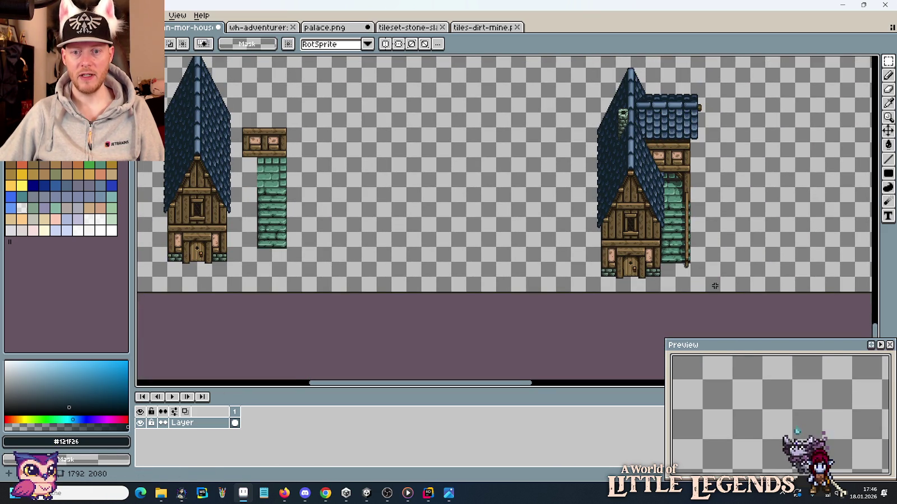
pyautogui.moveTo(719, 292)
pyautogui.mouseDown()
pyautogui.moveTo(619, 85)
pyautogui.moveTo(587, 66)
pyautogui.mouseUp()
pyautogui.moveTo(634, 207); pyautogui.dragTo(360, 195)
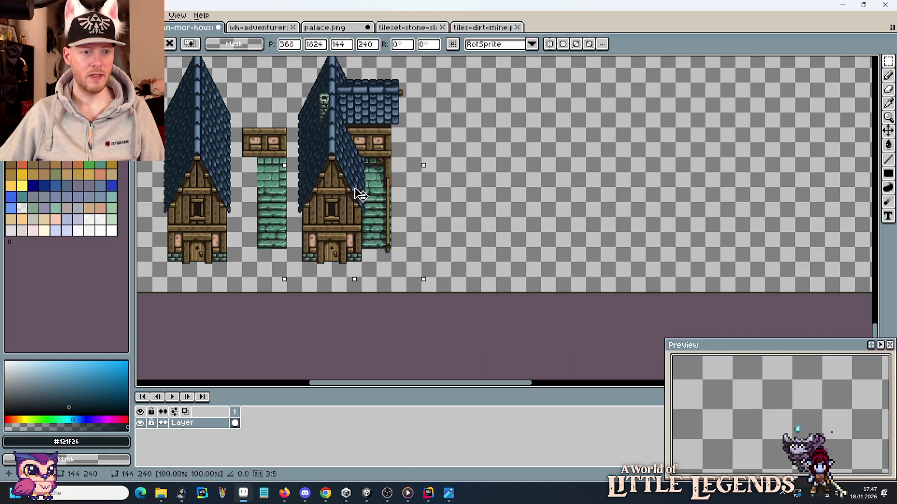
pyautogui.press('Return')
# Step: Move the wooden pole down and to the left
pyautogui.scroll(5, 482, 202)
pyautogui.scroll(1, 476, 256)
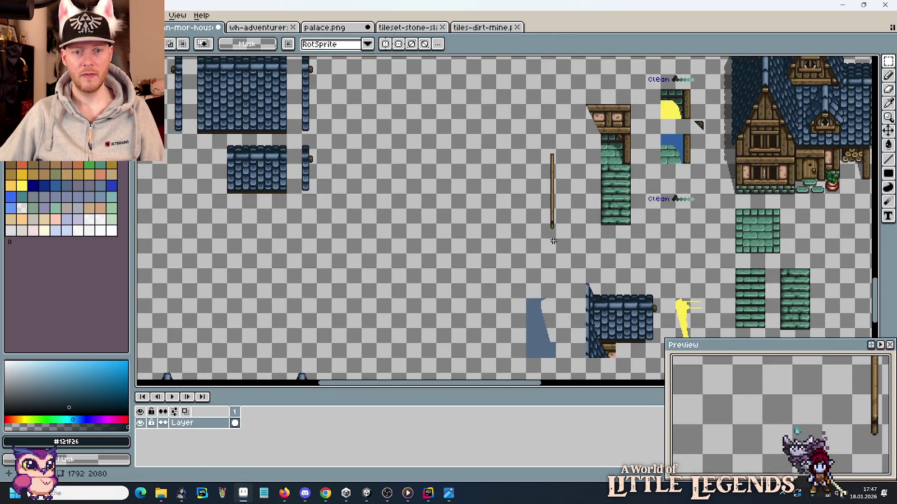
pyautogui.moveTo(553, 241); pyautogui.dragTo(544, 145)
pyautogui.moveTo(552, 190)
pyautogui.mouseDown()
pyautogui.moveTo(379, 258)
pyautogui.moveTo(385, 271)
pyautogui.moveTo(364, 271)
pyautogui.mouseUp()
pyautogui.press('Return')
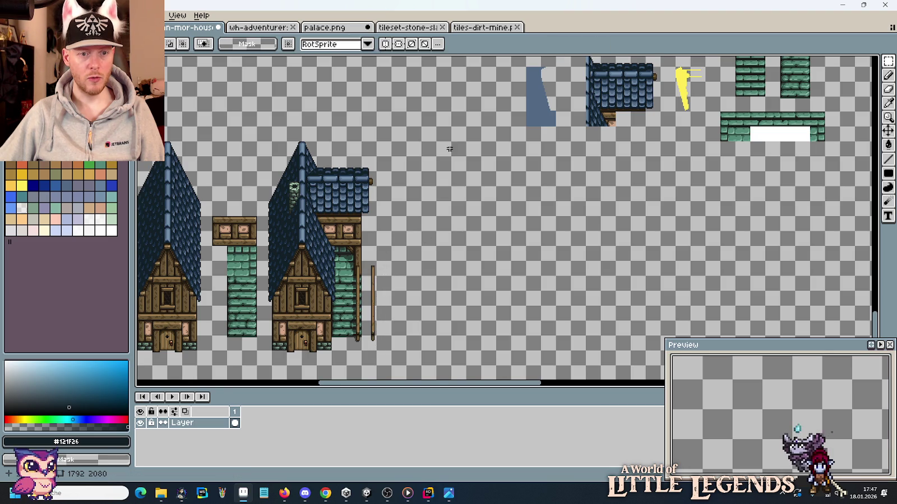
# Step: Place the slanted wooden wall piece left and down, in line beside the houses
pyautogui.scroll(3, 590, 200)
pyautogui.scroll(2, 589, 200)
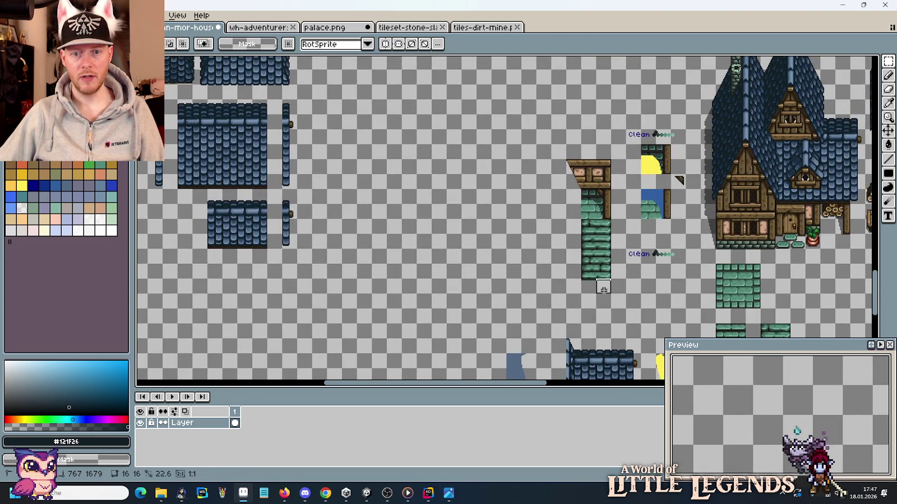
pyautogui.moveTo(614, 296); pyautogui.dragTo(565, 142)
pyautogui.moveTo(552, 198)
pyautogui.mouseDown()
pyautogui.moveTo(509, 232)
pyautogui.moveTo(381, 214)
pyautogui.mouseUp()
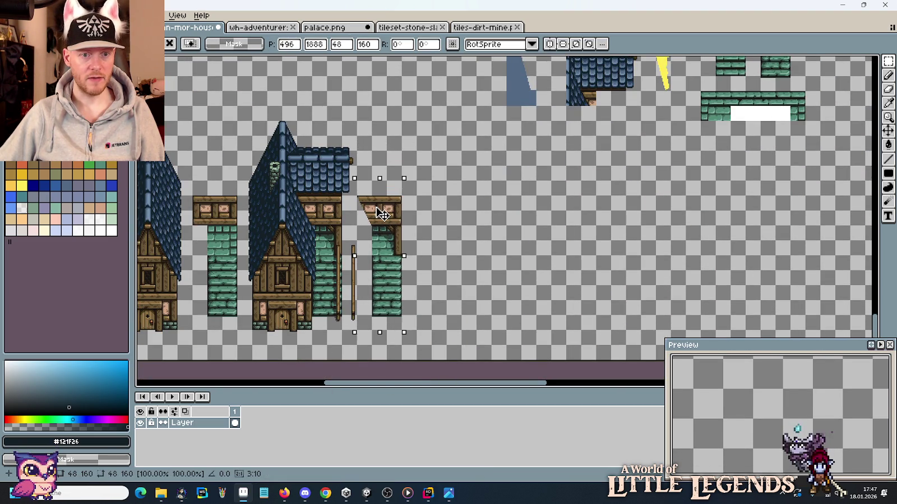
pyautogui.press('Return')
pyautogui.scroll(3, 499, 276)
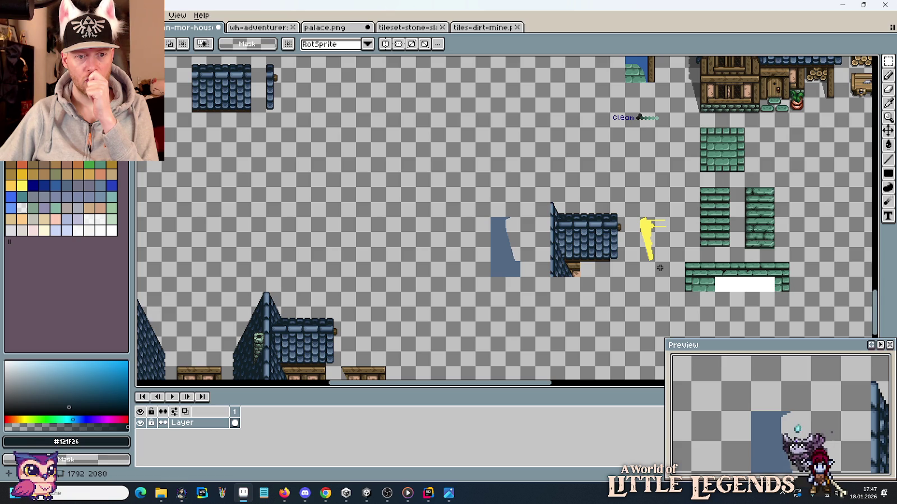
pyautogui.moveTo(476, 287); pyautogui.dragTo(569, 185)
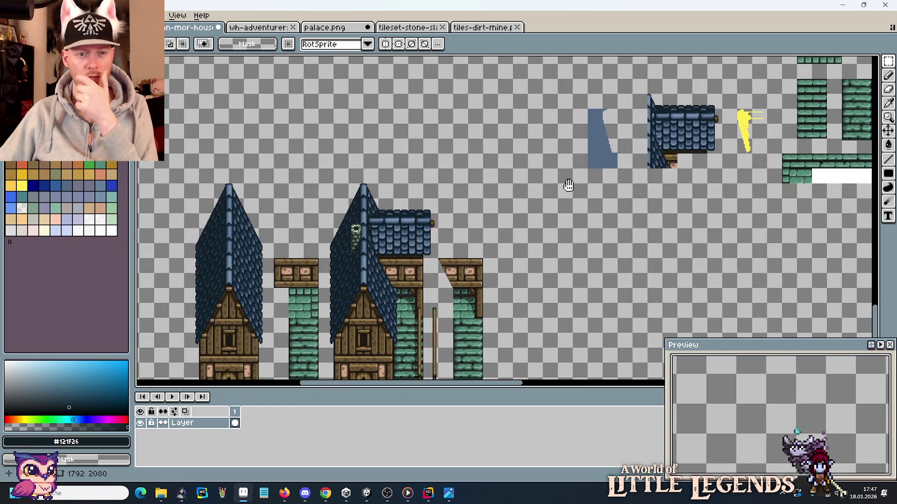
pyautogui.moveTo(568, 185); pyautogui.dragTo(421, 221)
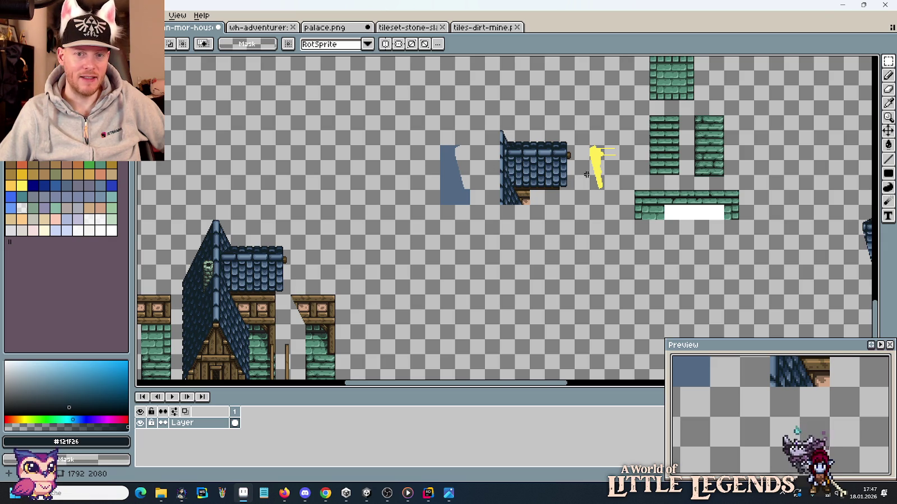
pyautogui.scroll(3, 610, 169)
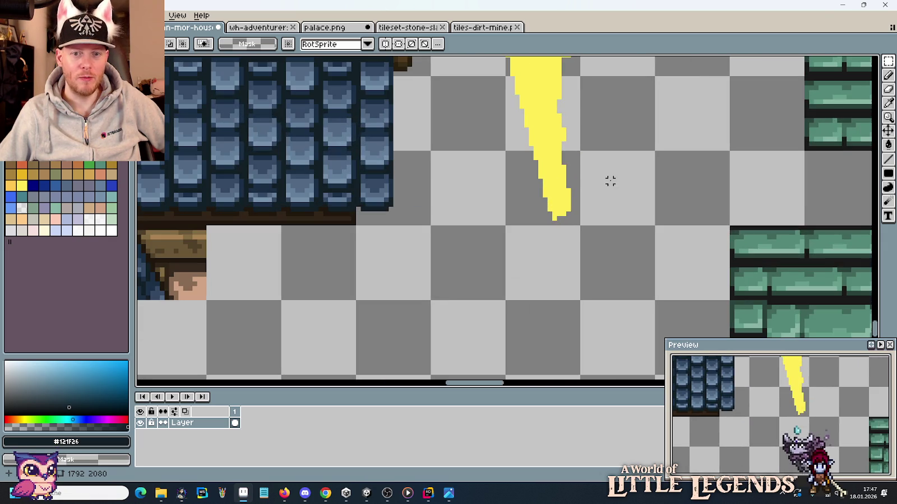
# Step: Sample the stroke's yellow and flood-fill the gaps to make the yellow shape solid
pyautogui.press('i')
pyautogui.click(567, 209)
pyautogui.press('b')
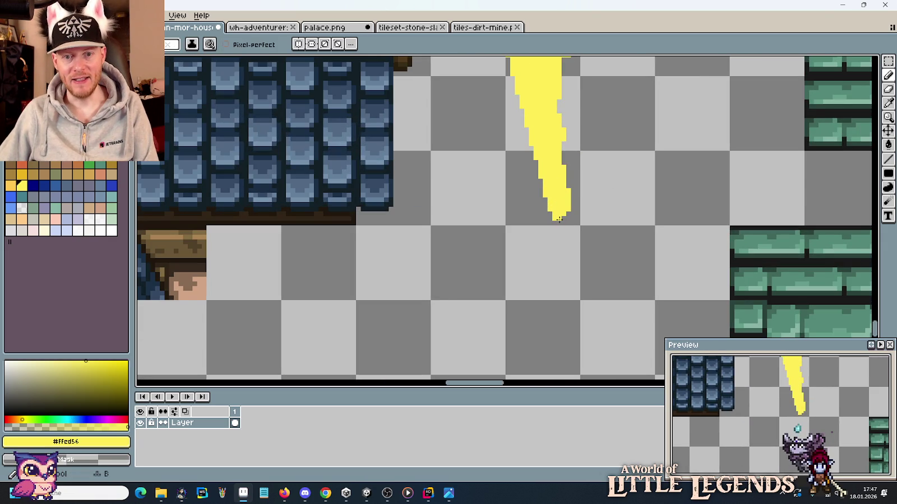
pyautogui.scroll(1, 575, 219)
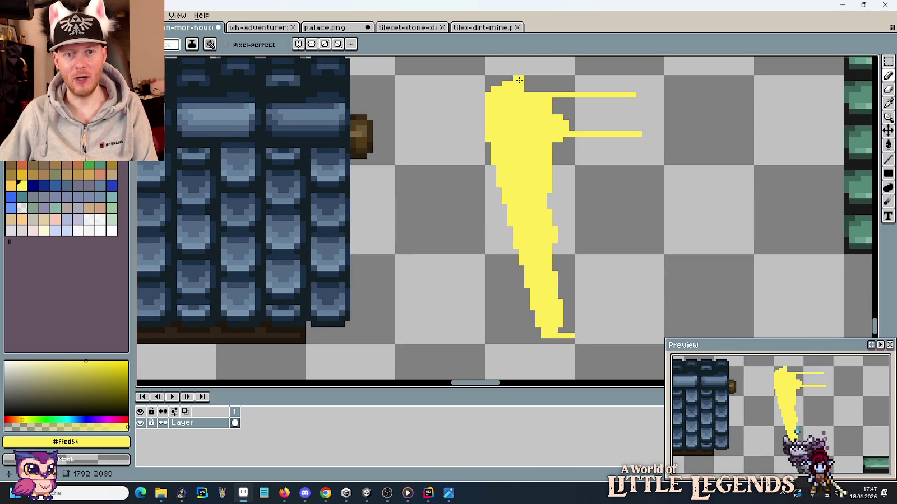
pyautogui.press('g')
pyautogui.moveTo(538, 78); pyautogui.dragTo(566, 336)
pyautogui.click(566, 235)
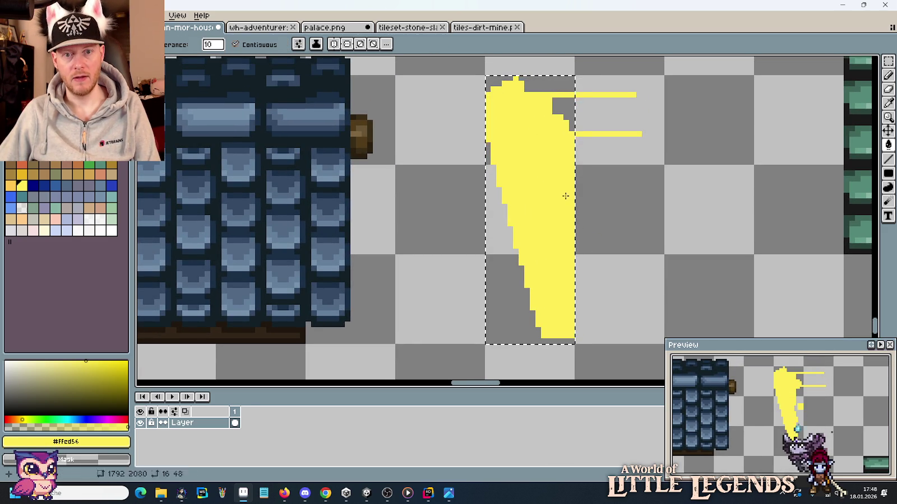
pyautogui.click(558, 92)
# Step: Remove the two stray yellow lines and the loose roof-tile block
pyautogui.hotkey('ctrl', 'd')
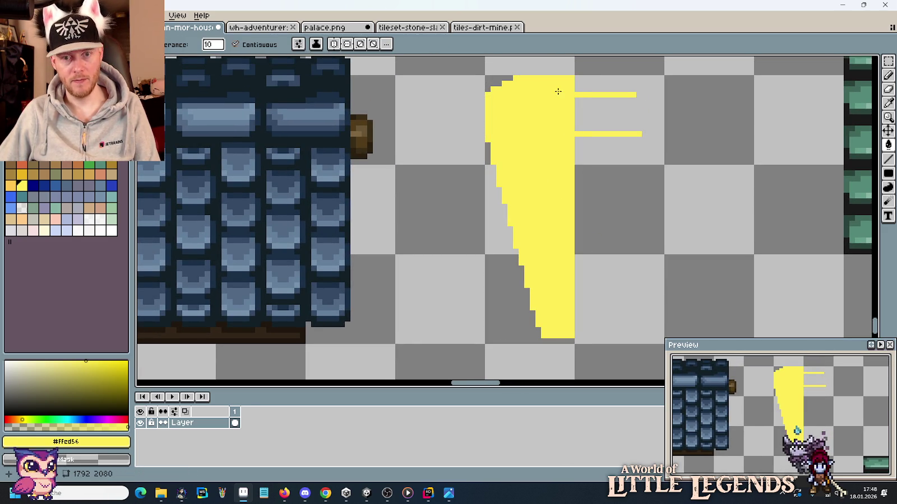
pyautogui.press('m')
pyautogui.click(622, 106)
pyautogui.scroll(-2, 627, 157)
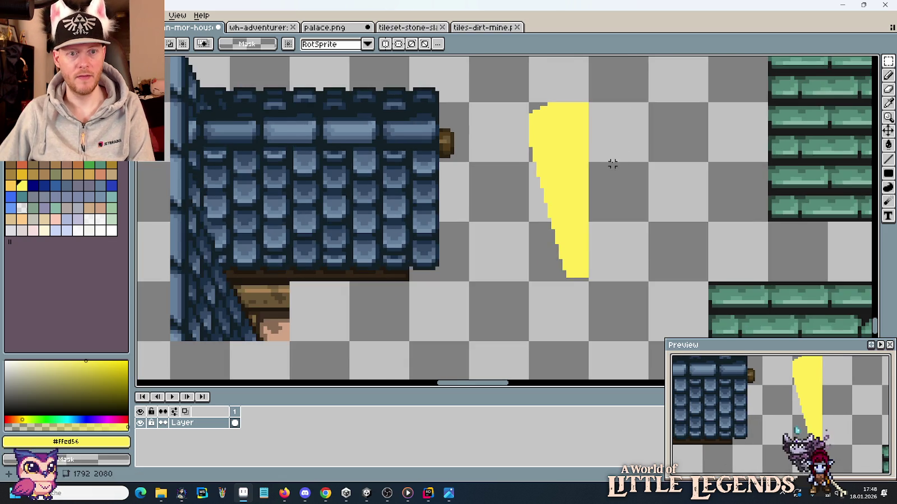
pyautogui.moveTo(409, 210); pyautogui.dragTo(615, 224)
pyautogui.moveTo(645, 309); pyautogui.dragTo(427, 89)
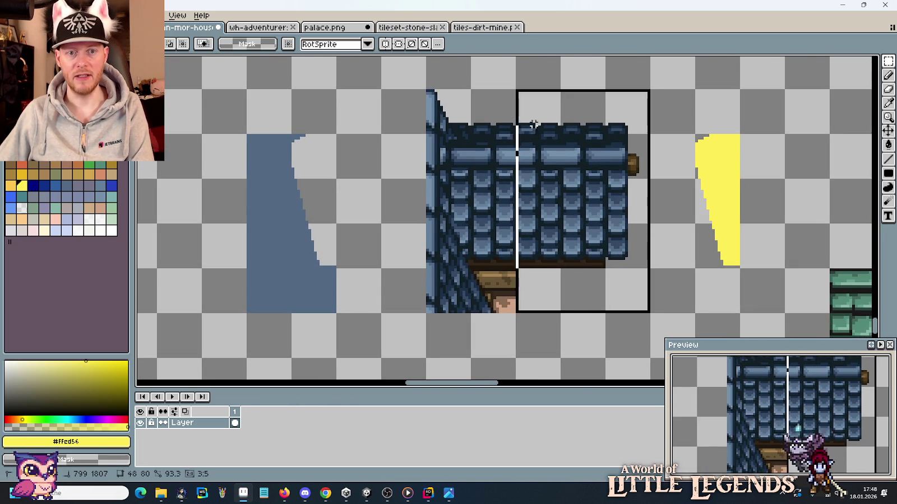
pyautogui.press('Delete')
# Step: Set the yellow shape beside the blue one and place both above the slanted wall
pyautogui.moveTo(732, 261)
pyautogui.mouseDown()
pyautogui.moveTo(711, 144)
pyautogui.moveTo(353, 147)
pyautogui.mouseUp()
pyautogui.scroll(-1, 503, 185)
pyautogui.moveTo(469, 236)
pyautogui.mouseDown()
pyautogui.moveTo(520, 222)
pyautogui.moveTo(444, 110)
pyautogui.mouseUp()
pyautogui.hotkey('ctrl', 'd')
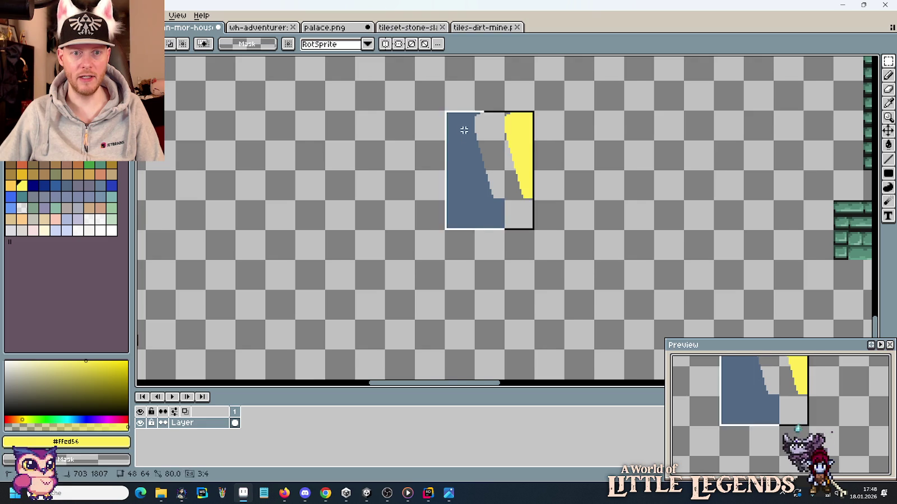
pyautogui.scroll(-2, 466, 176)
pyautogui.moveTo(436, 162)
pyautogui.mouseDown()
pyautogui.moveTo(406, 174)
pyautogui.moveTo(517, 275)
pyautogui.mouseUp()
pyautogui.hotkey('ctrl', 'd')
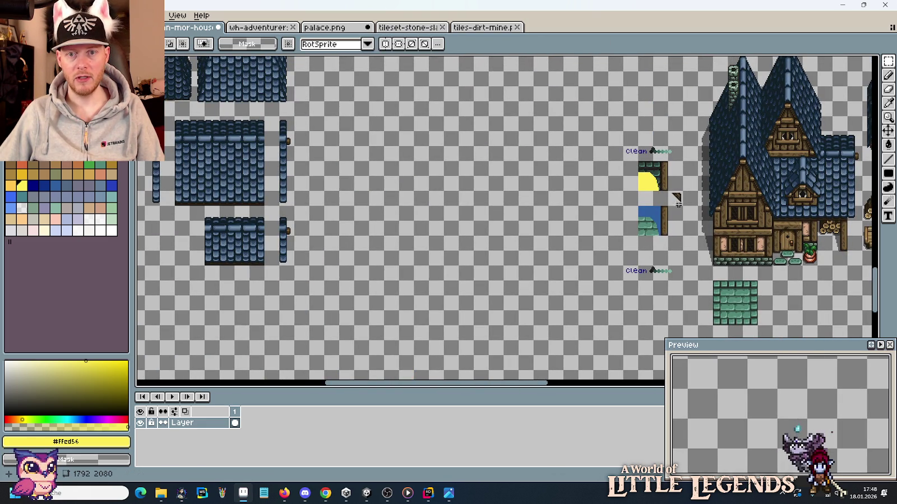
# Step: Move the window tiles from under the Clean label toward the houses
pyautogui.moveTo(651, 198)
pyautogui.mouseDown()
pyautogui.moveTo(548, 123)
pyautogui.moveTo(612, 209)
pyautogui.mouseUp()
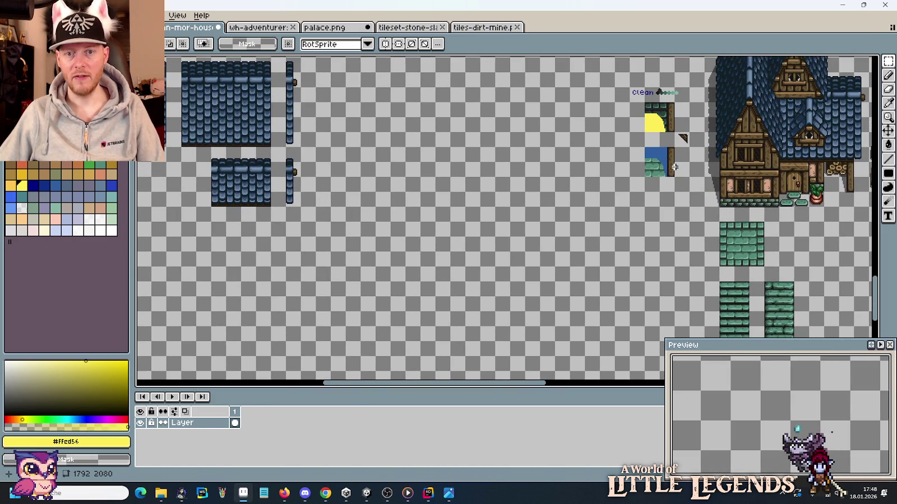
pyautogui.moveTo(685, 173); pyautogui.dragTo(630, 87)
pyautogui.moveTo(661, 134)
pyautogui.mouseDown()
pyautogui.moveTo(388, 160)
pyautogui.moveTo(443, 168)
pyautogui.mouseUp()
pyautogui.hotkey('ctrl', 'd')
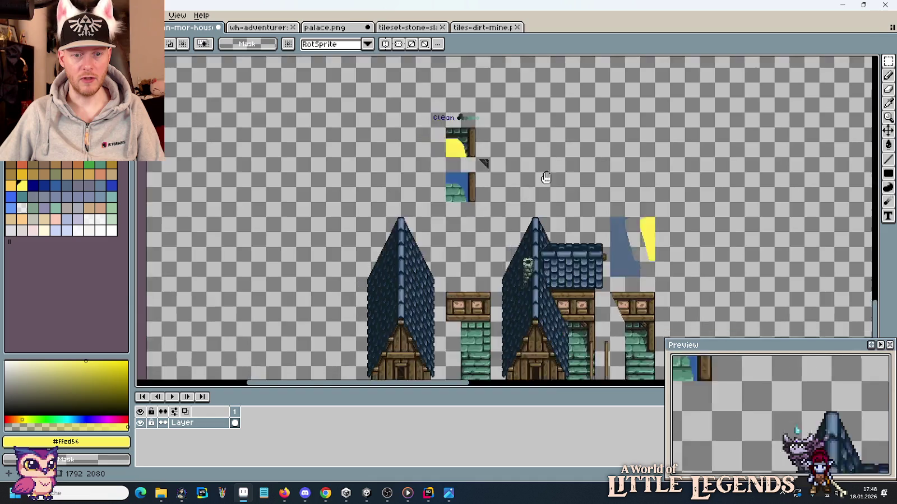
pyautogui.scroll(3, 564, 150)
# Step: Join the yellow-lit window tile directly beside the blue window tile
pyautogui.moveTo(432, 187)
pyautogui.mouseDown()
pyautogui.moveTo(370, 126)
pyautogui.moveTo(432, 315)
pyautogui.moveTo(465, 243)
pyautogui.moveTo(438, 245)
pyautogui.mouseUp()
pyautogui.scroll(3, 429, 158)
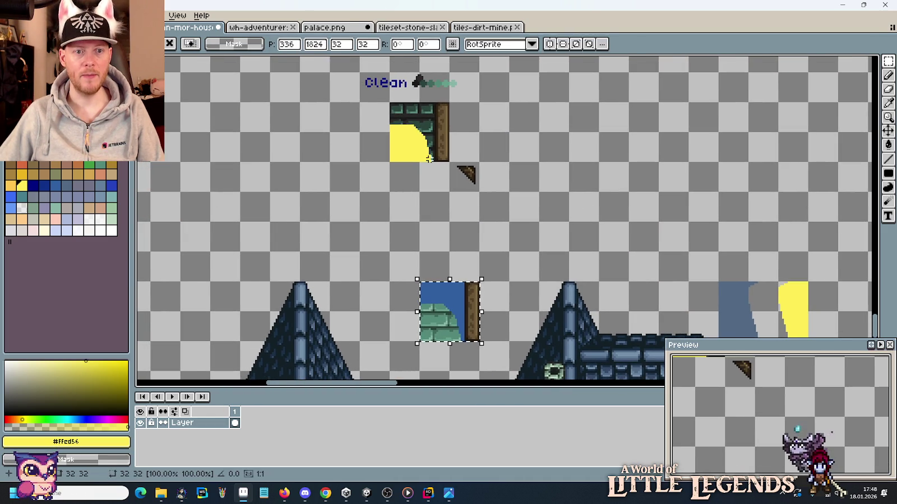
pyautogui.moveTo(429, 159); pyautogui.dragTo(426, 303)
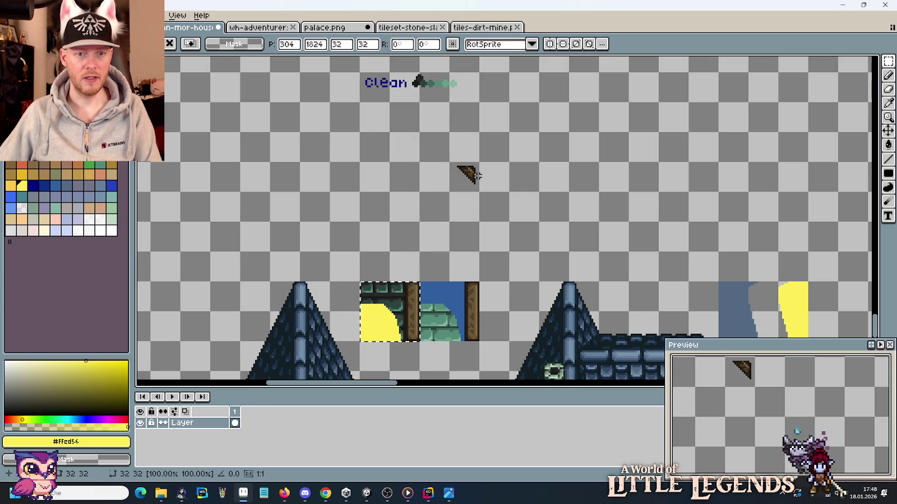
pyautogui.scroll(-3, 476, 175)
pyautogui.hotkey('ctrl', 'd')
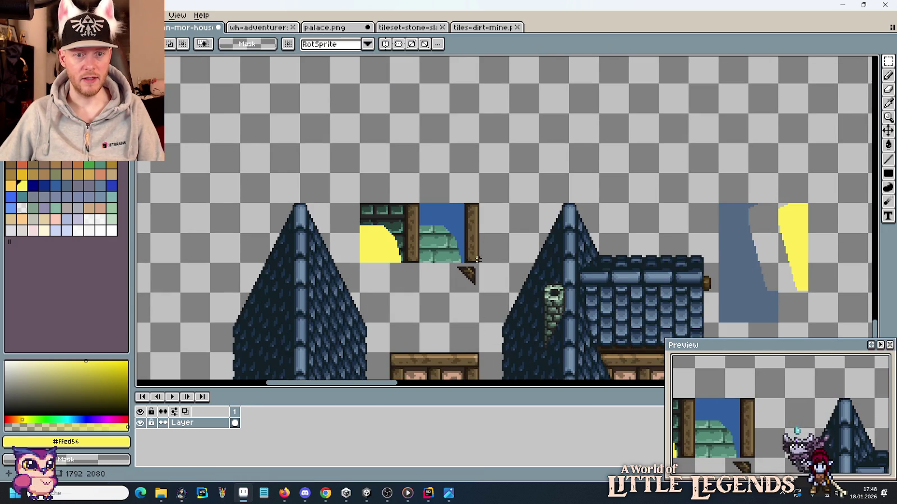
# Step: Scroll down to the second house and start a selection around it
pyautogui.scroll(-2, 467, 130)
pyautogui.moveTo(484, 99); pyautogui.dragTo(336, 144)
pyautogui.scroll(-2, 421, 218)
pyautogui.scroll(-3, 422, 218)
pyautogui.scroll(-2, 421, 218)
pyautogui.moveTo(445, 113); pyautogui.dragTo(553, 327)
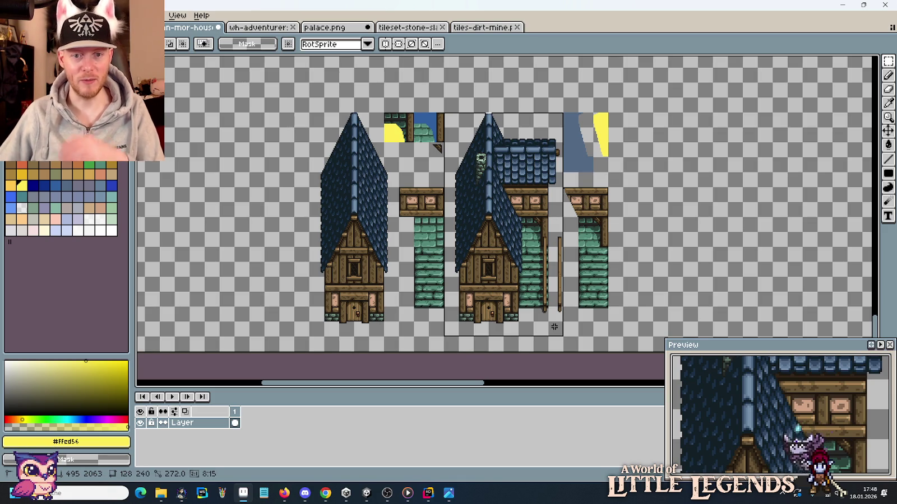
# Step: Move the thin wooden post left beside the first brick column and commit it
pyautogui.moveTo(554, 327); pyautogui.dragTo(547, 215)
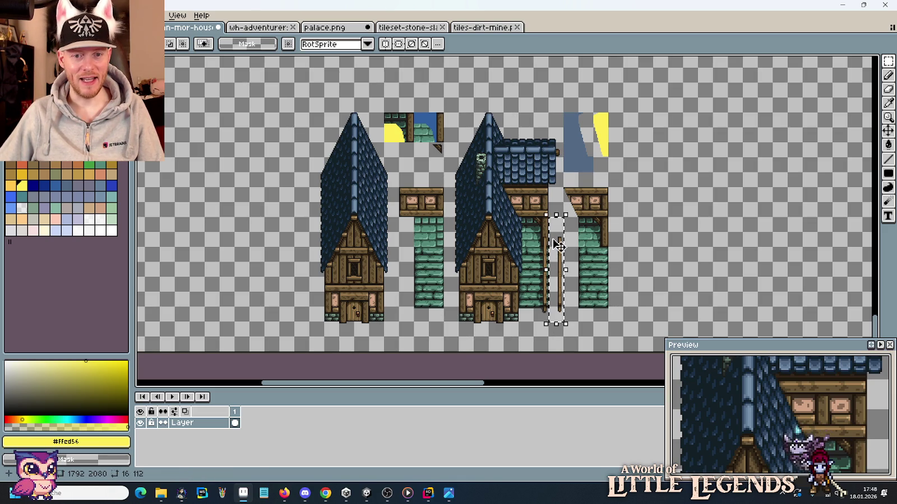
pyautogui.moveTo(559, 245); pyautogui.dragTo(409, 263)
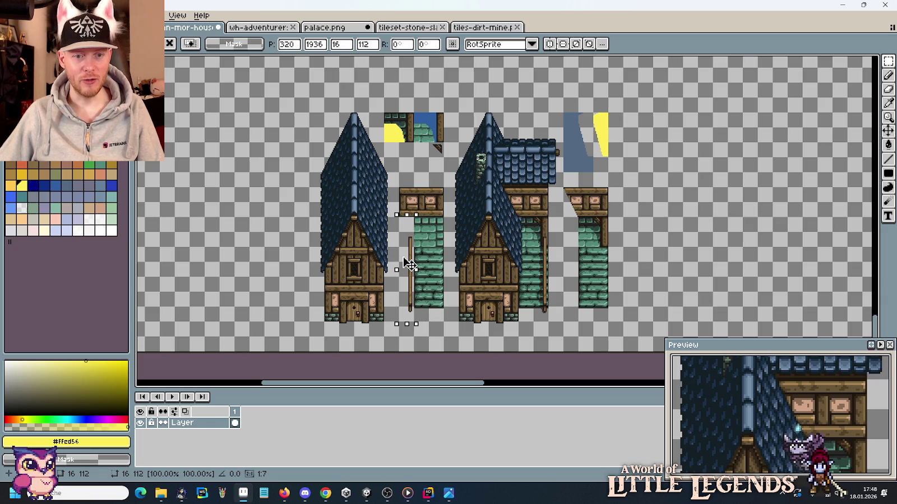
pyautogui.click(580, 277)
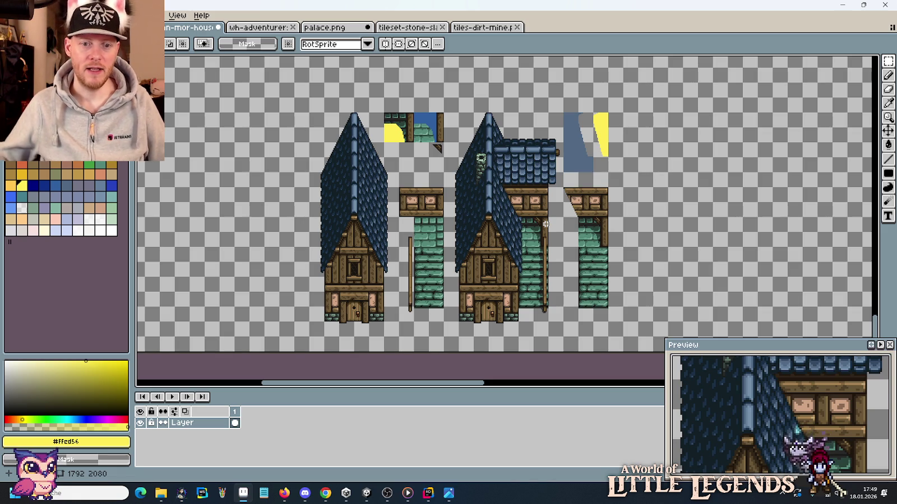
pyautogui.scroll(2, 641, 159)
# Step: Pan to the finished house and select the green stepping stones below it
pyautogui.moveTo(554, 180); pyautogui.dragTo(400, 282)
pyautogui.scroll(-2, 400, 282)
pyautogui.moveTo(542, 208); pyautogui.dragTo(381, 282)
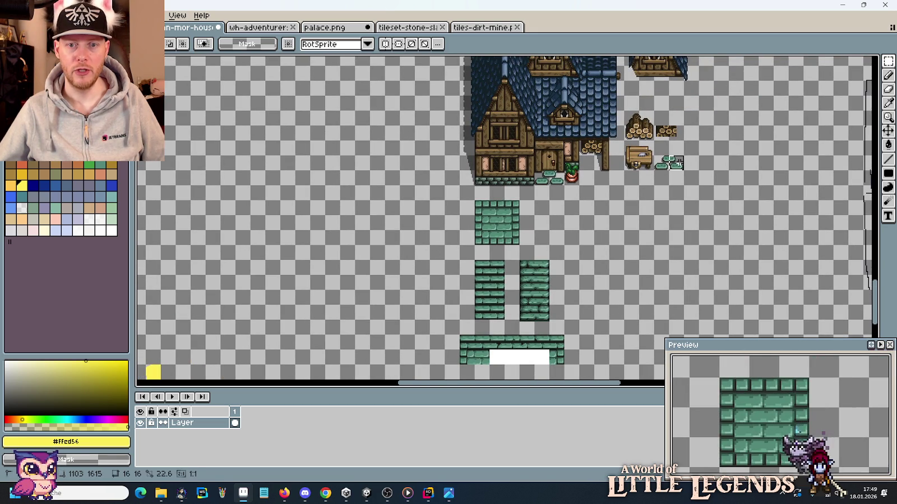
pyautogui.moveTo(651, 153)
pyautogui.mouseDown()
pyautogui.moveTo(686, 173)
pyautogui.moveTo(350, 325)
pyautogui.moveTo(676, 110)
pyautogui.mouseUp()
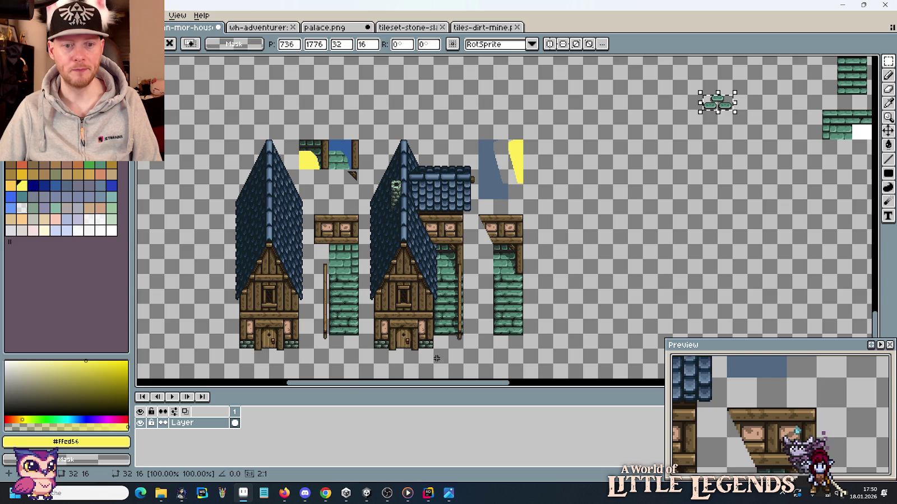
# Step: Place the stepping stones right of the houses and discard the floating house piece
pyautogui.moveTo(736, 107)
pyautogui.mouseDown()
pyautogui.moveTo(646, 250)
pyautogui.moveTo(679, 317)
pyautogui.mouseUp()
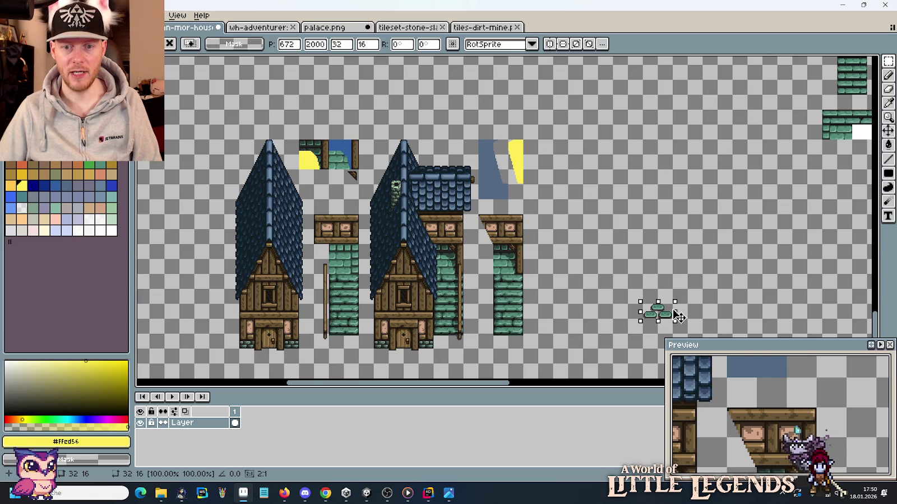
pyautogui.scroll(-3, 726, 317)
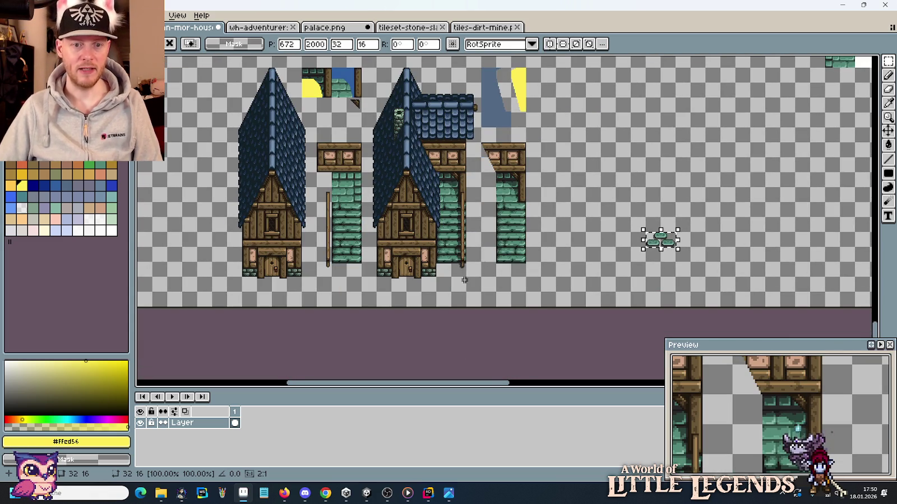
pyautogui.moveTo(471, 280); pyautogui.dragTo(373, 73)
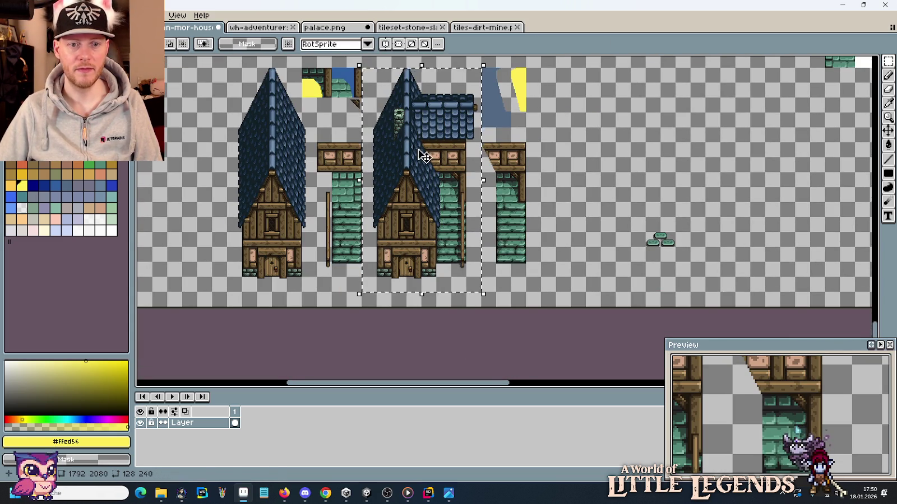
pyautogui.moveTo(429, 151); pyautogui.dragTo(637, 121)
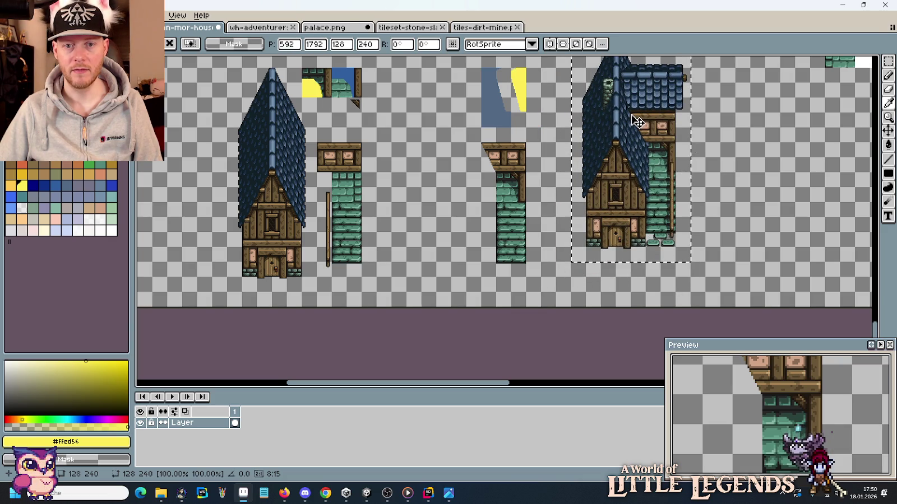
pyautogui.scroll(3, 704, 220)
pyautogui.scroll(1, 706, 222)
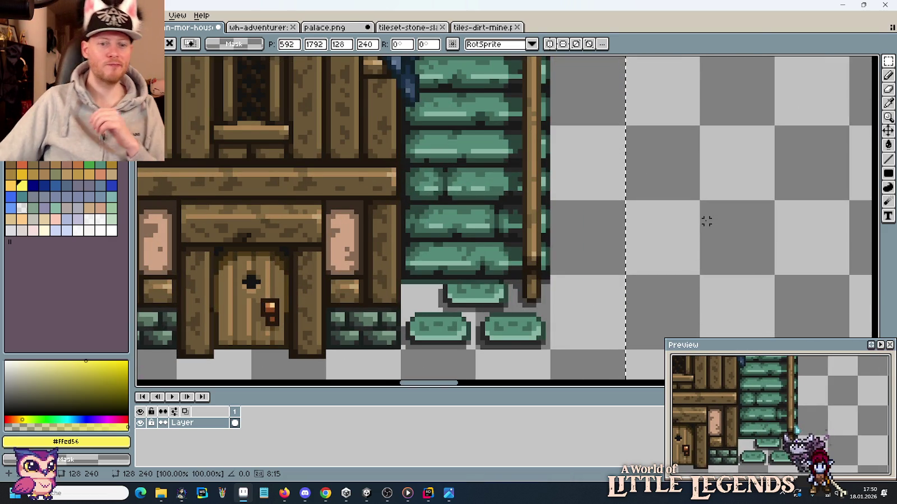
pyautogui.moveTo(601, 240)
pyautogui.mouseDown()
pyautogui.moveTo(586, 230)
pyautogui.moveTo(587, 240)
pyautogui.moveTo(587, 227)
pyautogui.moveTo(587, 236)
pyautogui.mouseUp()
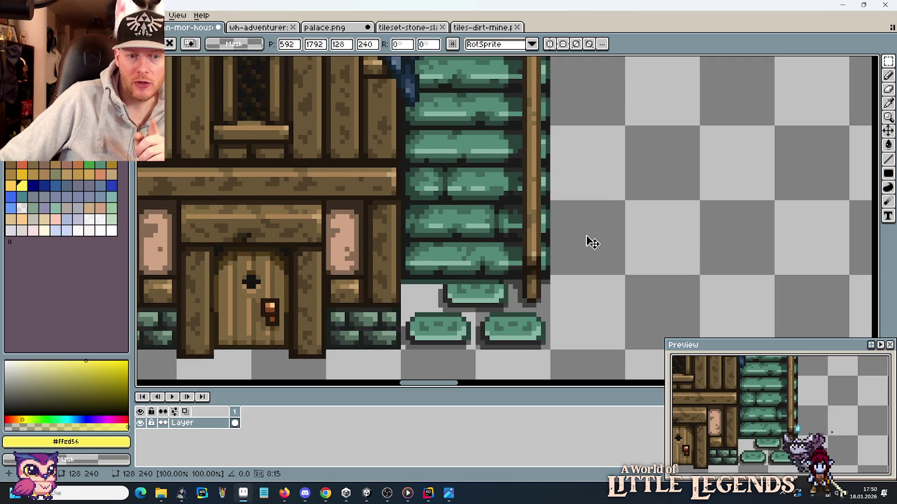
pyautogui.press('Delete')
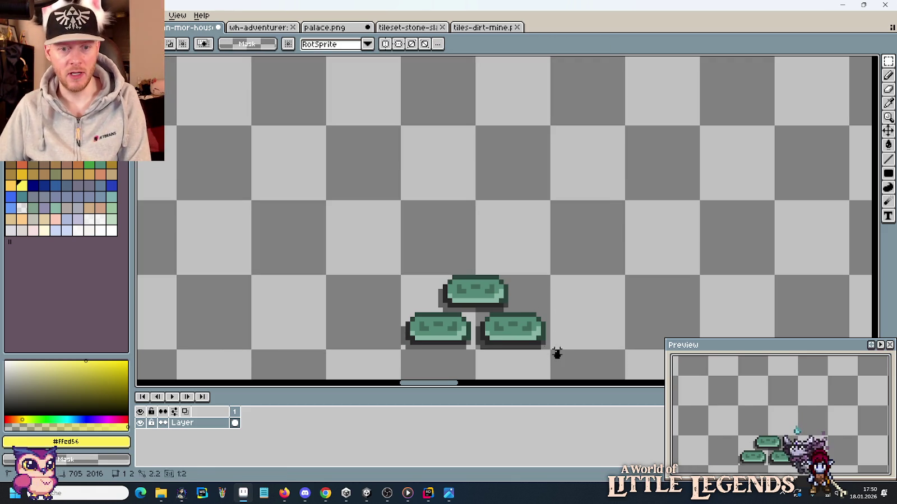
# Step: Try deleting the top stone and nudging the bottom pair up, then undo both edits
pyautogui.moveTo(556, 353); pyautogui.dragTo(380, 314)
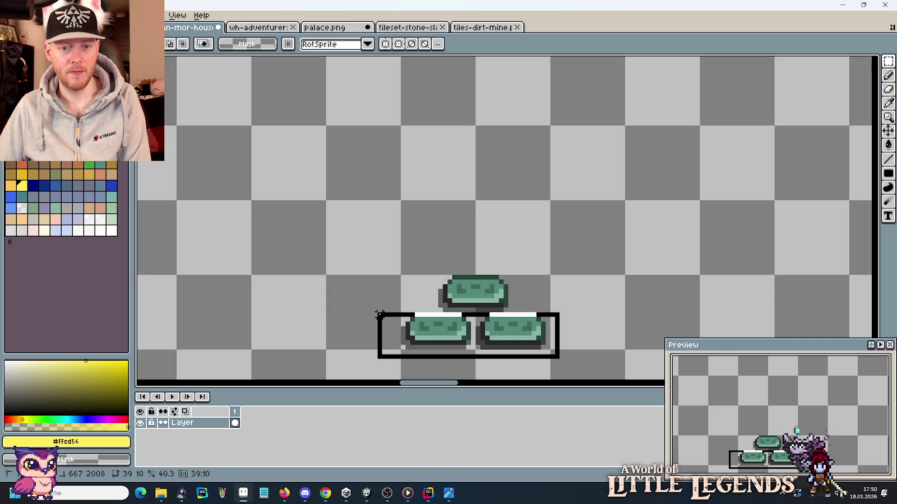
pyautogui.moveTo(416, 253); pyautogui.dragTo(506, 304)
pyautogui.press('Delete')
pyautogui.moveTo(400, 275); pyautogui.dragTo(551, 349)
pyautogui.press('Up')
pyautogui.press('Up')
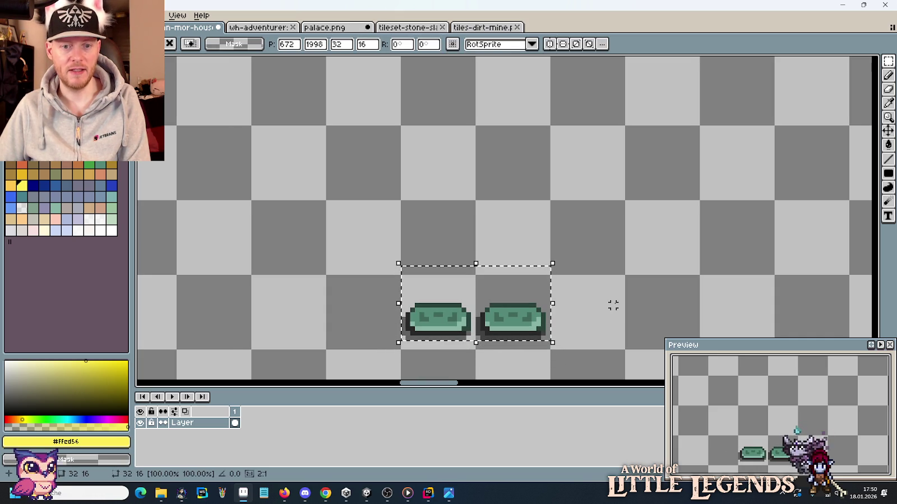
pyautogui.hotkey('ctrl', 'd')
pyautogui.scroll(-4, 573, 276)
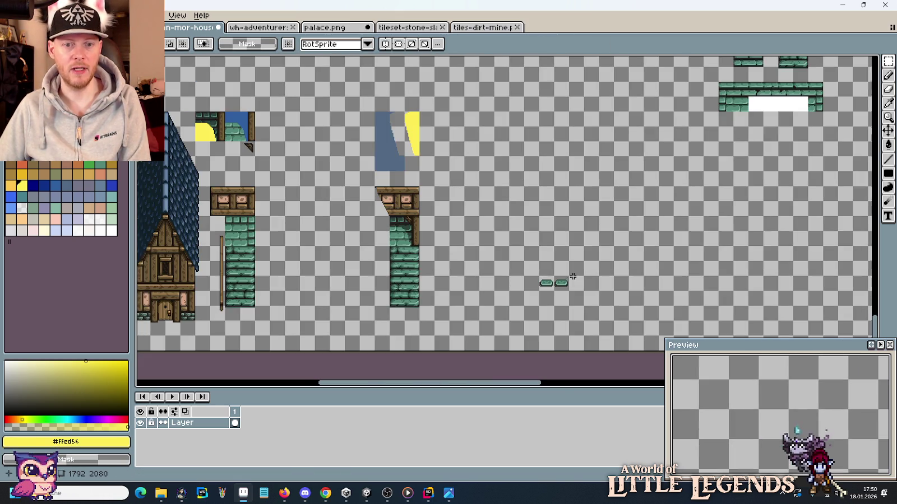
pyautogui.moveTo(253, 312); pyautogui.dragTo(350, 323)
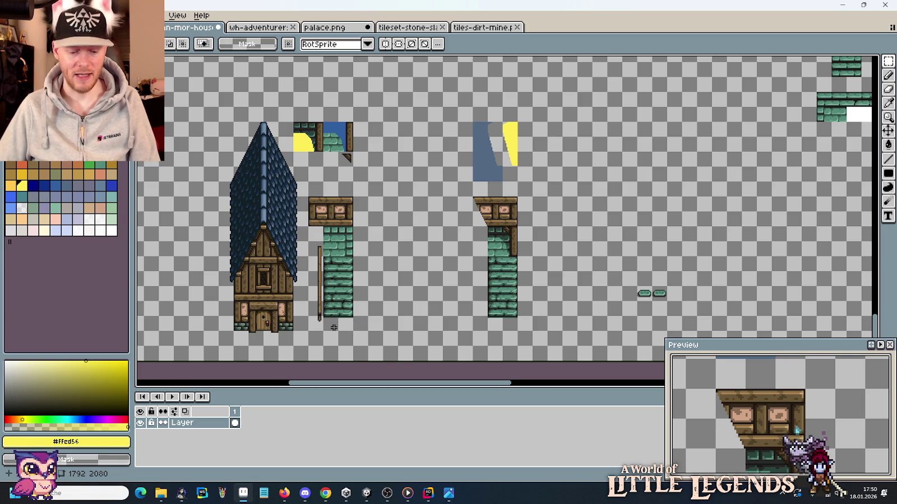
pyautogui.hotkey('ctrl', 'z')
pyautogui.hotkey('ctrl', 'z')
pyautogui.hotkey('ctrl', 'z')
pyautogui.hotkey('ctrl', 'z')
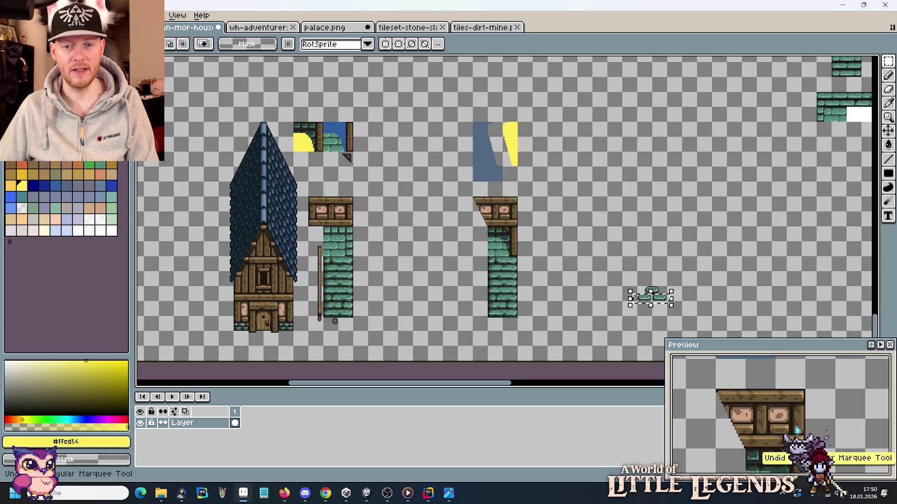
pyautogui.hotkey('ctrl', 'z')
# Step: Move the top stepping stone off to the right, leaving the bottom pair together
pyautogui.scroll(2, 717, 280)
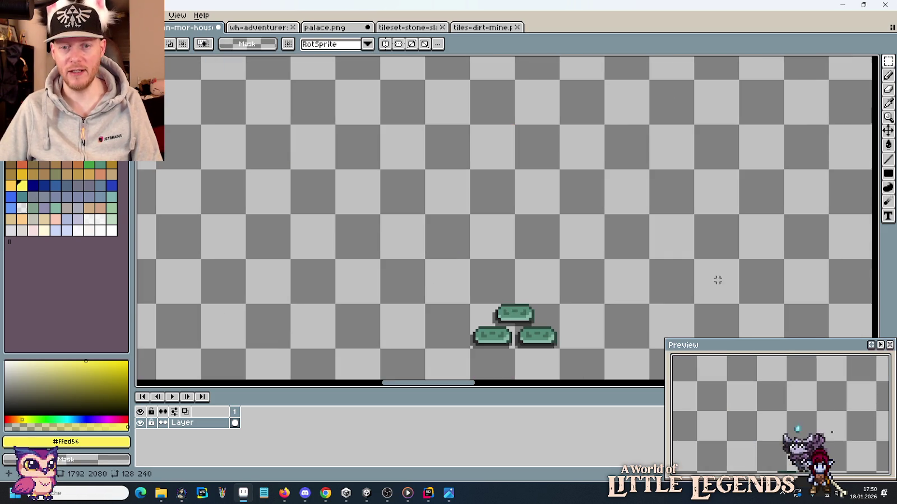
pyautogui.moveTo(464, 291); pyautogui.dragTo(580, 328)
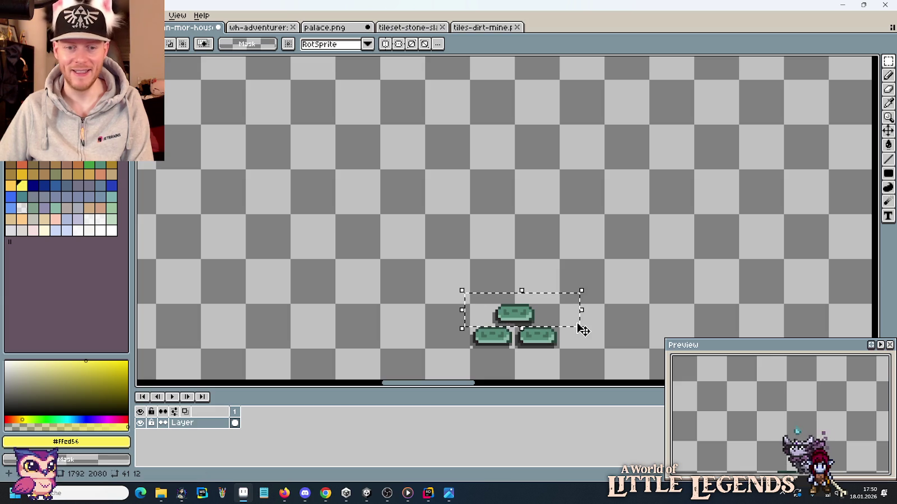
pyautogui.moveTo(580, 328)
pyautogui.mouseDown()
pyautogui.moveTo(877, 386)
pyautogui.moveTo(782, 266)
pyautogui.moveTo(762, 268)
pyautogui.moveTo(763, 260)
pyautogui.mouseUp()
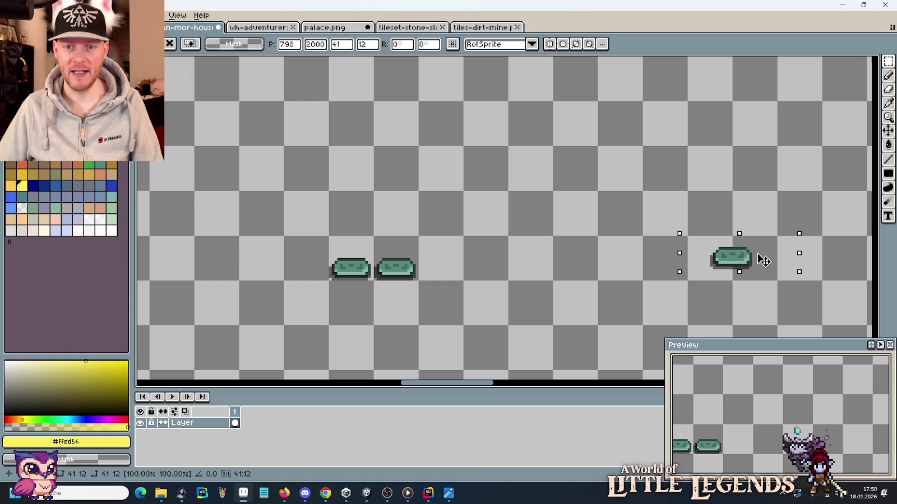
pyautogui.press('Return')
pyautogui.moveTo(328, 235); pyautogui.dragTo(420, 282)
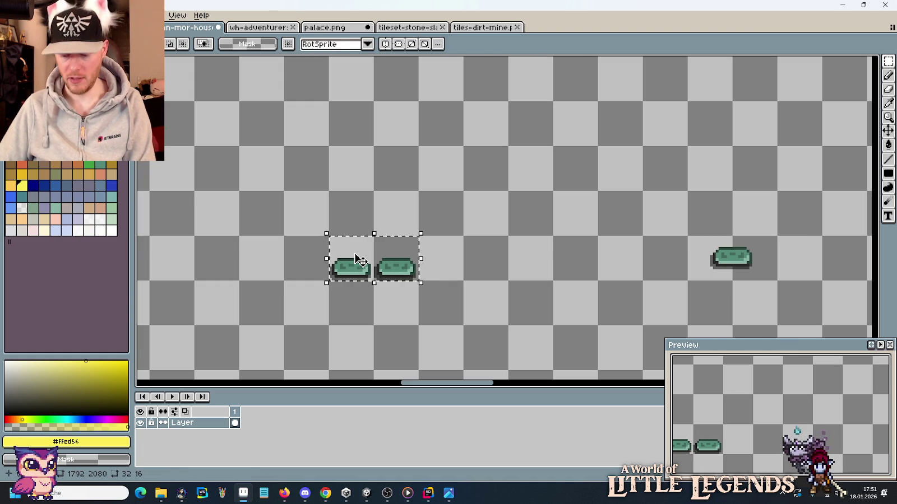
# Step: Nudge the two stones up one step and commit their move
pyautogui.press('Up')
pyautogui.press('Up')
pyautogui.press('Up')
pyautogui.press('Up')
pyautogui.press('Return')
pyautogui.scroll(-2, 504, 271)
pyautogui.scroll(-1, 504, 271)
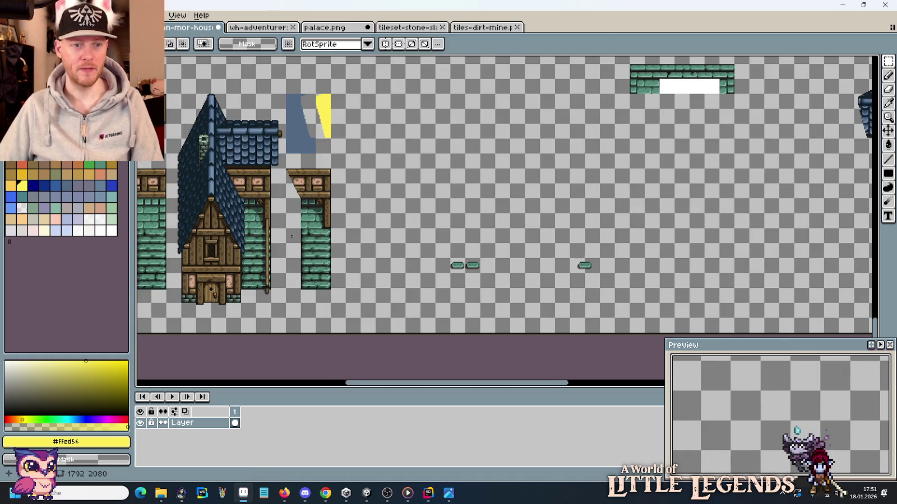
# Step: Duplicate the assembled blue-roofed house twice to the right and commit the copies
pyautogui.moveTo(385, 309); pyautogui.dragTo(270, 75)
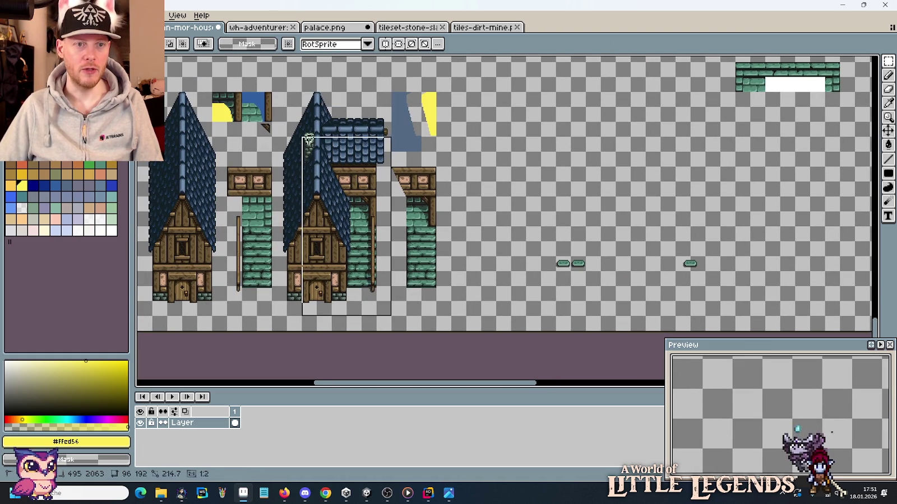
pyautogui.moveTo(330, 182)
pyautogui.mouseDown()
pyautogui.moveTo(521, 159)
pyautogui.moveTo(537, 147)
pyautogui.mouseUp()
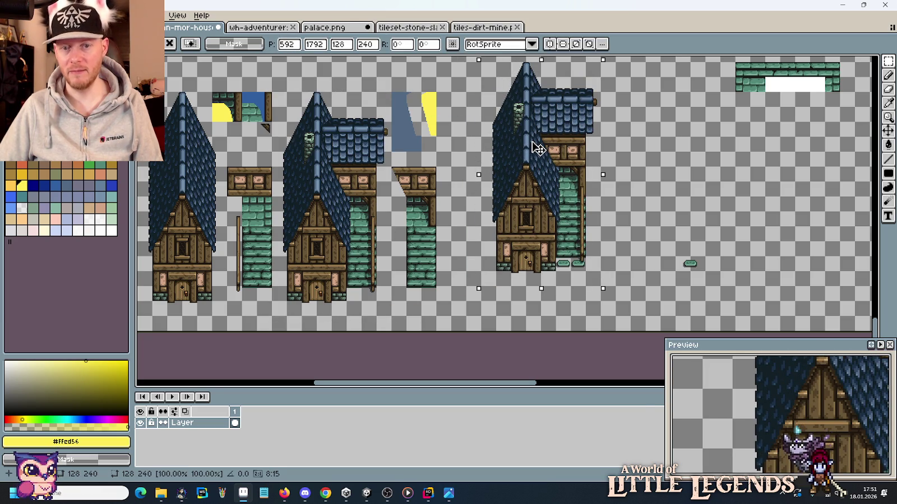
pyautogui.keyDown('ctrl'); pyautogui.moveTo(537, 147); pyautogui.dragTo(662, 150); pyautogui.keyUp('ctrl')
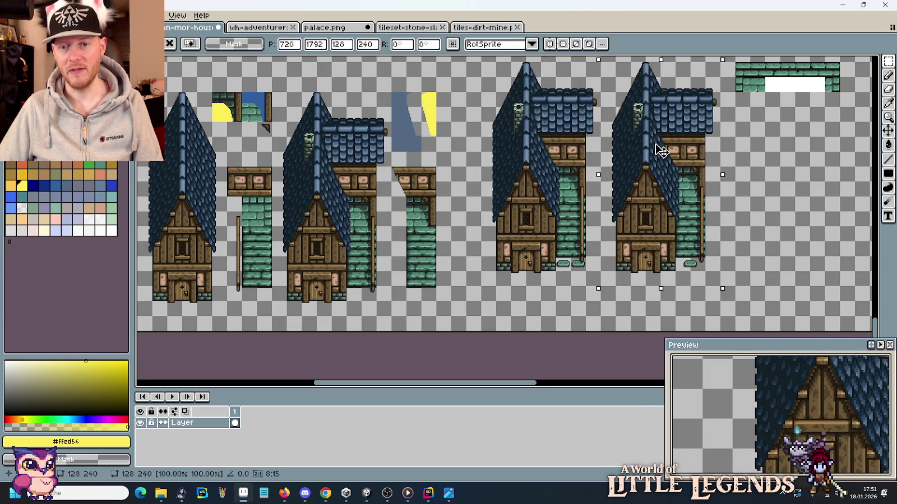
pyautogui.press('Return')
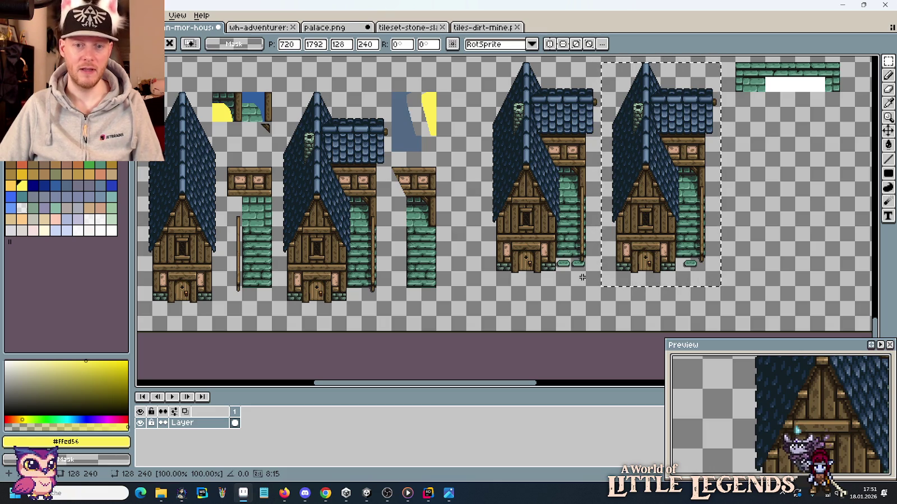
pyautogui.scroll(4, 676, 270)
pyautogui.scroll(1, 676, 270)
pyautogui.hscroll(2, 660, 267)
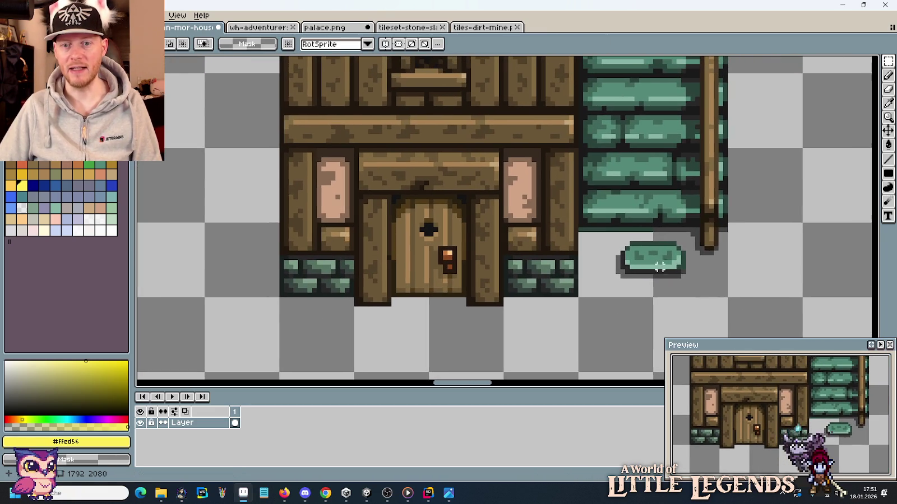
# Step: Nudge the green stone block by the door slightly left
pyautogui.moveTo(687, 240); pyautogui.dragTo(583, 291)
pyautogui.press('Return')
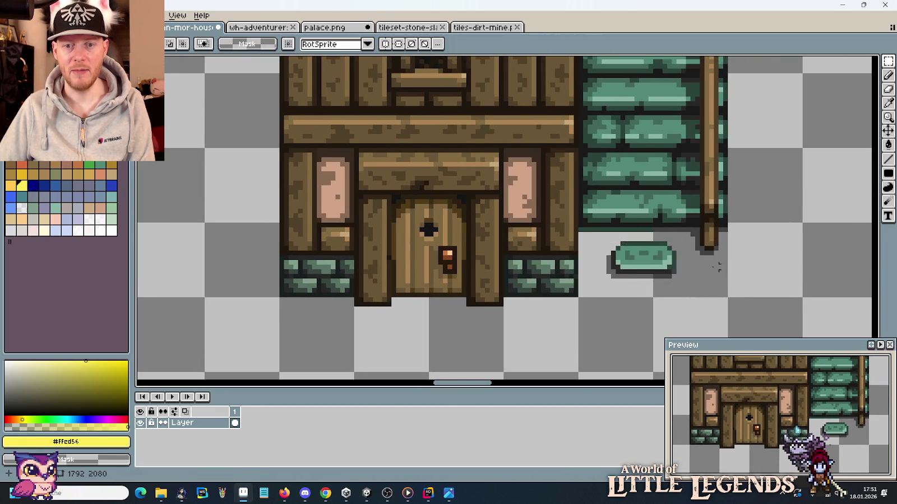
pyautogui.scroll(-3, 622, 230)
pyautogui.scroll(-1, 622, 230)
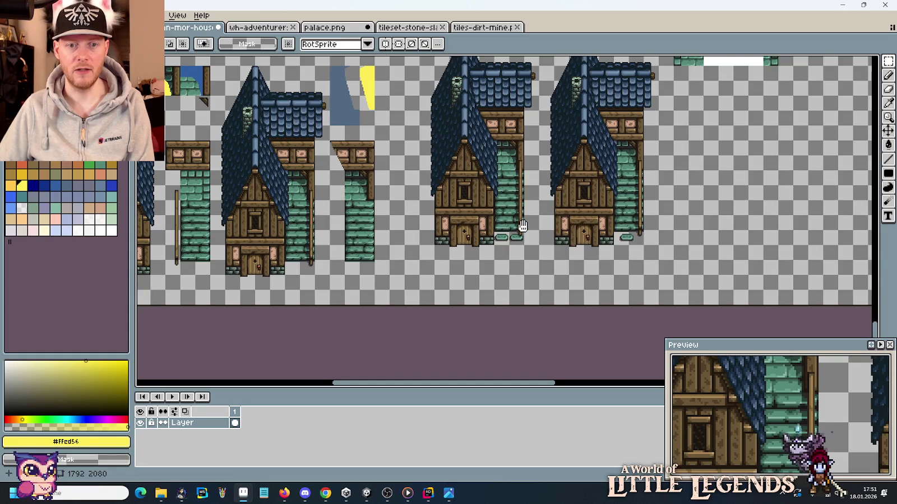
# Step: Delete the middle house copy from the row
pyautogui.moveTo(522, 225); pyautogui.dragTo(535, 265)
pyautogui.moveTo(553, 74); pyautogui.dragTo(430, 301)
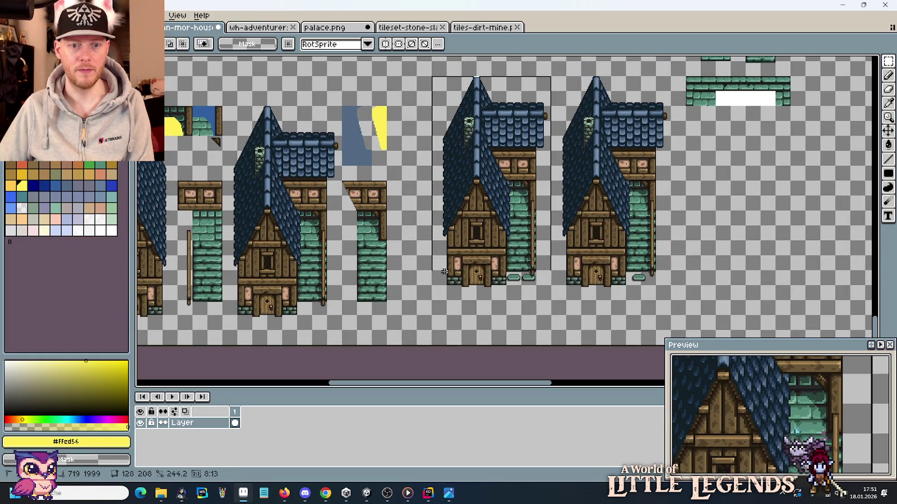
pyautogui.press('Delete')
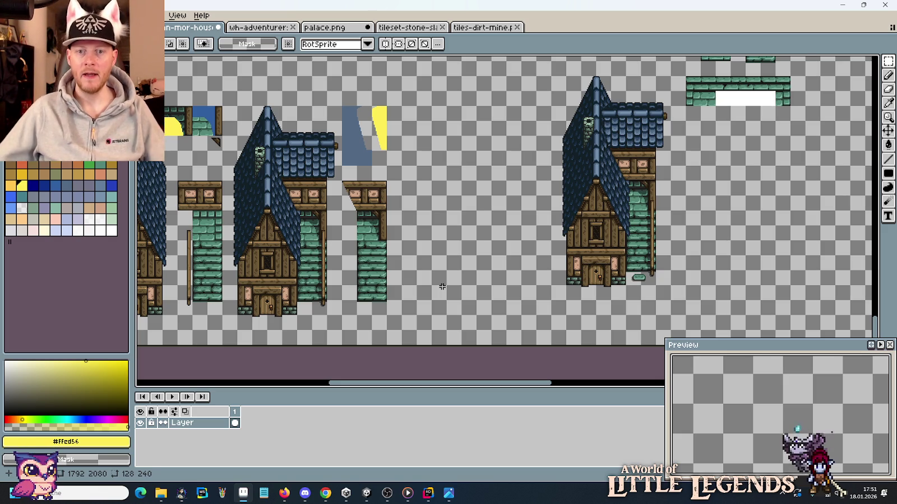
# Step: Move the green stone up beside the right house's door and commit it
pyautogui.scroll(3, 543, 286)
pyautogui.moveTo(737, 284); pyautogui.dragTo(595, 298)
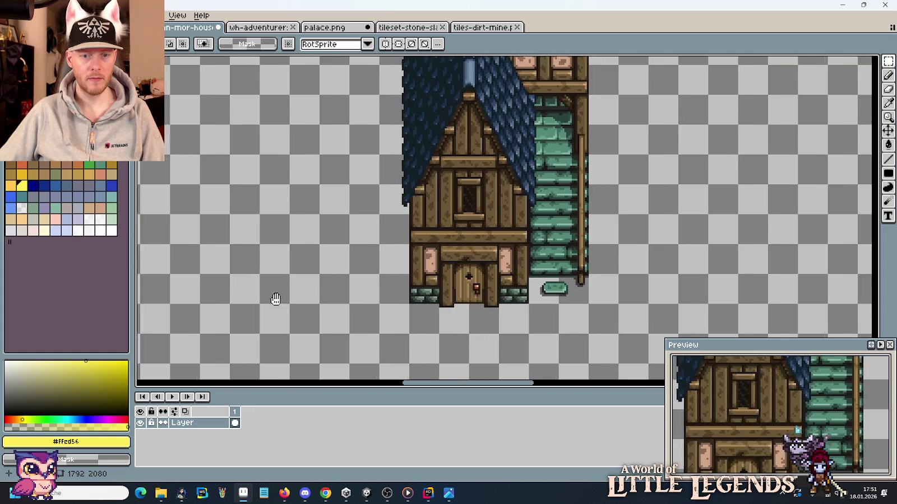
pyautogui.scroll(-1, 299, 302)
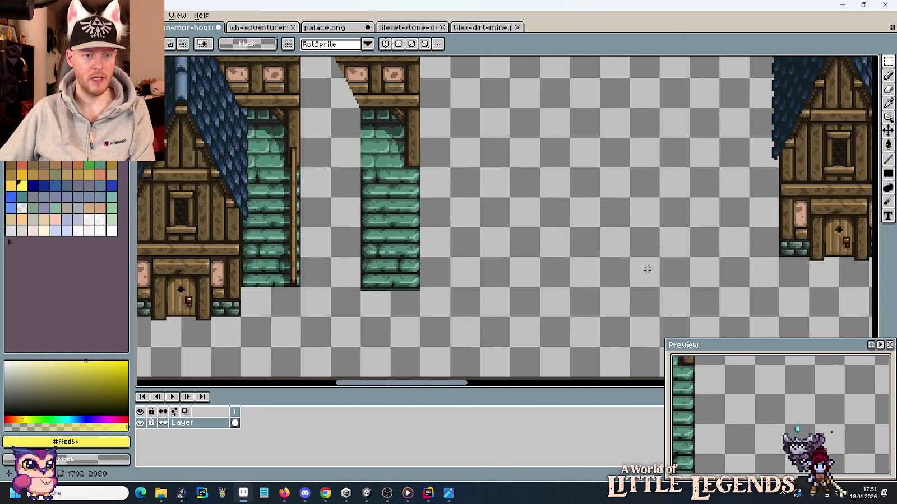
pyautogui.moveTo(646, 267); pyautogui.dragTo(351, 252)
pyautogui.moveTo(601, 208)
pyautogui.mouseDown()
pyautogui.moveTo(661, 236)
pyautogui.moveTo(515, 317)
pyautogui.moveTo(517, 287)
pyautogui.mouseUp()
pyautogui.press('Return')
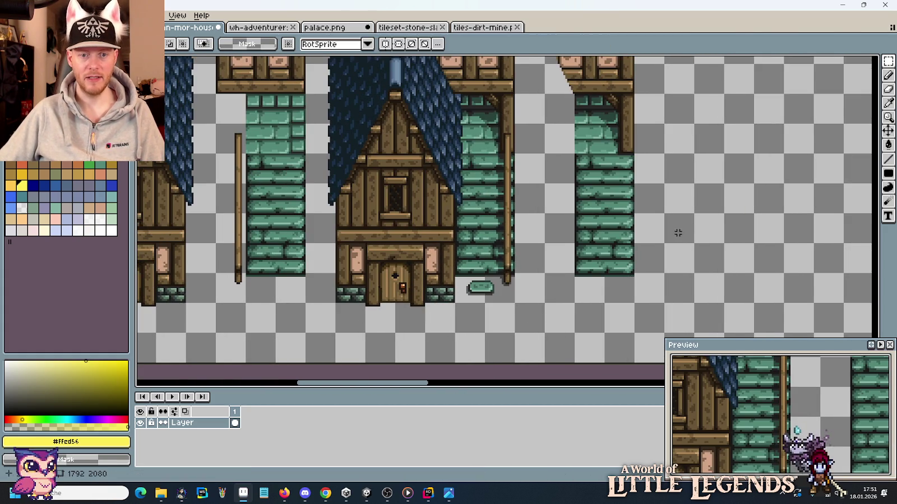
# Step: Select and erase the extra house copy
pyautogui.scroll(-2, 724, 212)
pyautogui.moveTo(725, 212); pyautogui.dragTo(590, 293)
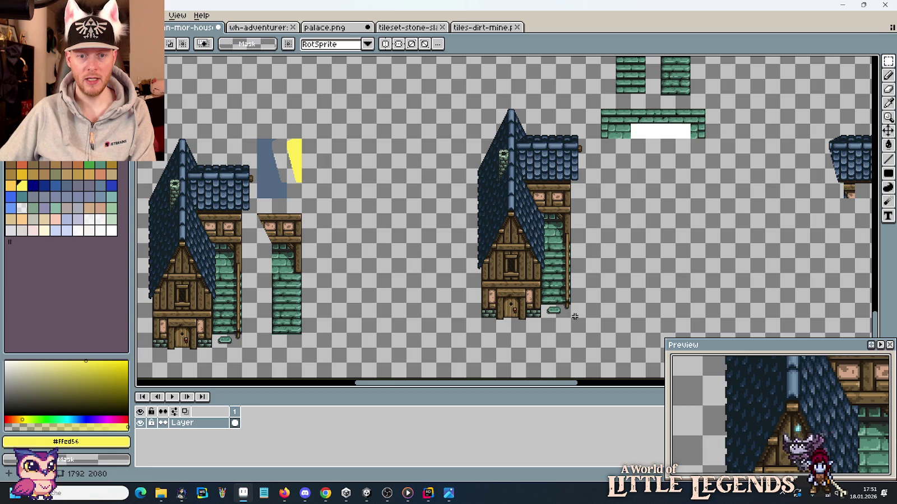
pyautogui.moveTo(579, 324); pyautogui.dragTo(466, 108)
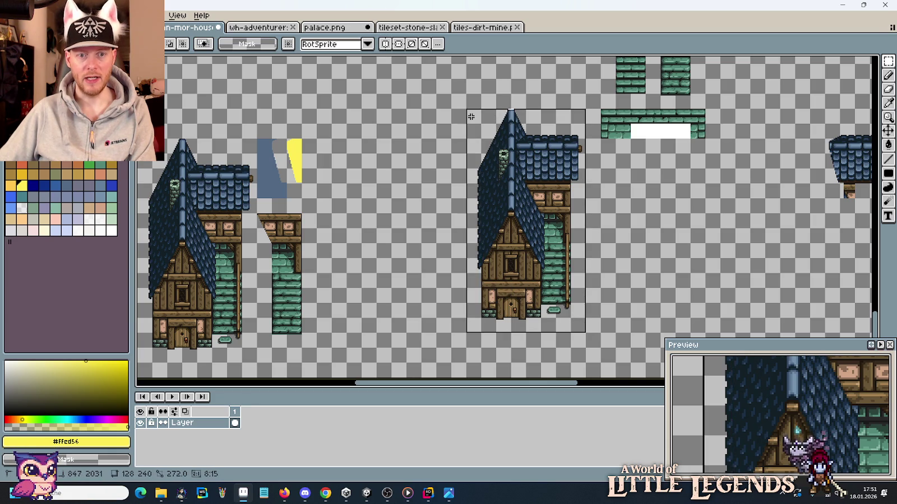
pyautogui.press('Delete')
pyautogui.scroll(-2, 423, 194)
# Step: Pan and zoom to the lower house fronts and tall roofs, keeping the 16×160 shadow strip selected
pyautogui.scroll(1, 518, 240)
pyautogui.scroll(1, 518, 240)
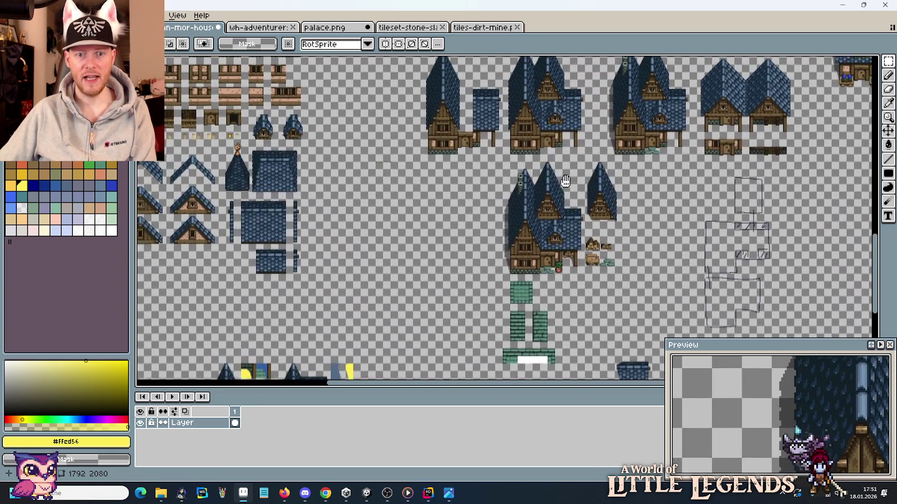
pyautogui.scroll(1, 518, 240)
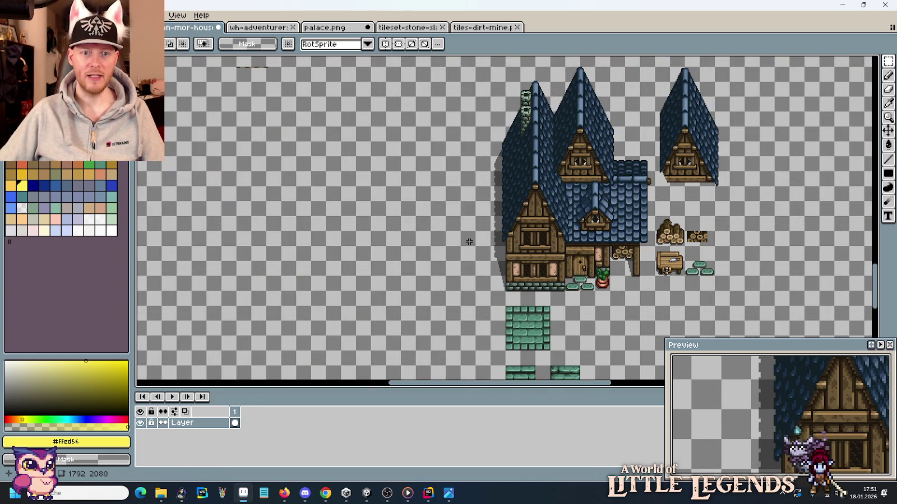
pyautogui.moveTo(484, 190); pyautogui.dragTo(603, 259)
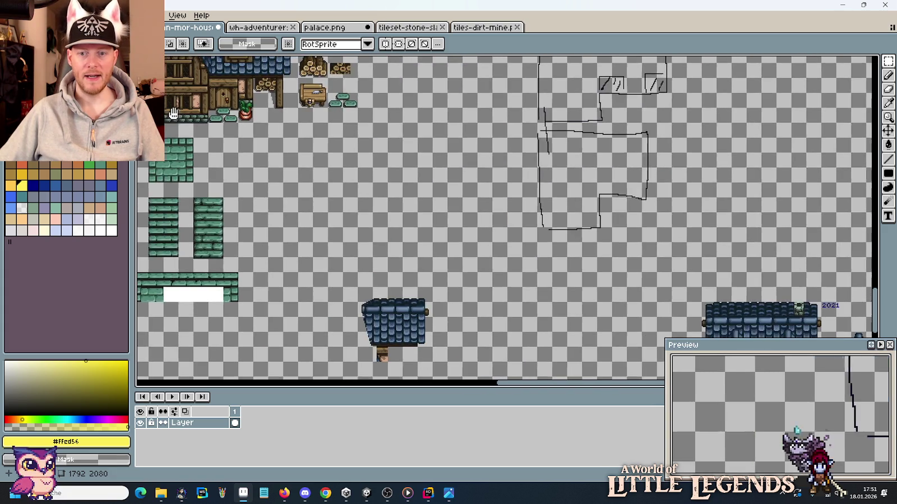
pyautogui.scroll(3, 599, 252)
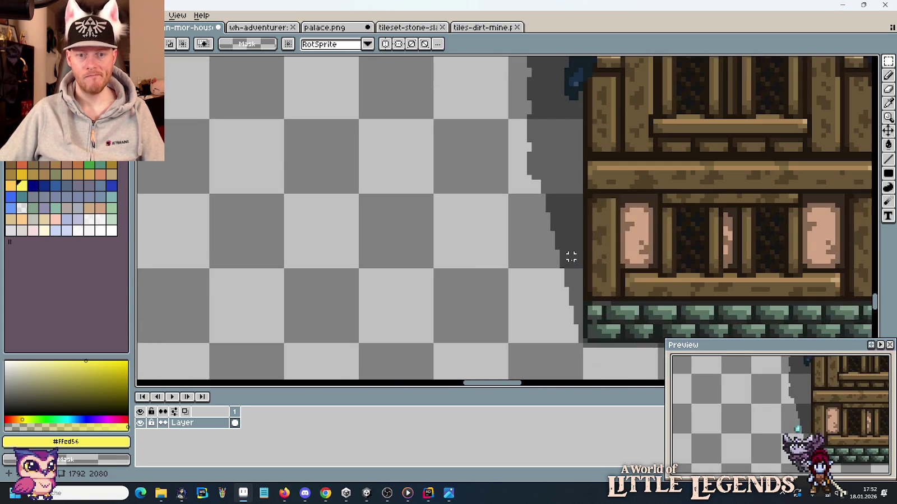
pyautogui.scroll(-2, 566, 290)
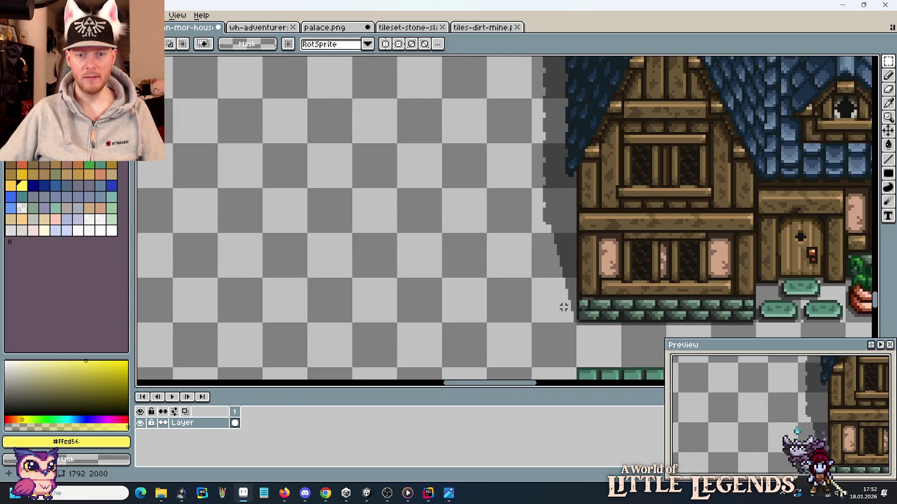
pyautogui.scroll(-3, 561, 305)
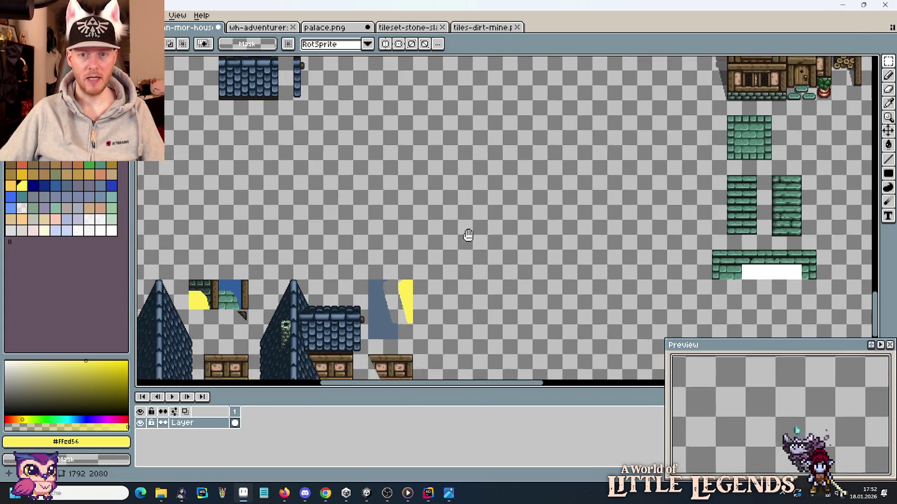
pyautogui.moveTo(467, 236); pyautogui.dragTo(409, 312)
pyautogui.moveTo(496, 166); pyautogui.dragTo(470, 229)
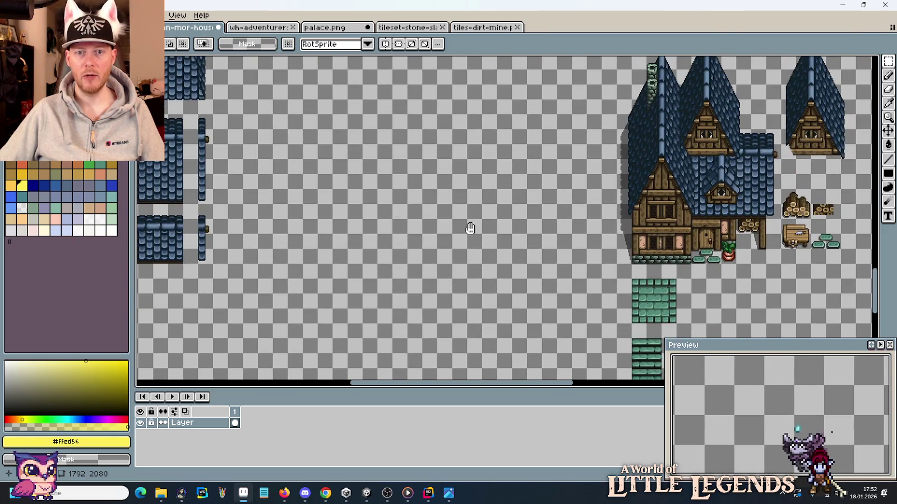
pyautogui.scroll(2, 596, 149)
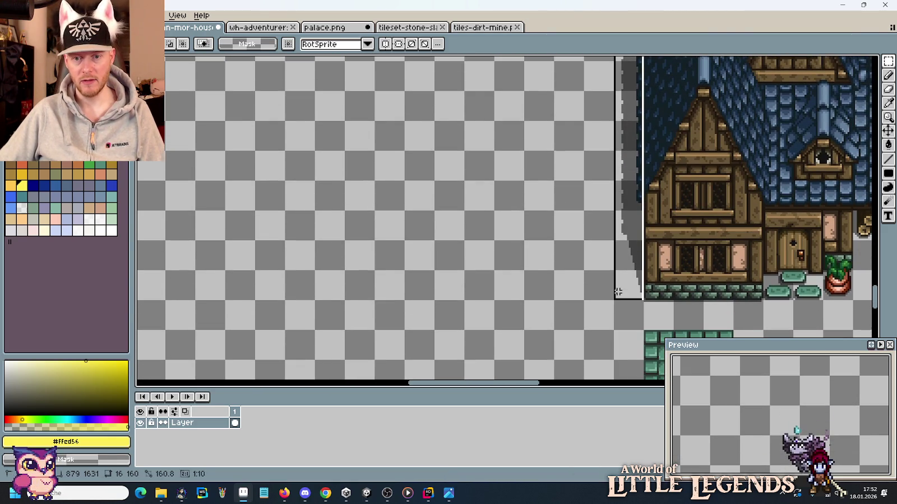
pyautogui.scroll(-2, 450, 316)
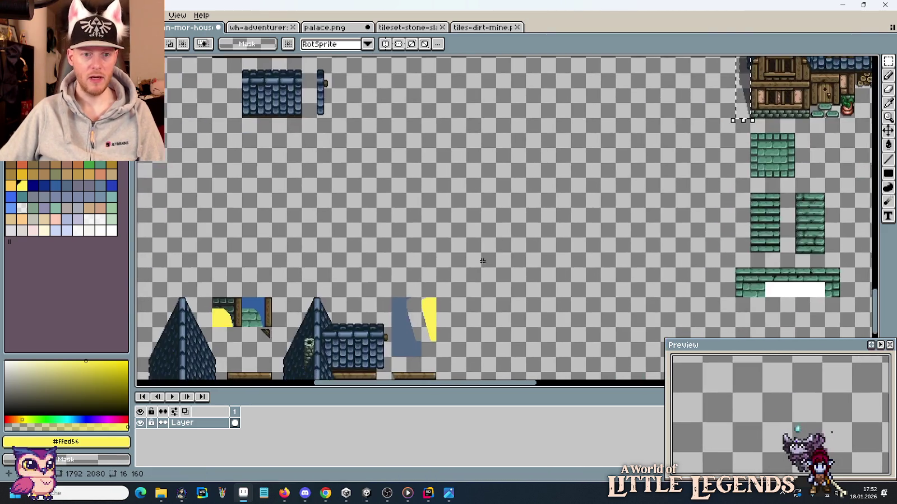
pyautogui.scroll(3, 655, 203)
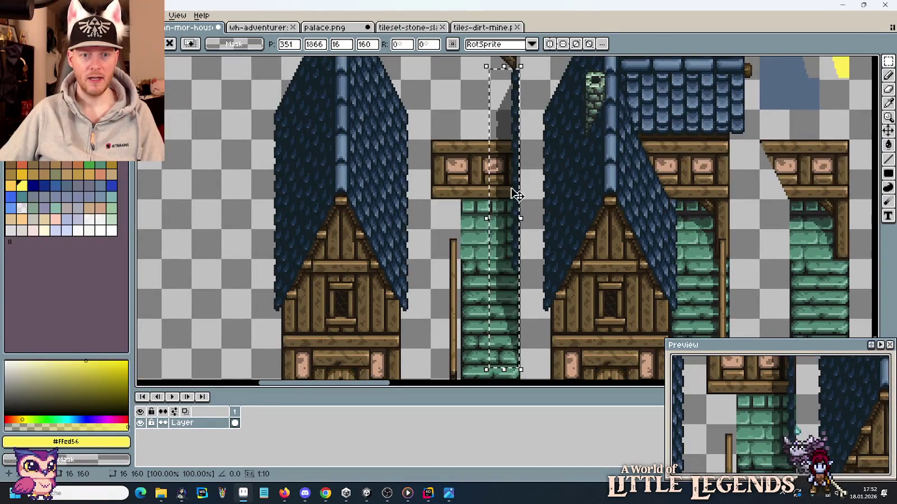
# Step: Drop the shadow strip at X 368, Y 1888 against the middle house's left edge, then inspect it
pyautogui.moveTo(511, 194); pyautogui.dragTo(541, 235)
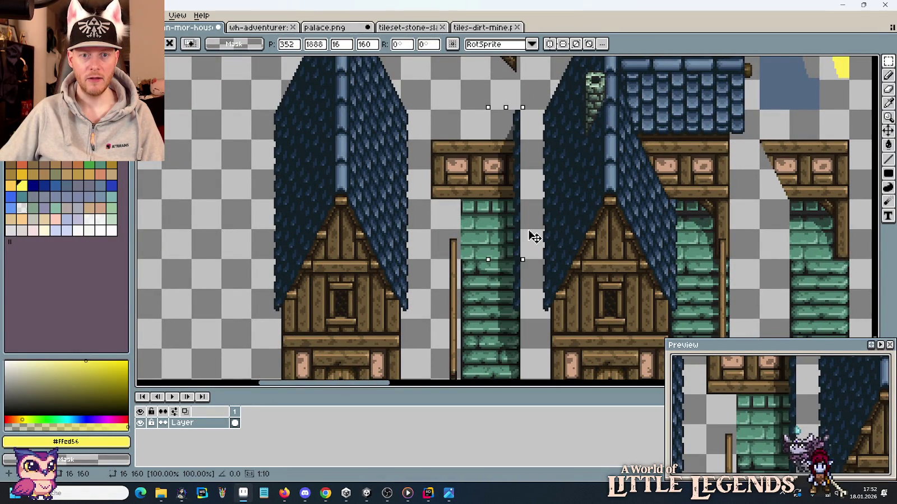
pyautogui.press('Return')
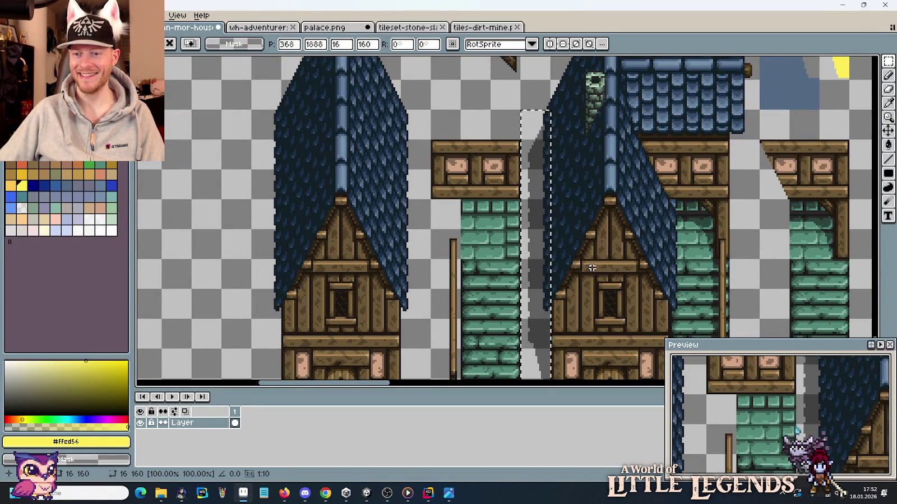
pyautogui.moveTo(631, 268)
pyautogui.mouseDown()
pyautogui.moveTo(575, 152)
pyautogui.moveTo(553, 222)
pyautogui.moveTo(505, 244)
pyautogui.mouseUp()
pyautogui.scroll(-1, 525, 209)
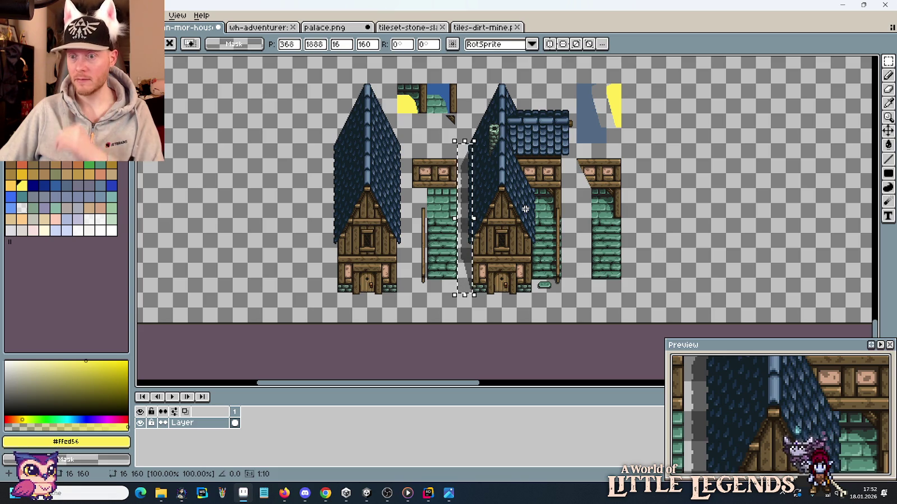
pyautogui.scroll(2, 525, 209)
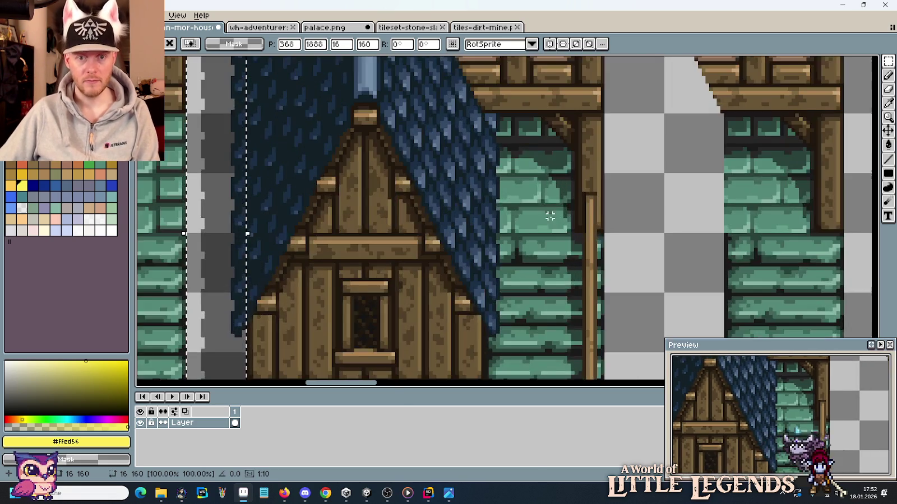
pyautogui.moveTo(549, 105); pyautogui.dragTo(547, 56)
pyautogui.moveTo(494, 206)
pyautogui.mouseDown()
pyautogui.moveTo(709, 194)
pyautogui.moveTo(720, 268)
pyautogui.moveTo(620, 310)
pyautogui.moveTo(585, 115)
pyautogui.mouseUp()
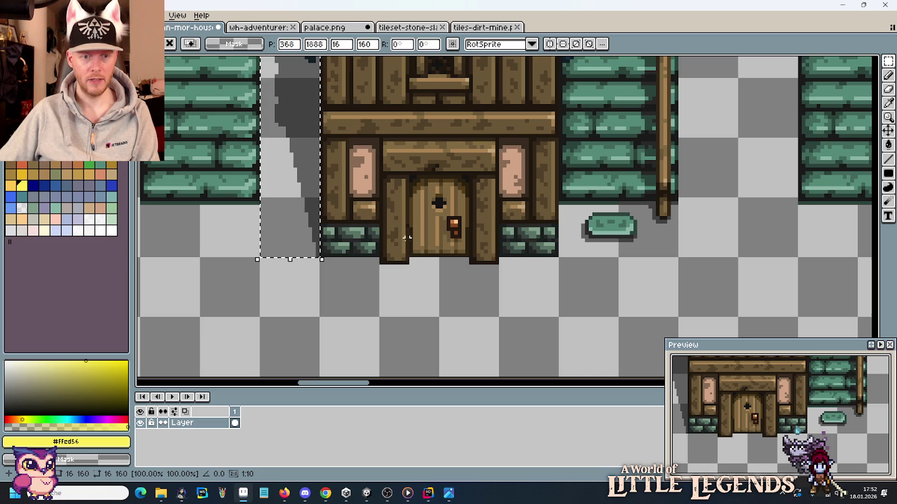
pyautogui.scroll(1, 336, 269)
# Step: Sample the translucent dark shadow colour and draw shadow lines under the left wall and pillar
pyautogui.press('i')
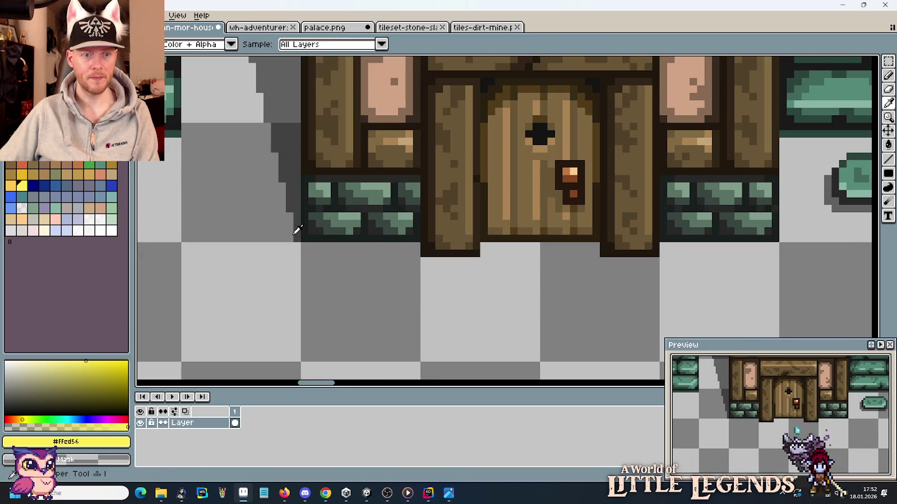
pyautogui.click(300, 230)
pyautogui.press('b')
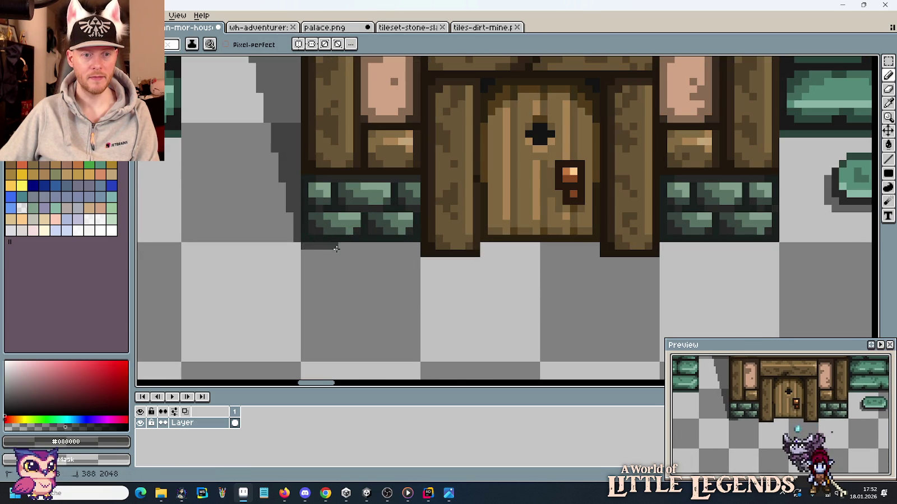
pyautogui.click(415, 245)
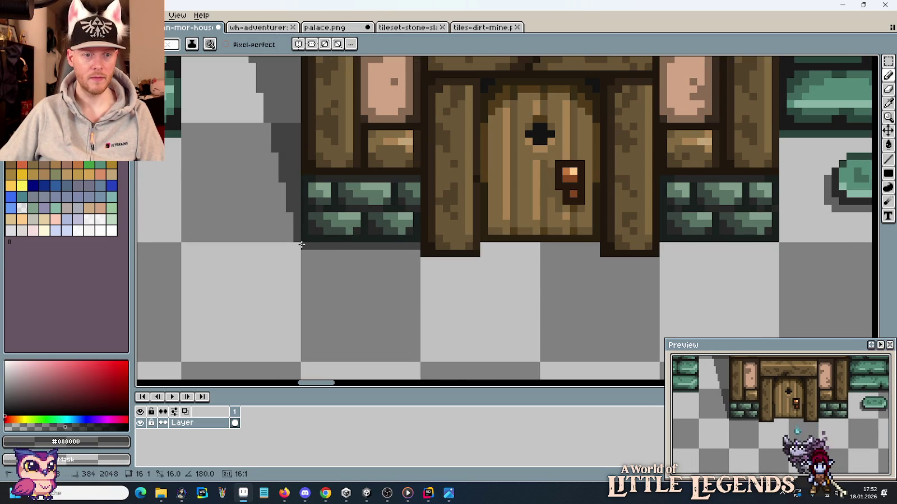
pyautogui.moveTo(417, 260); pyautogui.dragTo(472, 261)
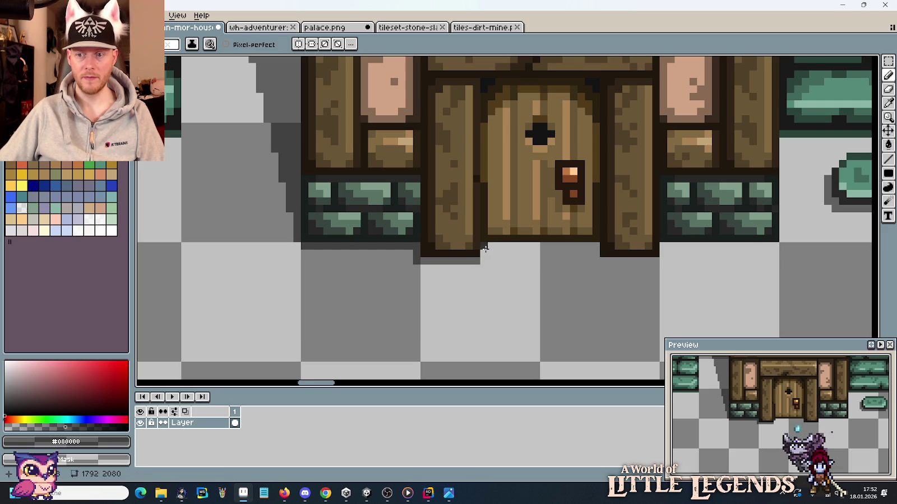
# Step: Draw the shadow lines under the door and right pillar
pyautogui.keyDown('shift'); pyautogui.click(594, 248); pyautogui.keyUp('shift')
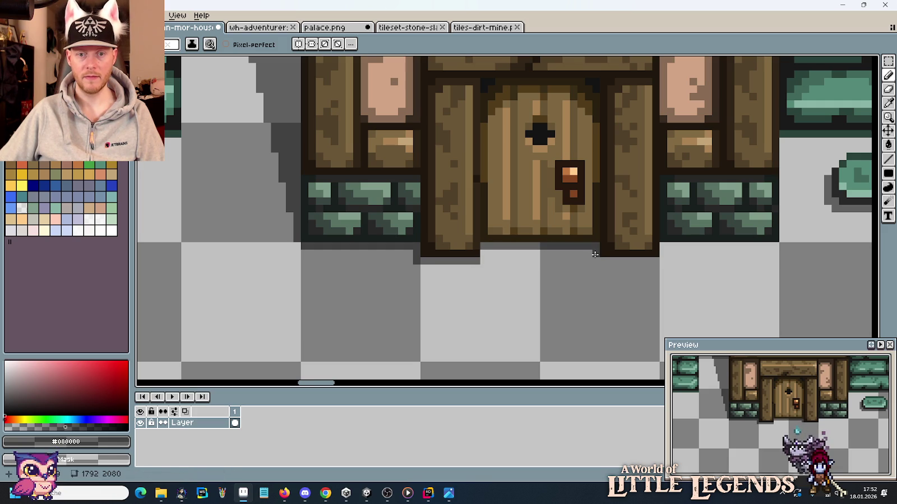
pyautogui.moveTo(596, 261); pyautogui.dragTo(662, 255)
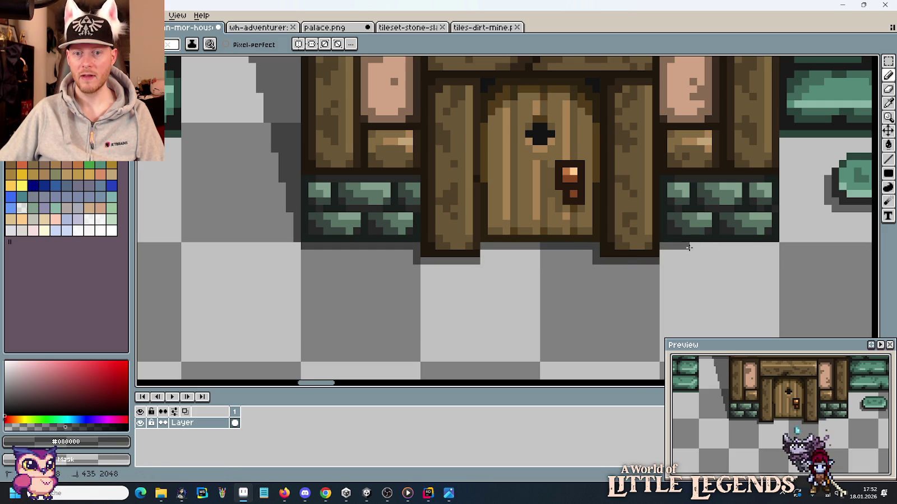
pyautogui.scroll(-2, 677, 252)
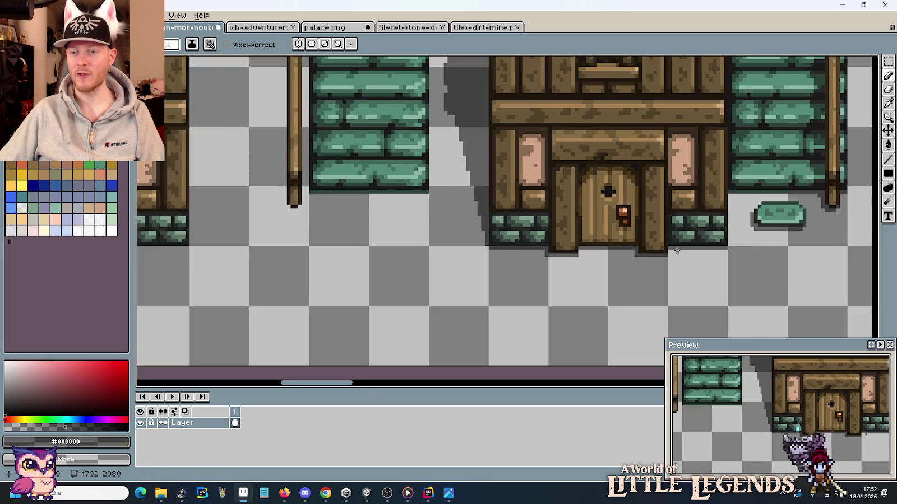
pyautogui.scroll(-1, 677, 252)
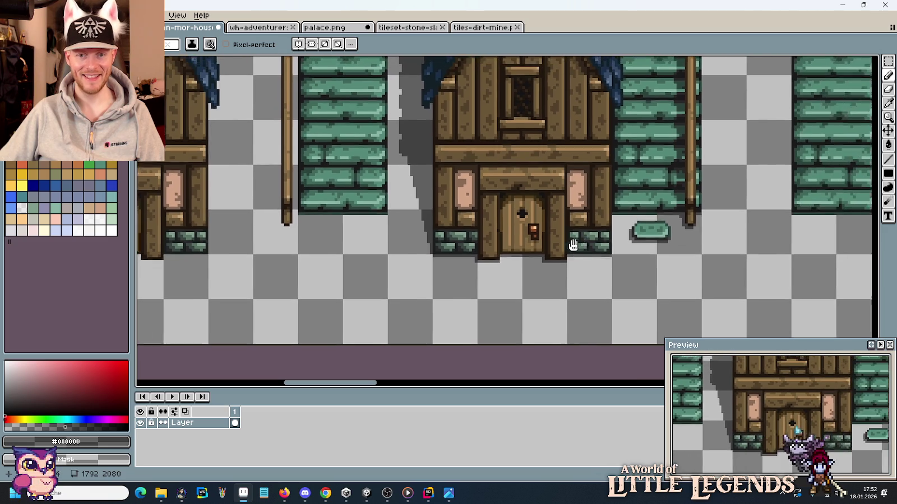
pyautogui.moveTo(677, 248); pyautogui.dragTo(505, 297)
pyautogui.scroll(-1, 505, 297)
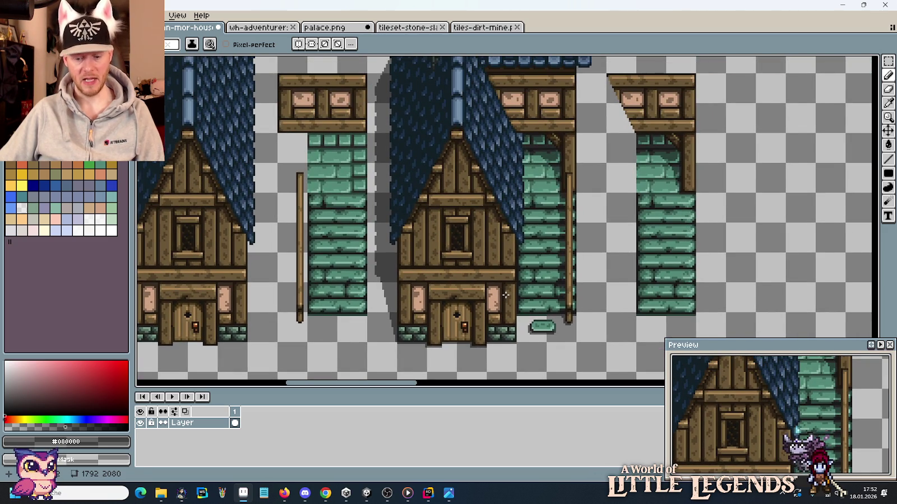
pyautogui.press('m')
pyautogui.scroll(-3, 507, 289)
pyautogui.scroll(3, 510, 284)
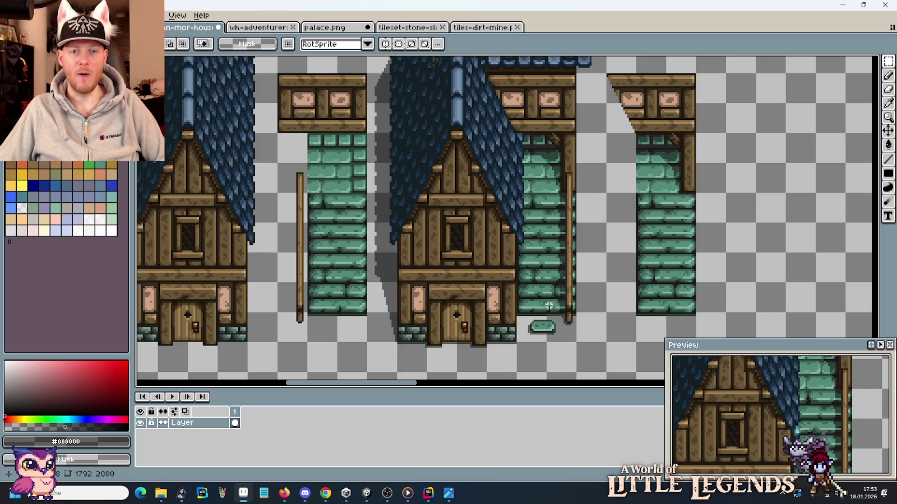
pyautogui.moveTo(517, 175); pyautogui.dragTo(547, 214)
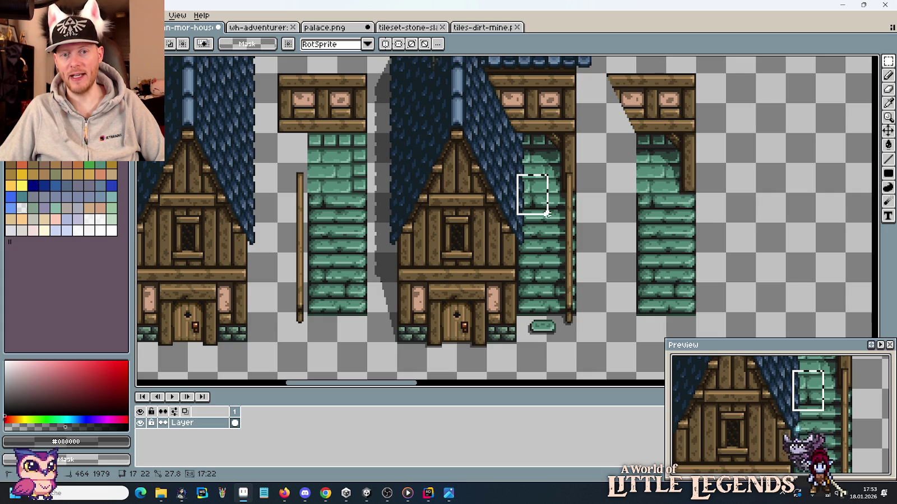
pyautogui.click(573, 245)
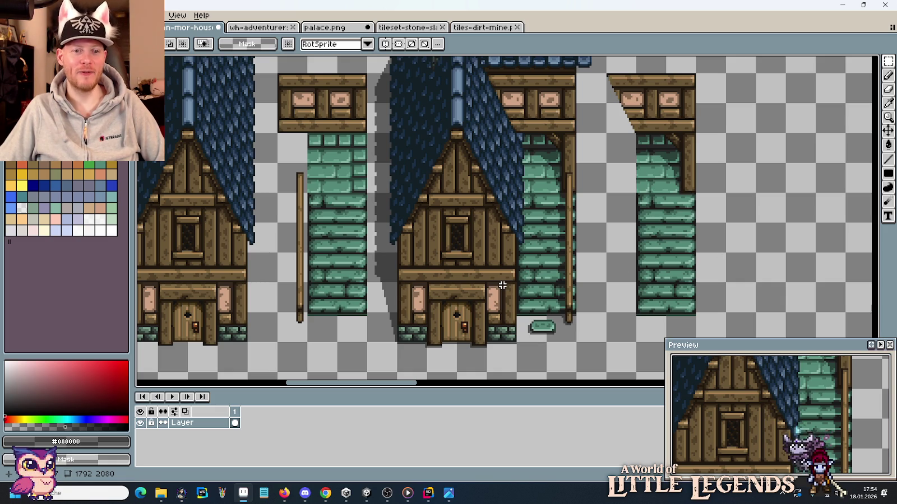
pyautogui.moveTo(556, 228)
pyautogui.mouseDown()
pyautogui.moveTo(522, 286)
pyautogui.moveTo(477, 227)
pyautogui.mouseUp()
pyautogui.scroll(-2, 514, 273)
pyautogui.scroll(2, 513, 271)
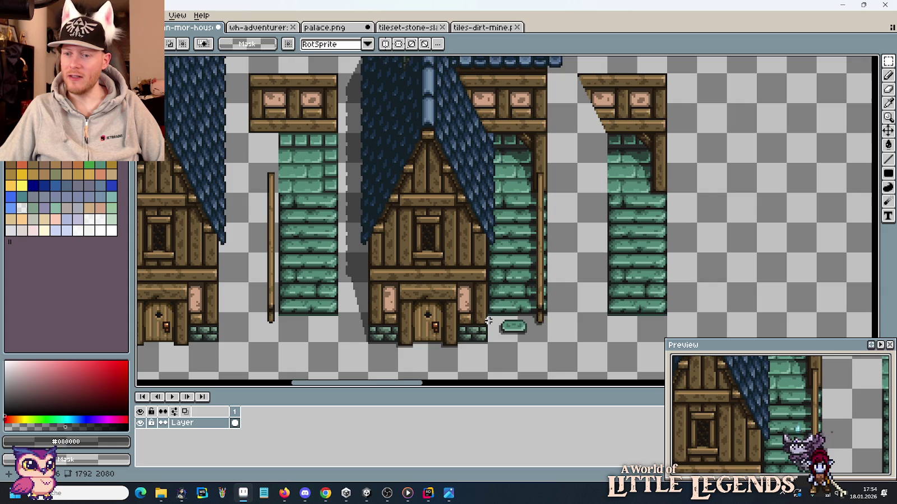
pyautogui.scroll(-1, 482, 228)
pyautogui.scroll(1, 482, 228)
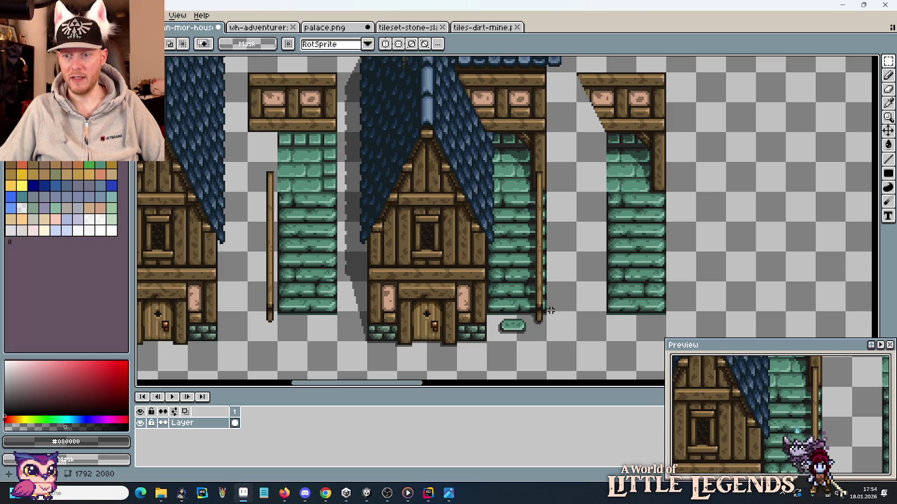
pyautogui.moveTo(528, 172)
pyautogui.mouseDown()
pyautogui.moveTo(507, 330)
pyautogui.moveTo(509, 292)
pyautogui.mouseUp()
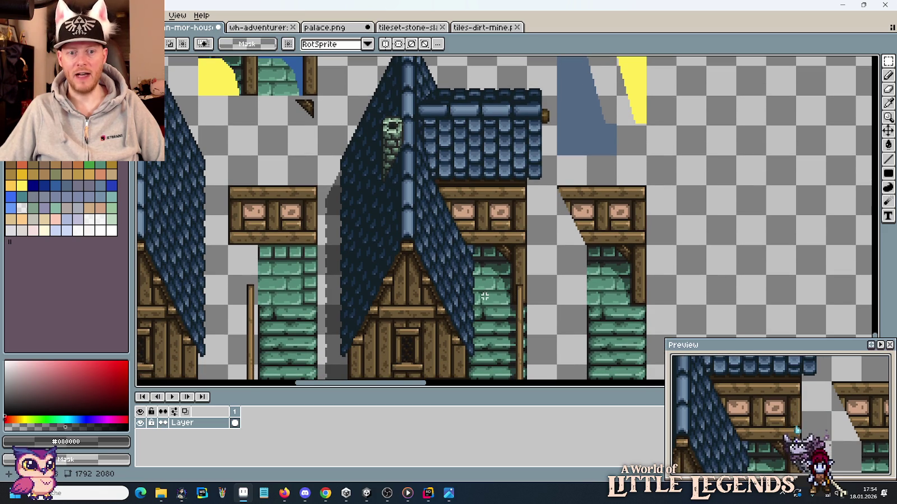
pyautogui.scroll(-3, 482, 296)
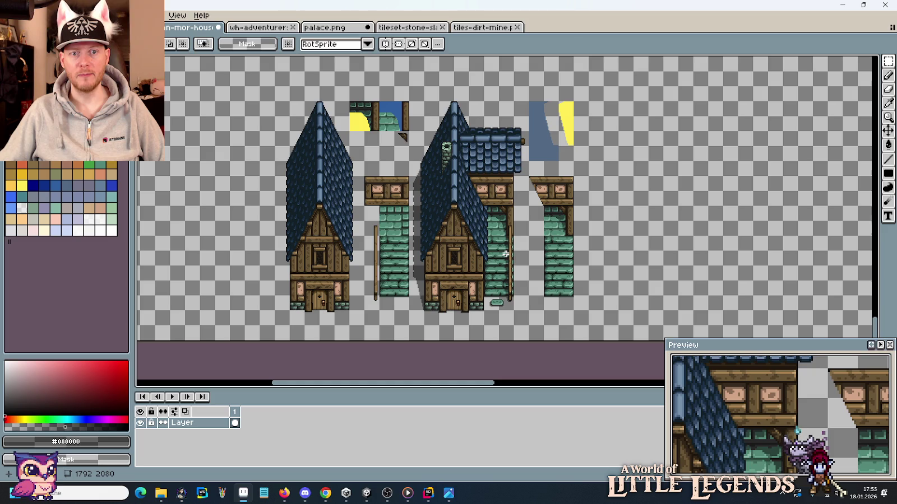
pyautogui.scroll(2, 500, 252)
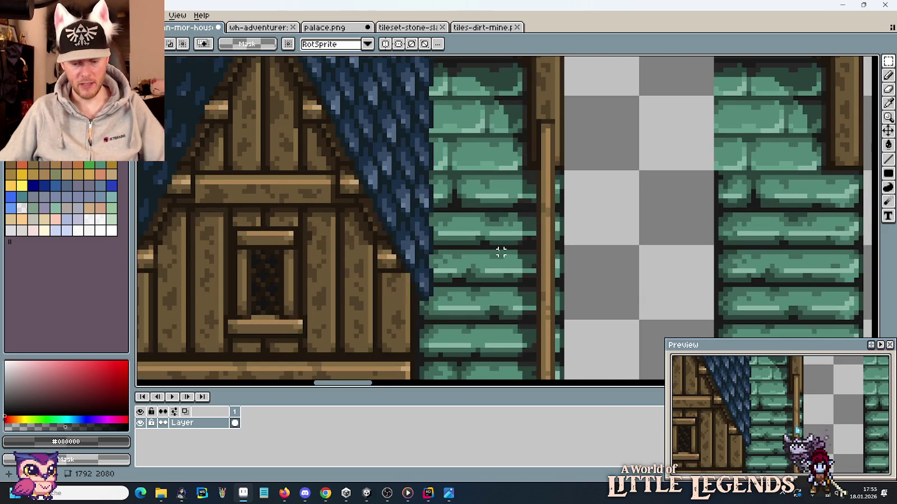
pyautogui.moveTo(487, 120); pyautogui.dragTo(494, 240)
pyautogui.scroll(1, 459, 190)
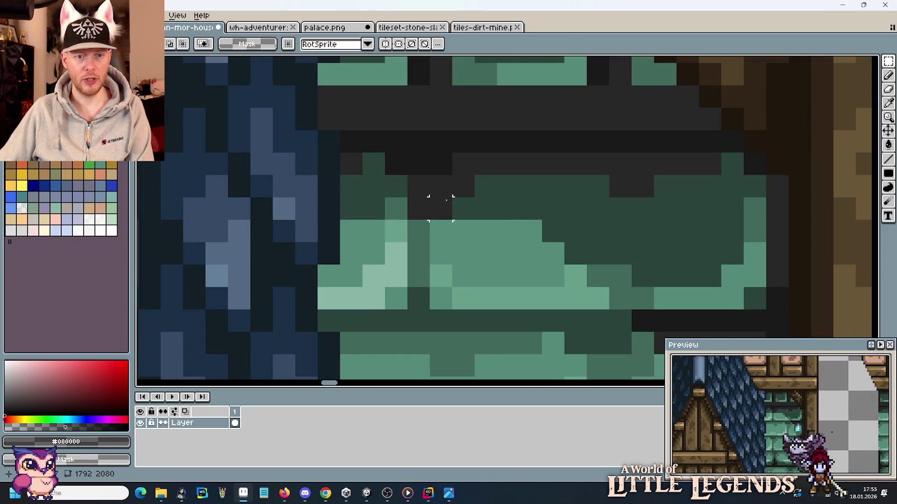
# Step: Sample mortar #282828, paint one brick pixel dark grey, and sample green #41695c
pyautogui.scroll(1, 426, 196)
pyautogui.press('i')
pyautogui.click(420, 205)
pyautogui.press('b')
pyautogui.click(418, 224)
pyautogui.keyDown('alt'); pyautogui.click(404, 203); pyautogui.keyUp('alt')
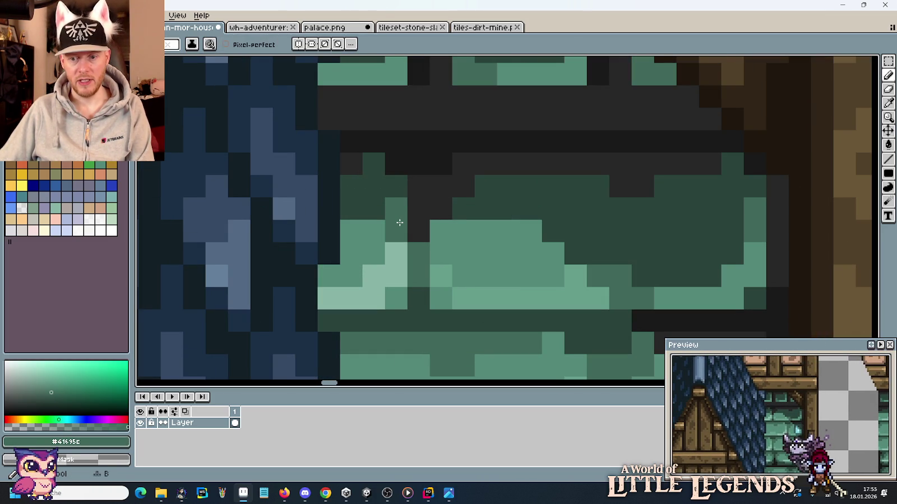
# Step: Zoom into the brick wall and sample until dark #1a1a1a is the current colour
pyautogui.scroll(-5, 538, 235)
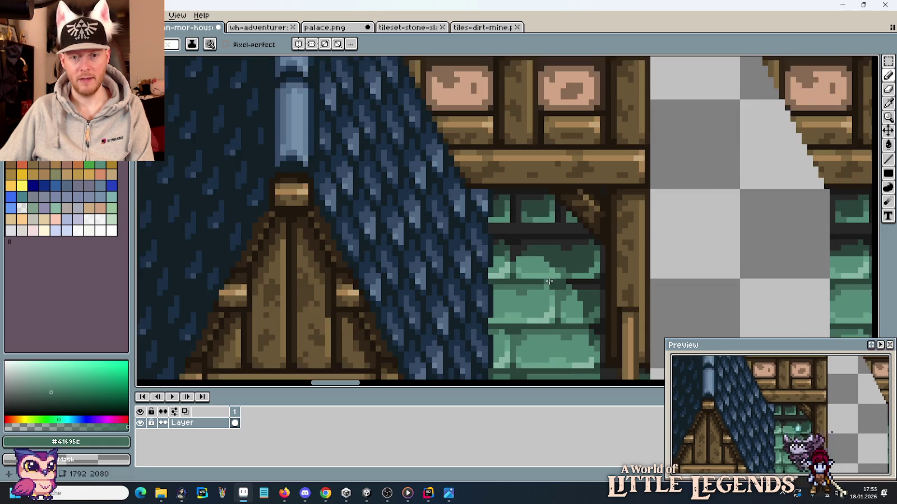
pyautogui.scroll(1, 573, 330)
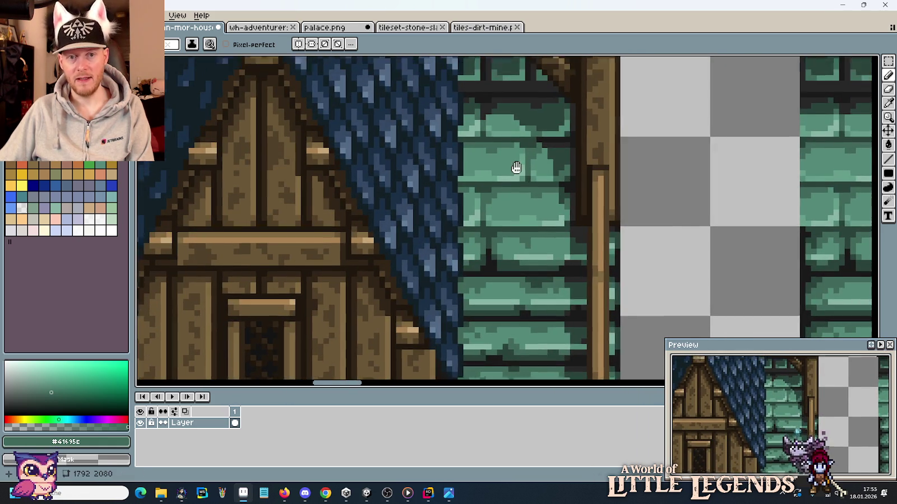
pyautogui.scroll(1, 560, 224)
pyautogui.scroll(1, 583, 261)
pyautogui.scroll(1, 576, 294)
pyautogui.scroll(1, 576, 294)
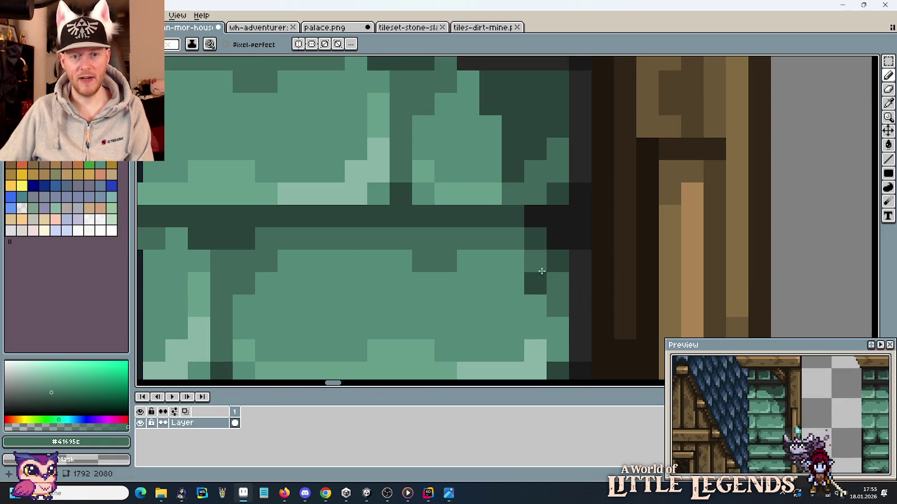
pyautogui.keyDown('alt'); pyautogui.click(516, 217); pyautogui.keyUp('alt')
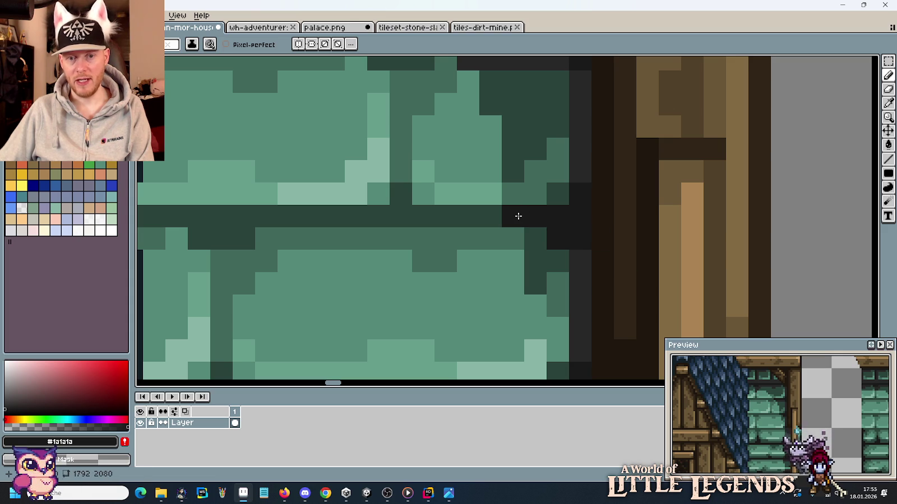
pyautogui.keyDown('alt'); pyautogui.click(516, 191); pyautogui.keyUp('alt')
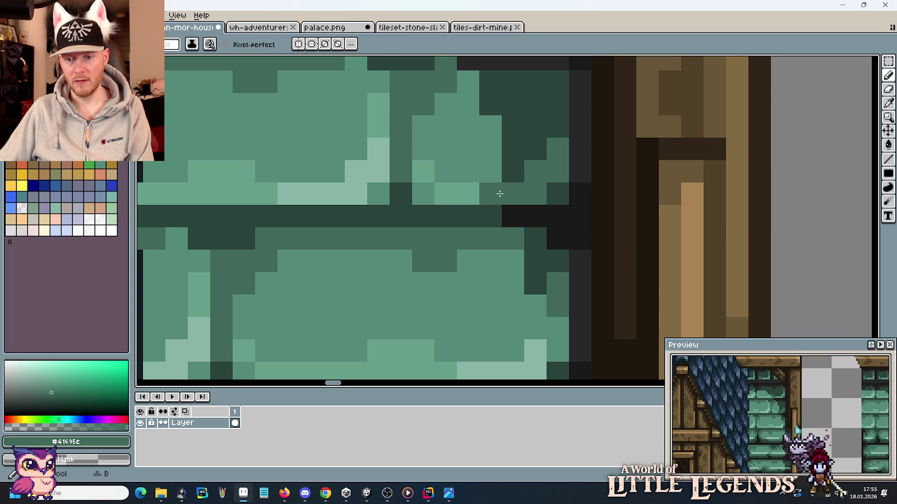
pyautogui.hscroll(-3, 499, 193)
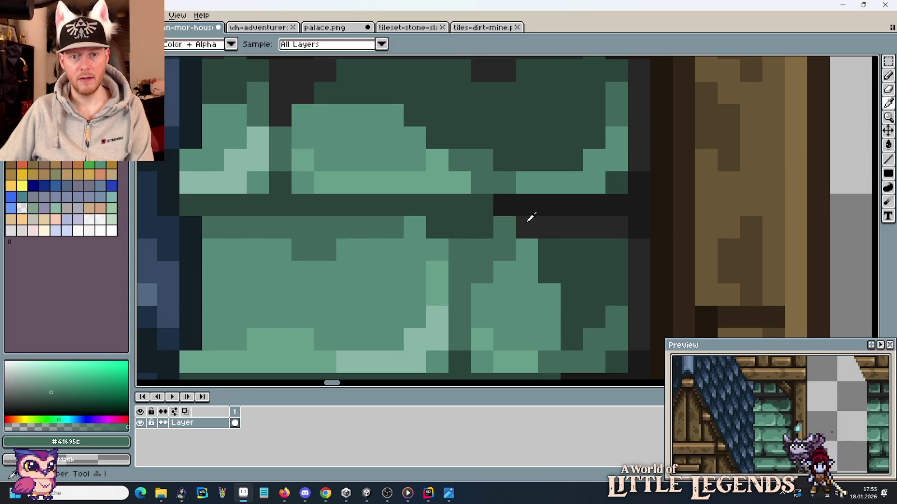
pyautogui.keyDown('alt'); pyautogui.click(504, 208); pyautogui.keyUp('alt')
pyautogui.scroll(-3, 545, 225)
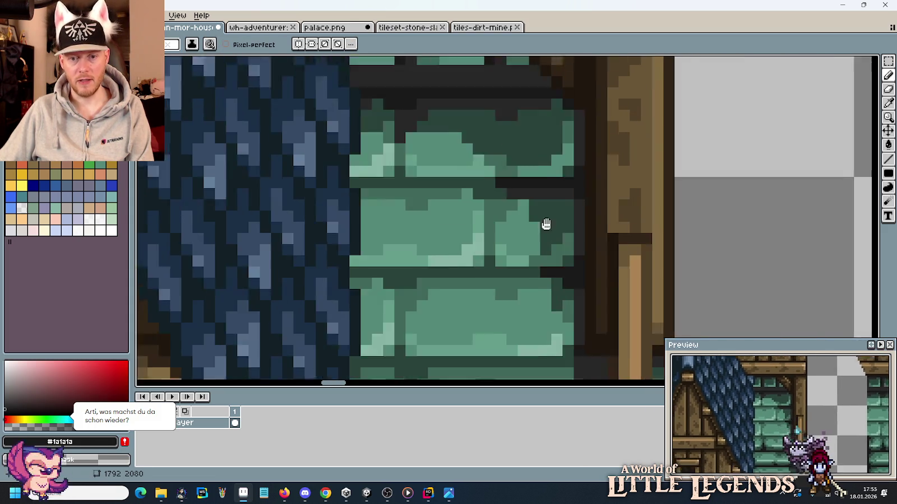
pyautogui.scroll(1, 548, 242)
pyautogui.scroll(2, 532, 261)
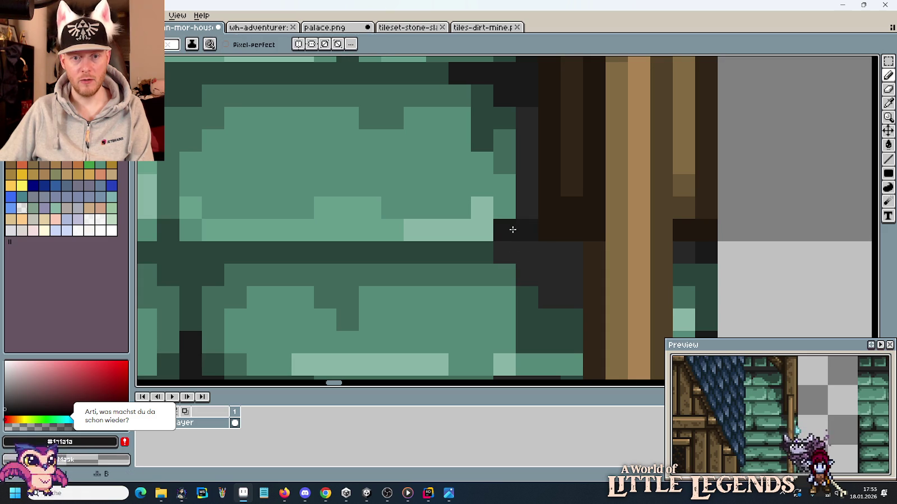
pyautogui.scroll(-3, 541, 259)
pyautogui.scroll(-1, 604, 289)
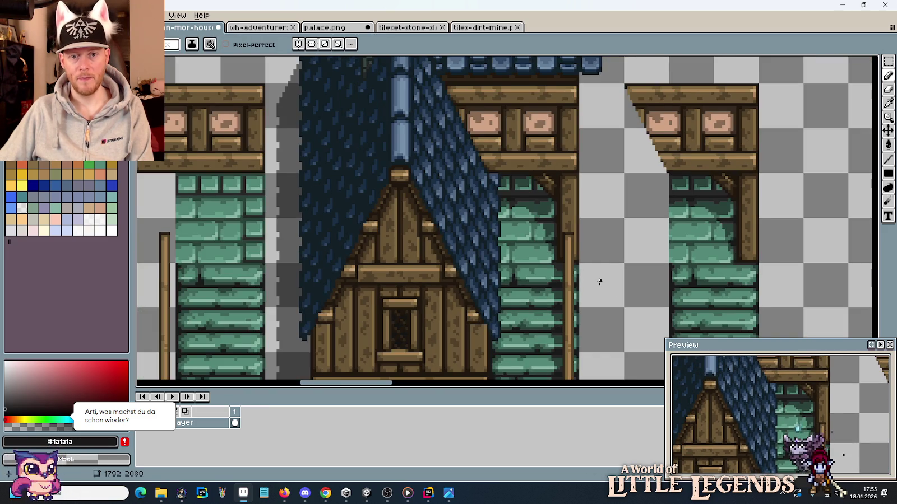
pyautogui.scroll(1, 582, 225)
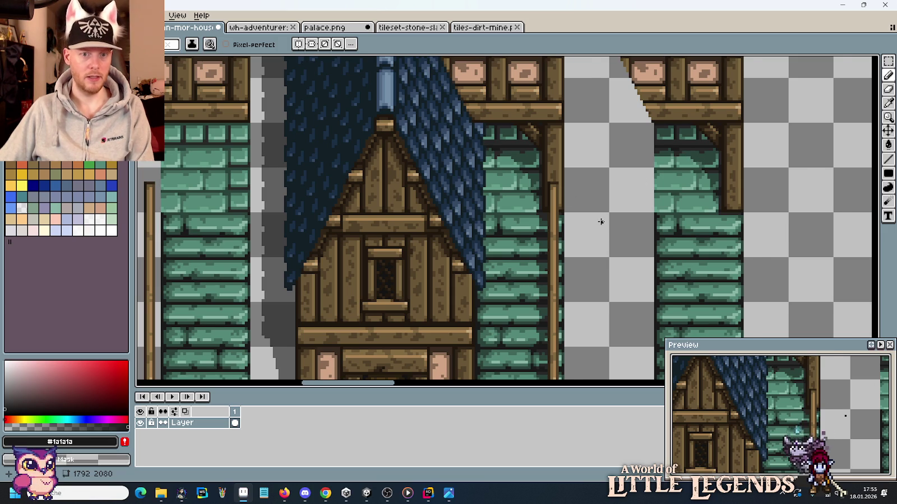
pyautogui.scroll(-2, 602, 212)
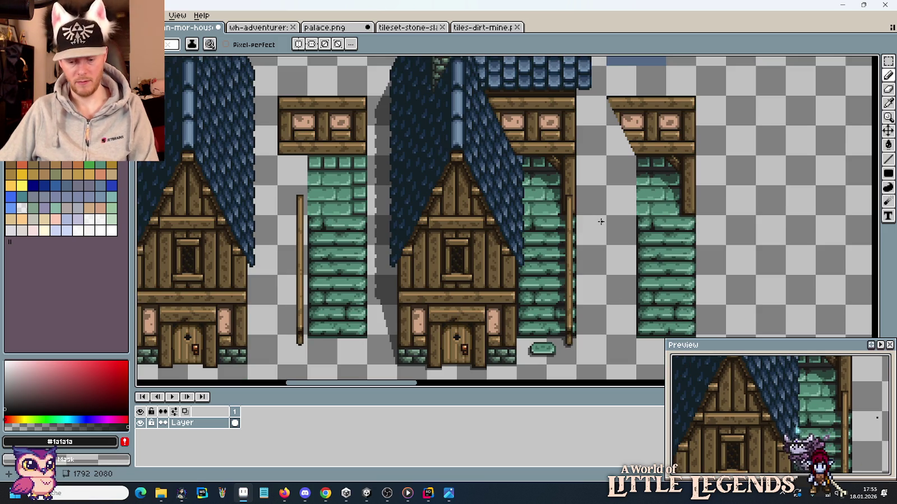
# Step: Save the ulan-mor-houses sheet
pyautogui.press('m')
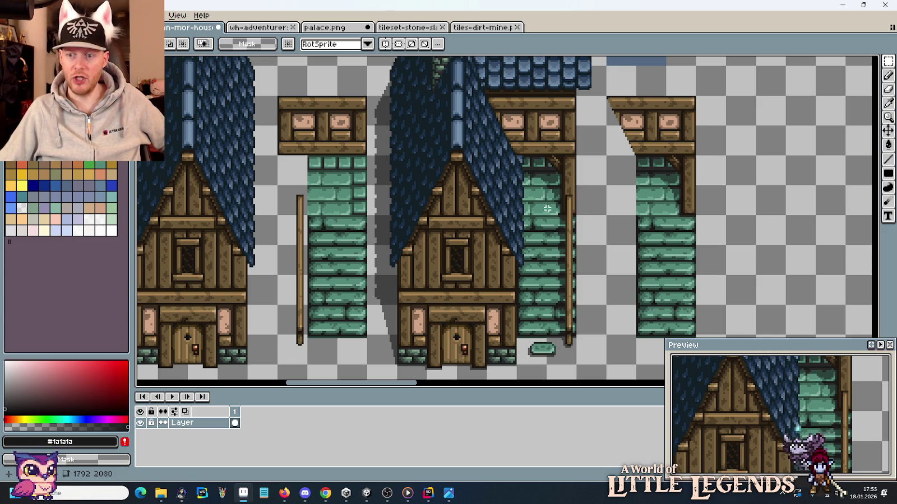
pyautogui.hotkey('ctrl', 's')
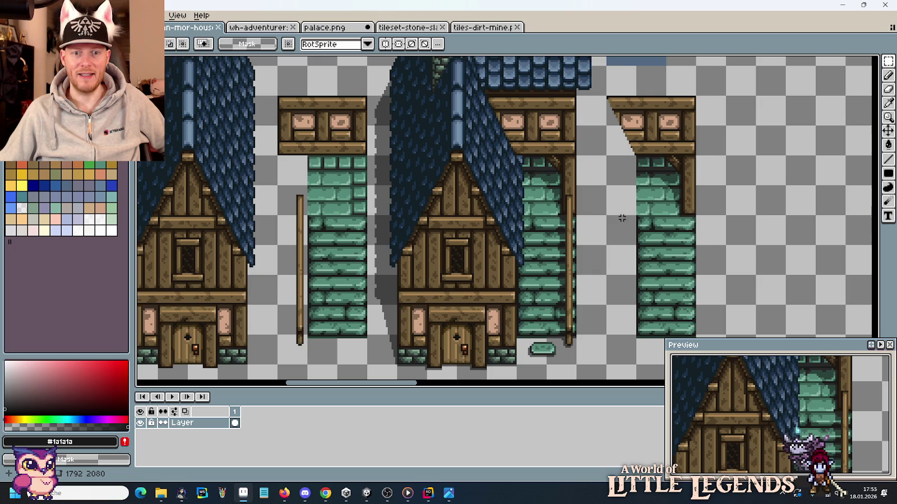
pyautogui.scroll(-2, 603, 210)
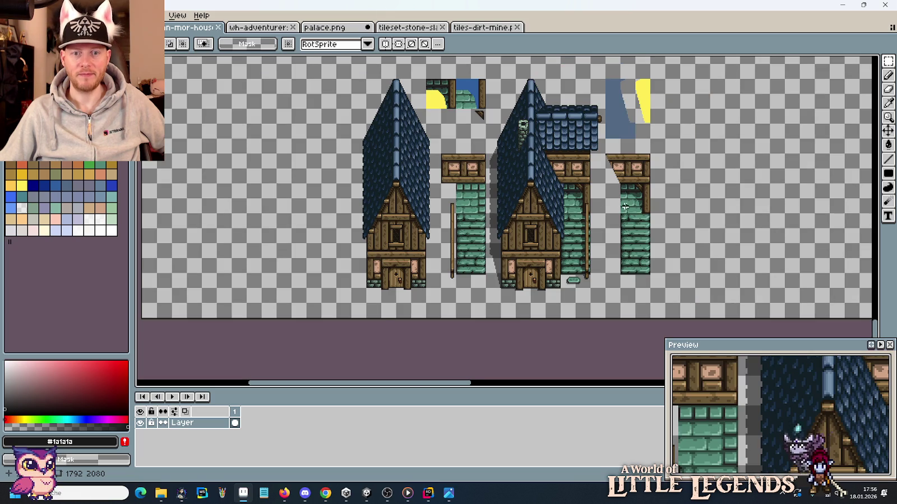
pyautogui.scroll(2, 625, 207)
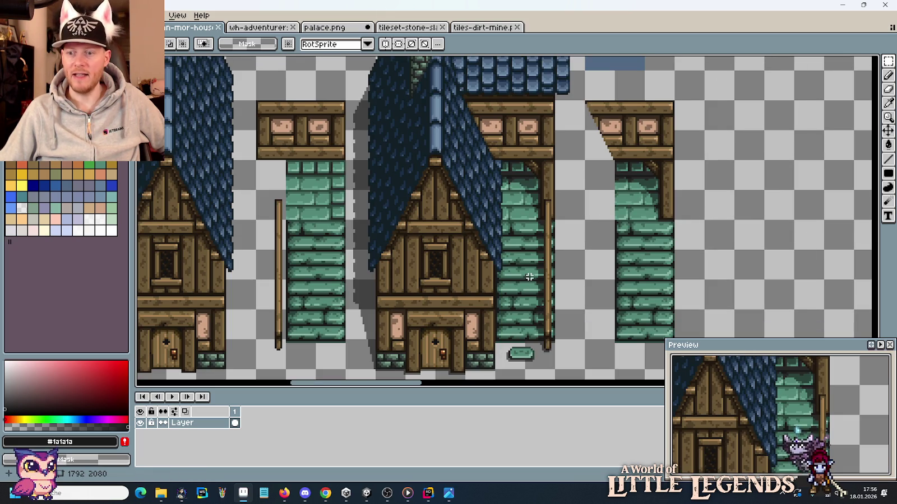
pyautogui.scroll(-2, 528, 263)
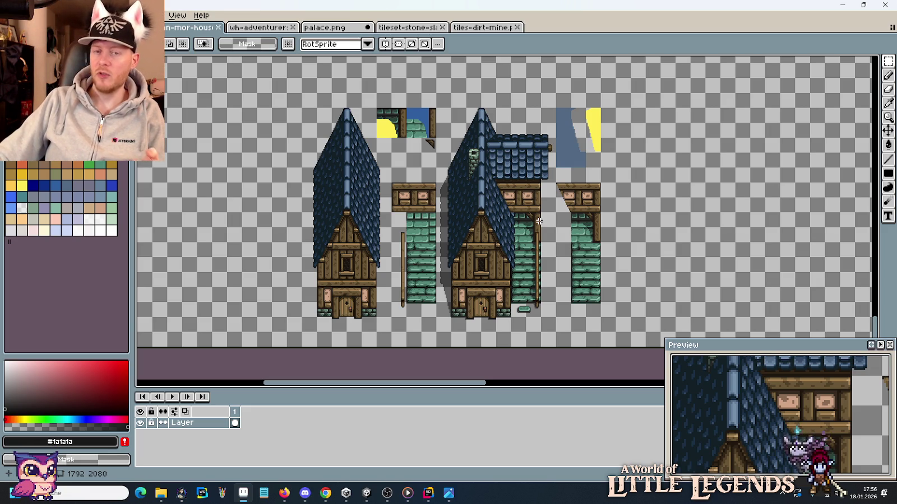
pyautogui.moveTo(160, 494)
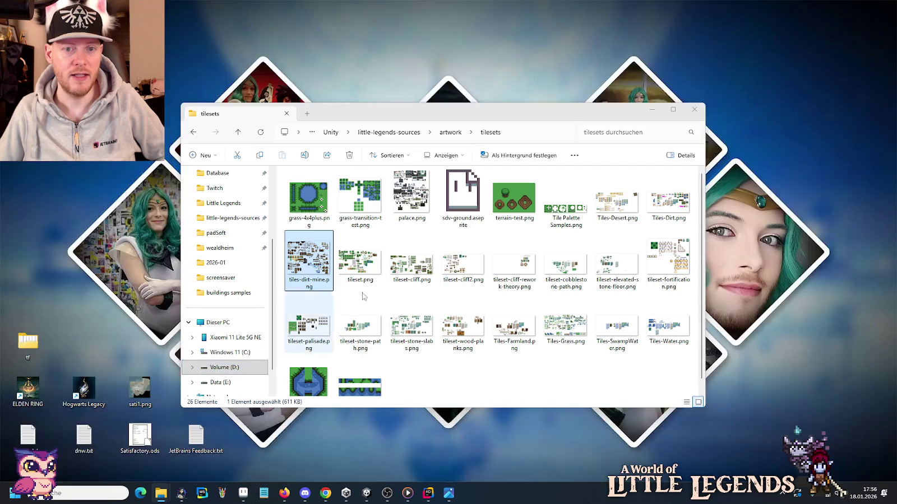
# Step: Open one-screen-outline.png from artwork/buildings into Aseprite via File Explorer
pyautogui.click(107, 448)
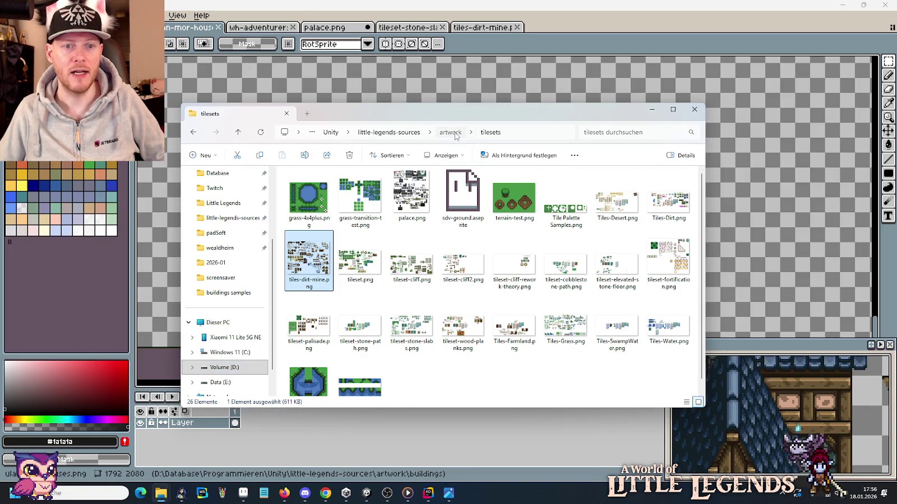
pyautogui.click(450, 132)
pyautogui.doubleClick(435, 194)
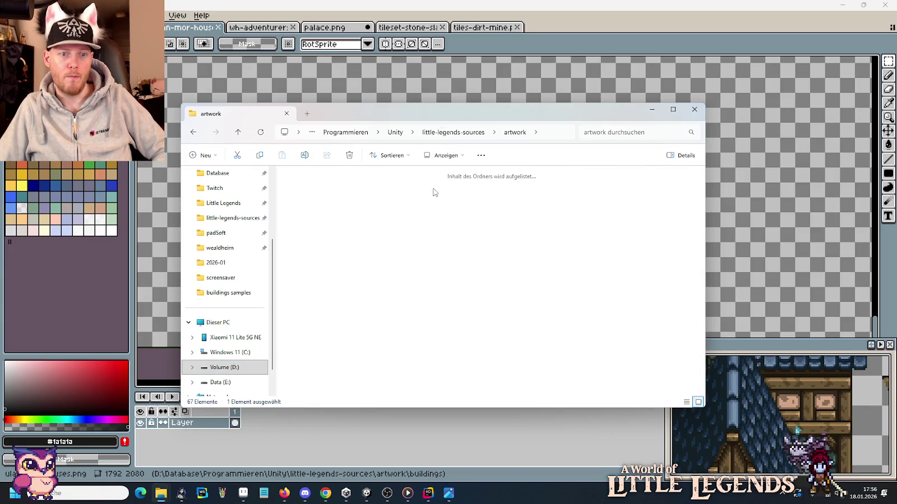
pyautogui.click(364, 208)
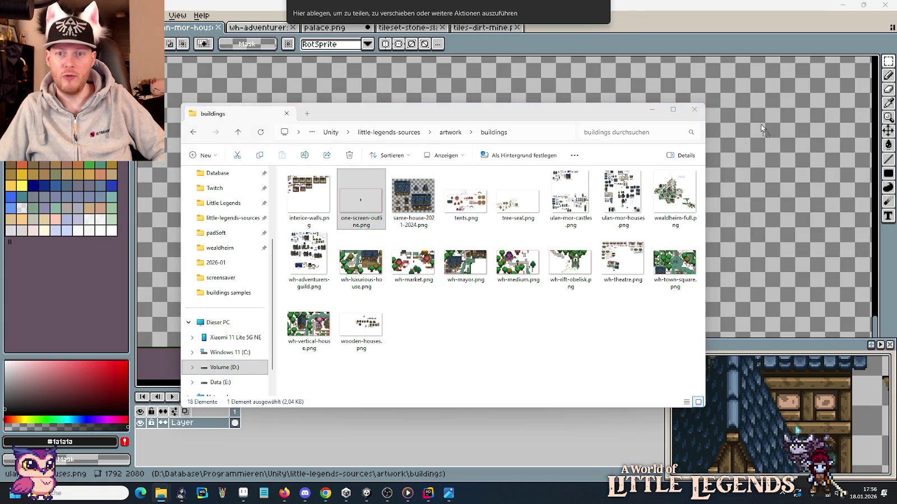
pyautogui.moveTo(365, 209); pyautogui.dragTo(382, 14)
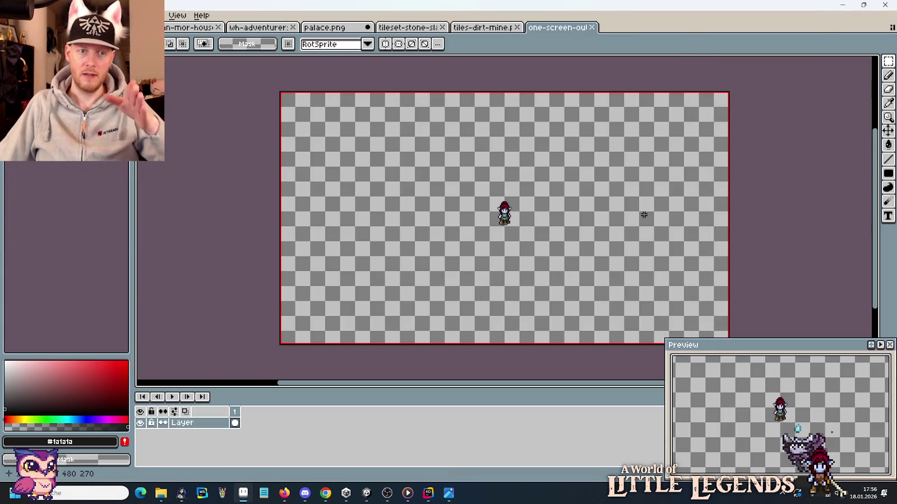
# Step: Marquee the area around the character, then clear the selection
pyautogui.moveTo(626, 207); pyautogui.dragTo(608, 190)
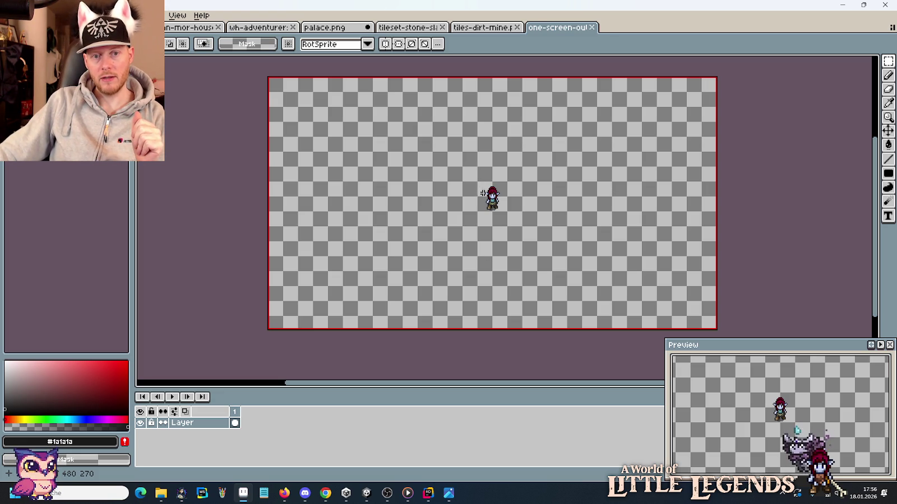
pyautogui.moveTo(461, 165); pyautogui.dragTo(521, 235)
pyautogui.click(565, 222)
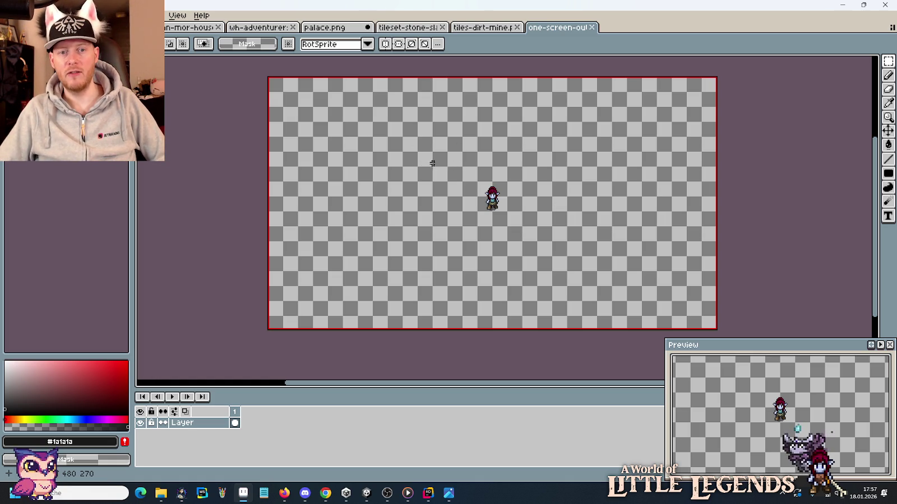
# Step: Nudge the selected character left, cancel the move and deselect, then switch to palace.png
pyautogui.moveTo(570, 163); pyautogui.dragTo(440, 240)
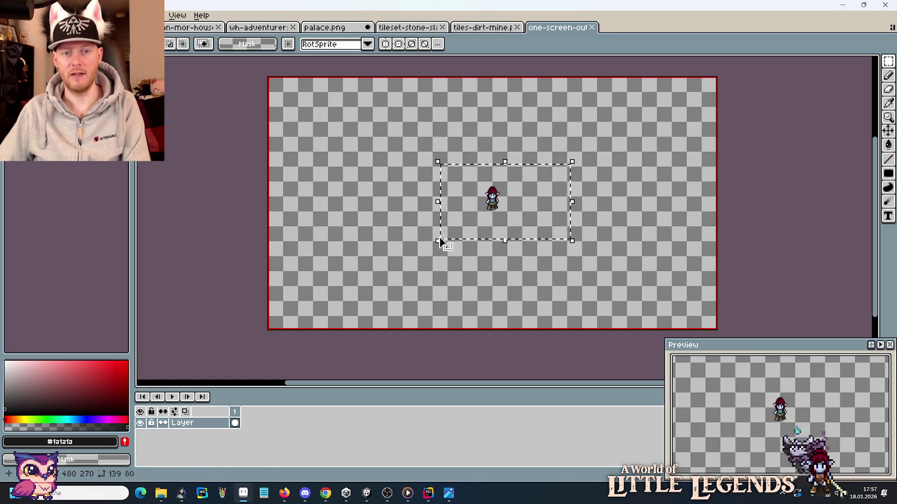
pyautogui.press('Left')
pyautogui.press('Left')
pyautogui.press('Left')
pyautogui.press('Left')
pyautogui.press('Left')
pyautogui.press('Left')
pyautogui.press('Left')
pyautogui.press('Left')
pyautogui.press('Left')
pyautogui.press('Left')
pyautogui.press('Escape')
pyautogui.hotkey('ctrl', 'd')
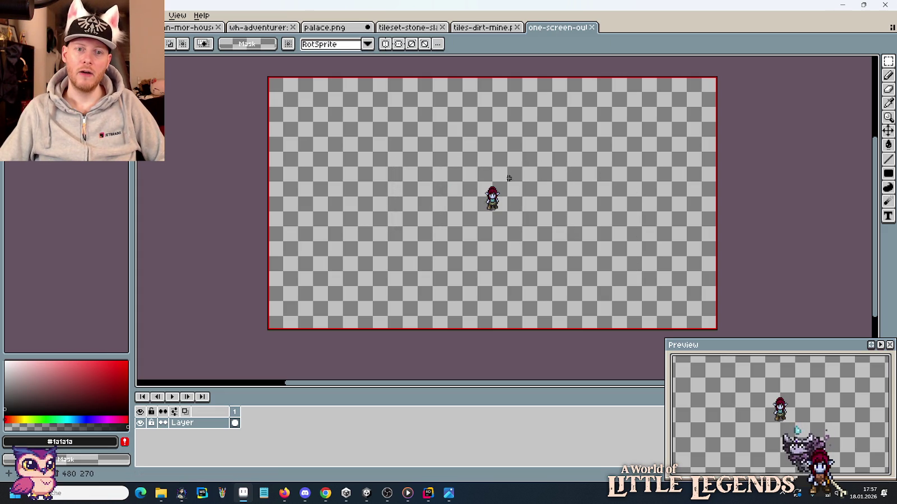
pyautogui.click(317, 28)
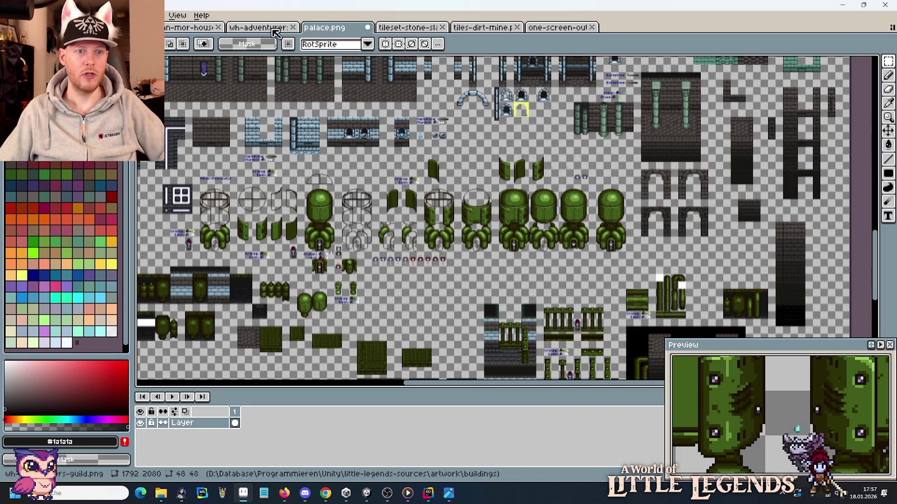
# Step: Copy the middle blue-roofed house from the ulan-mor-houses sheet
pyautogui.click(258, 29)
pyautogui.click(193, 28)
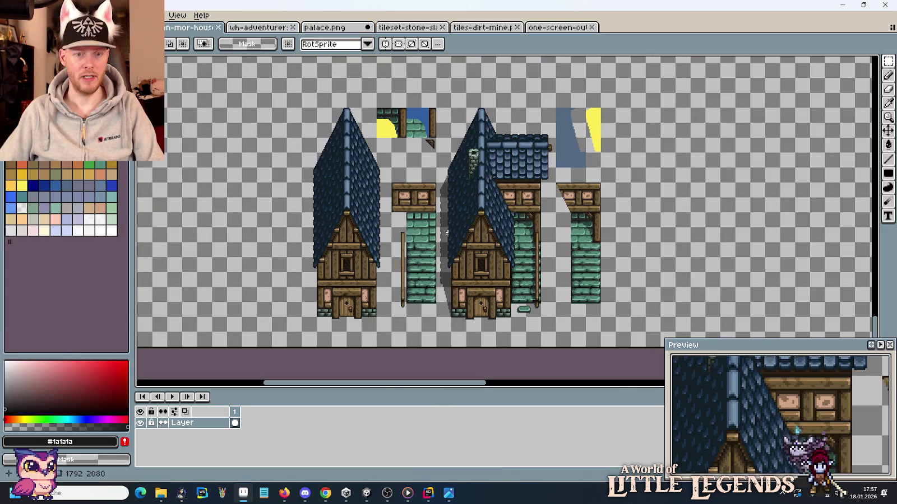
pyautogui.moveTo(548, 321); pyautogui.dragTo(435, 106)
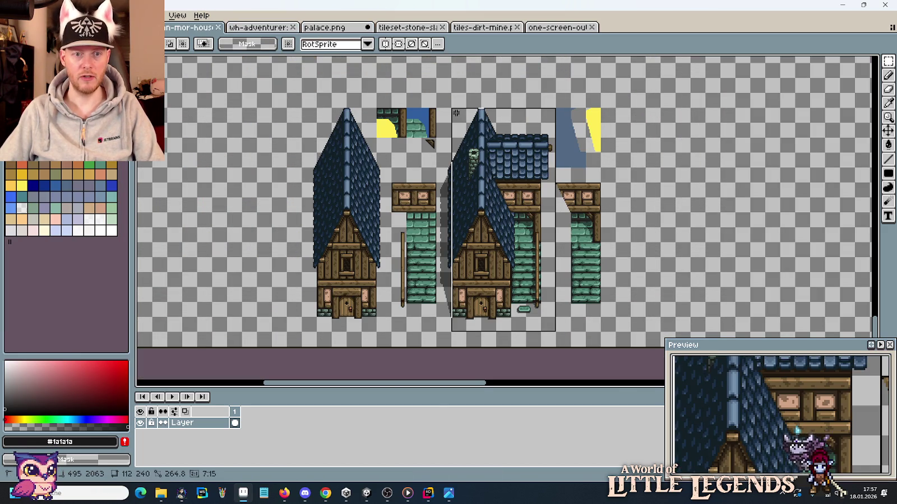
pyautogui.hotkey('ctrl', 'c')
# Step: Paste the house onto one-screen-outline, position it left of the character, then delete it
pyautogui.click(558, 27)
pyautogui.hotkey('ctrl', 'v')
pyautogui.moveTo(673, 214)
pyautogui.mouseDown()
pyautogui.moveTo(610, 172)
pyautogui.moveTo(463, 131)
pyautogui.moveTo(456, 166)
pyautogui.mouseUp()
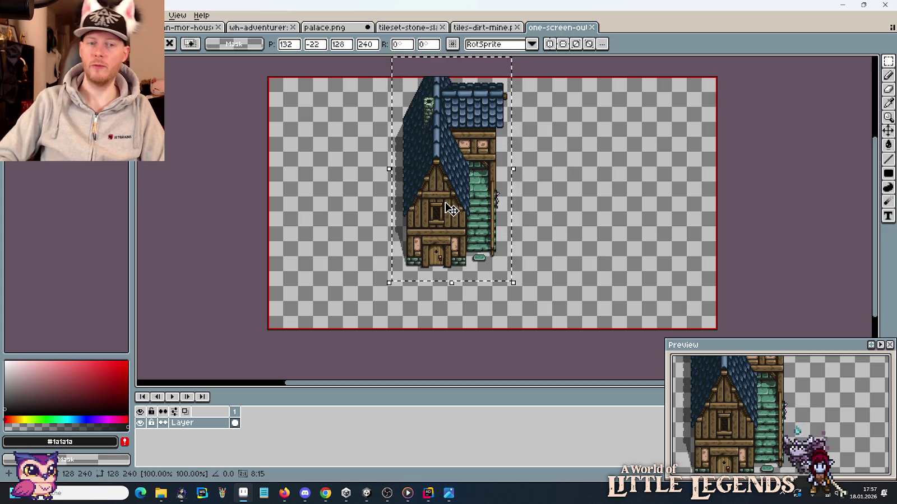
pyautogui.moveTo(451, 210)
pyautogui.mouseDown()
pyautogui.moveTo(370, 210)
pyautogui.moveTo(473, 219)
pyautogui.mouseUp()
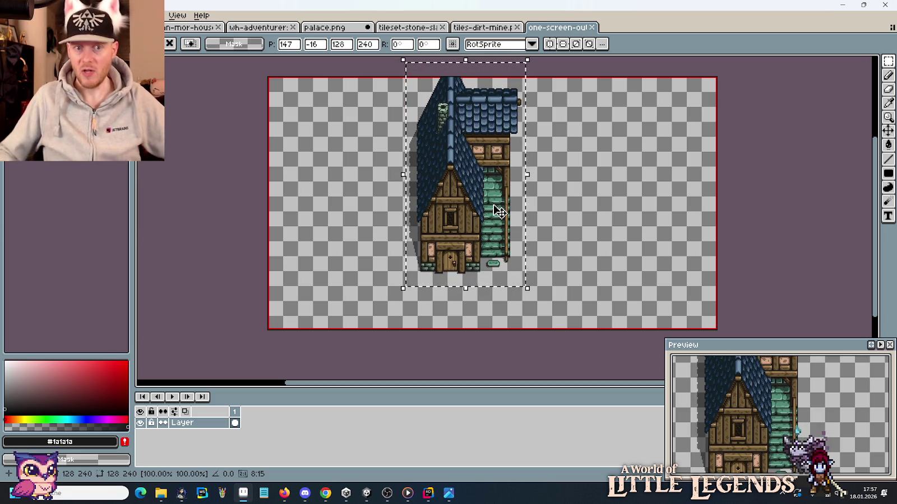
pyautogui.moveTo(519, 245); pyautogui.dragTo(465, 232)
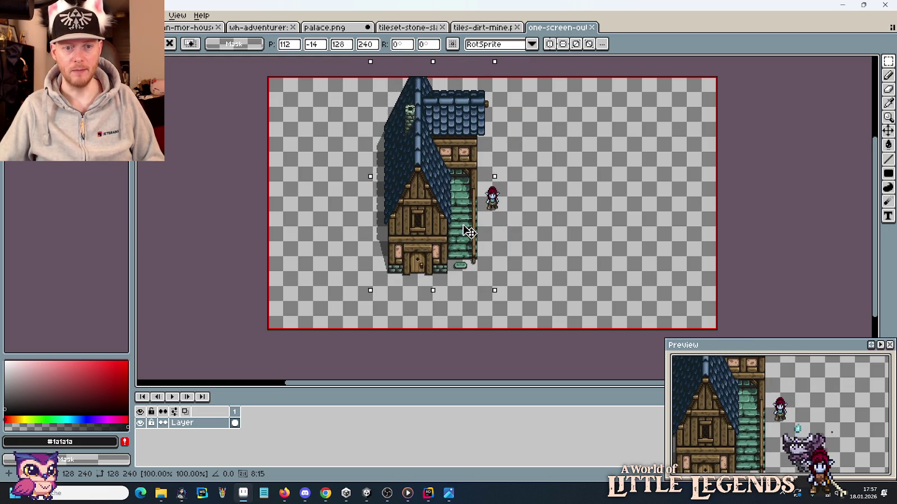
pyautogui.moveTo(468, 232); pyautogui.dragTo(468, 230)
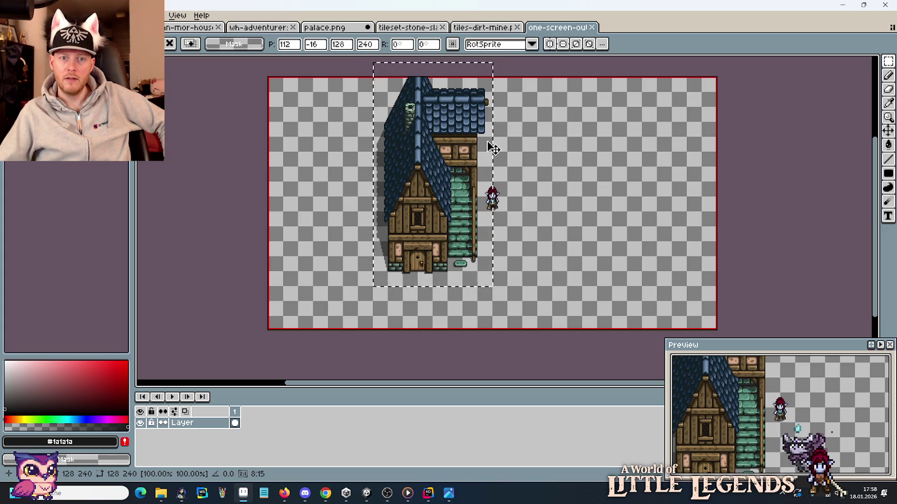
pyautogui.press('Delete')
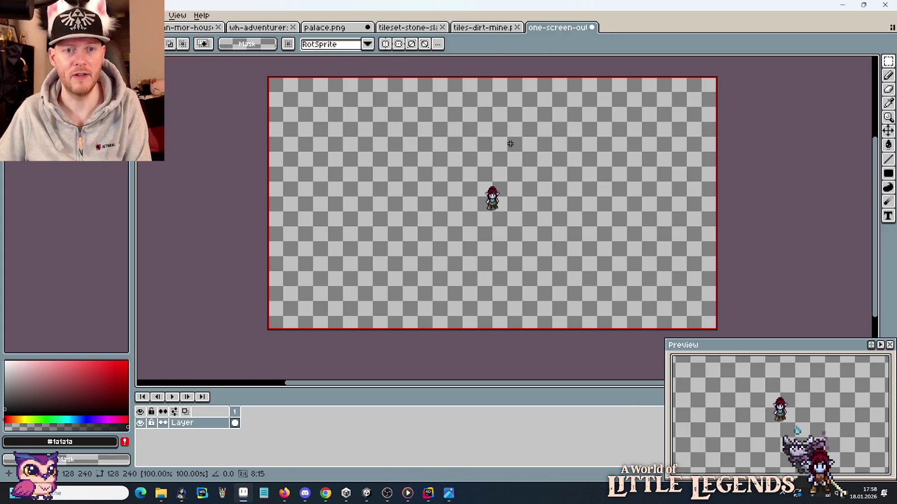
# Step: Close one-screen-outline.png without saving changes
pyautogui.click(591, 28)
pyautogui.click(448, 269)
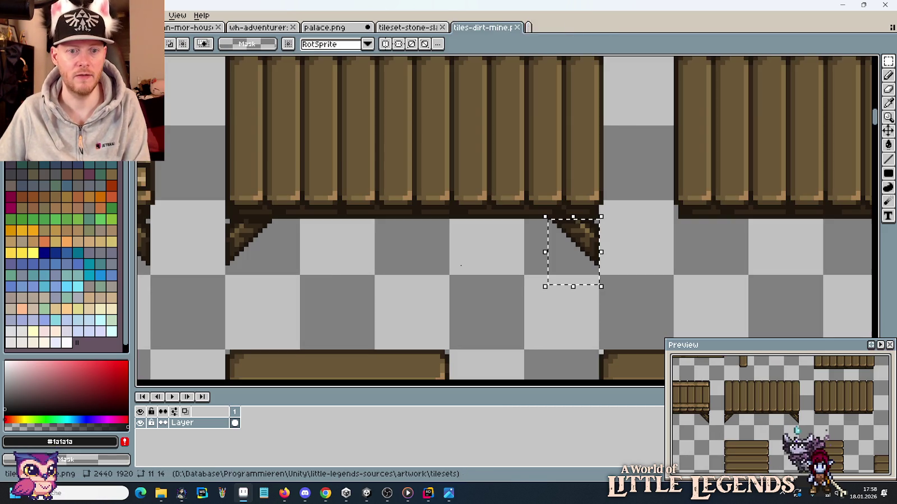
pyautogui.hotkey('alt', 'Tab')
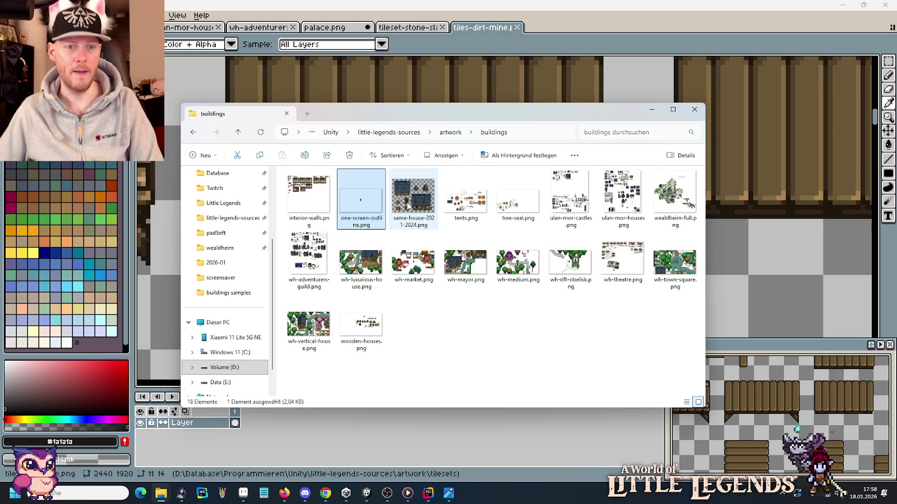
# Step: Duplicate one-screen-outline.png as falkenreach.png in the buildings folder and open it in Aseprite
pyautogui.hotkey('ctrl', 'c')
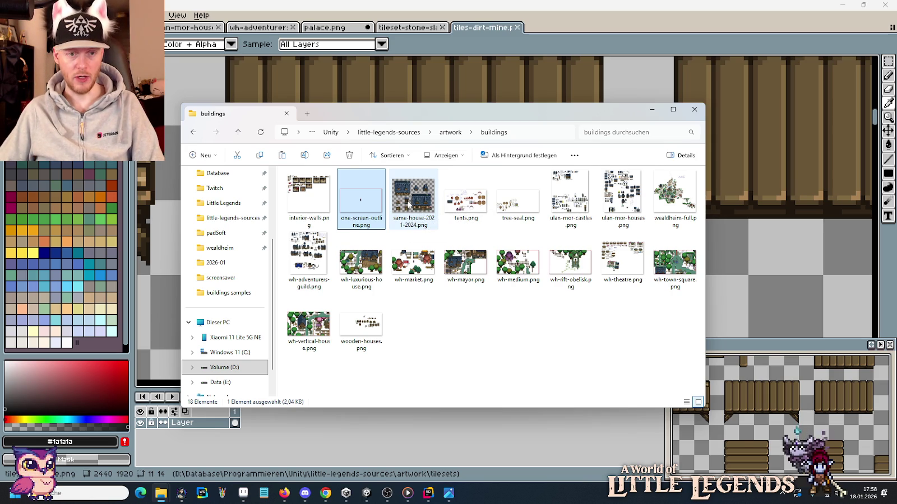
pyautogui.hotkey('ctrl', 'v')
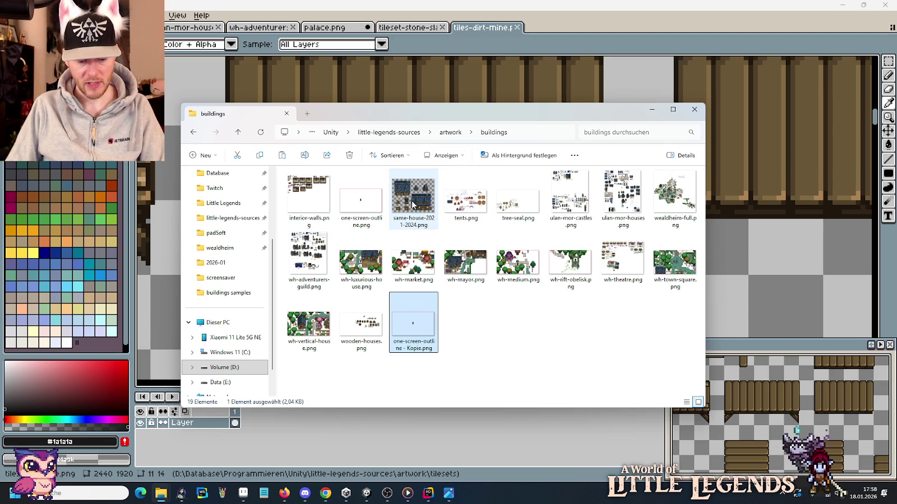
pyautogui.press('F2')
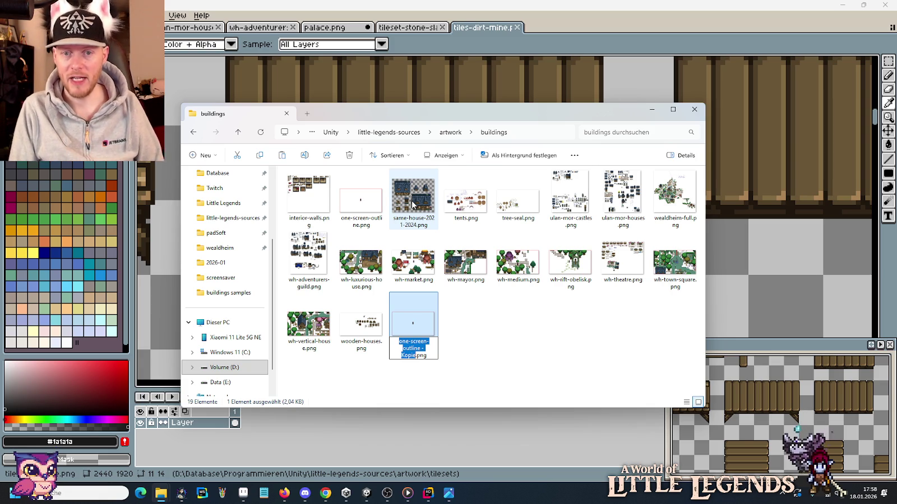
pyautogui.write('f')
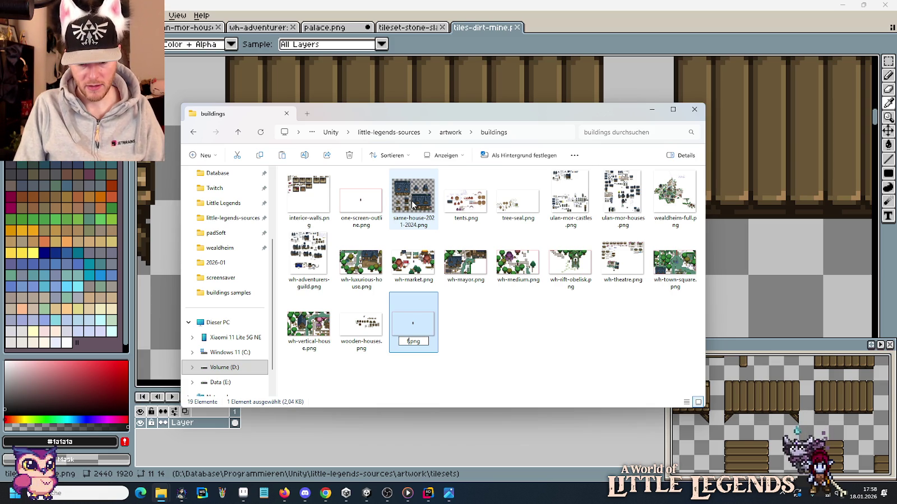
pyautogui.write('each')
pyautogui.press('Return')
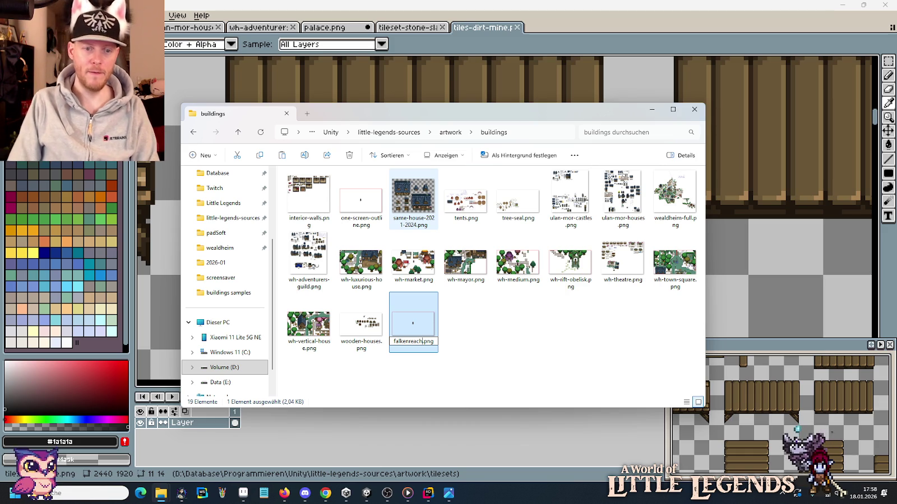
pyautogui.press('Return')
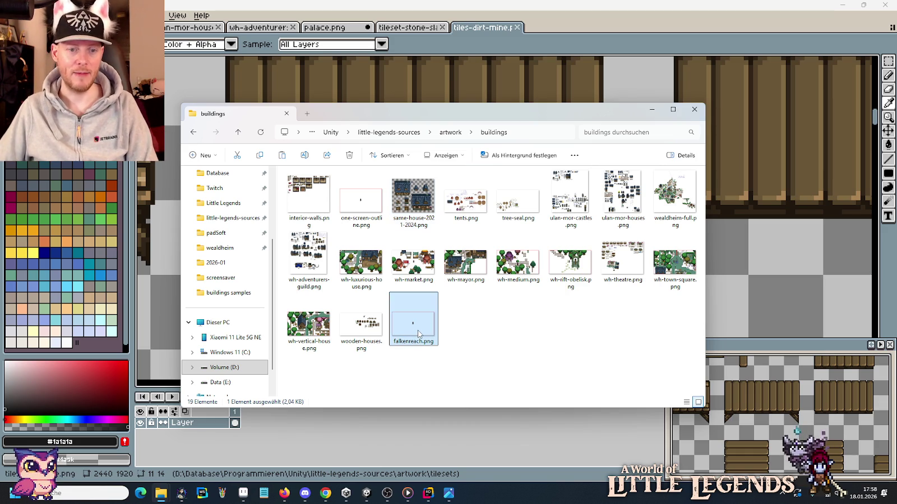
pyautogui.moveTo(413, 322); pyautogui.dragTo(692, 52)
pyautogui.click(692, 52)
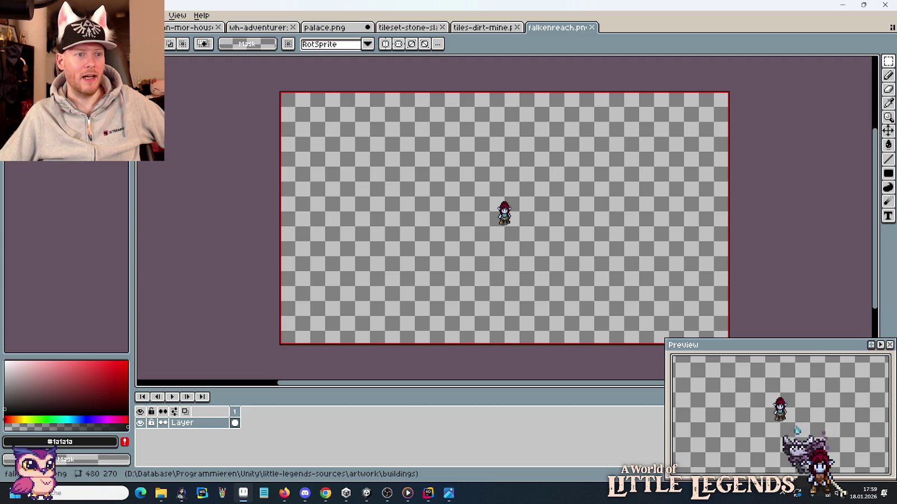
# Step: Set the canvas width to 480*1.5 (720 px), anchored middle-left so space is added on the right
pyautogui.hotkey('ctrl', 't')
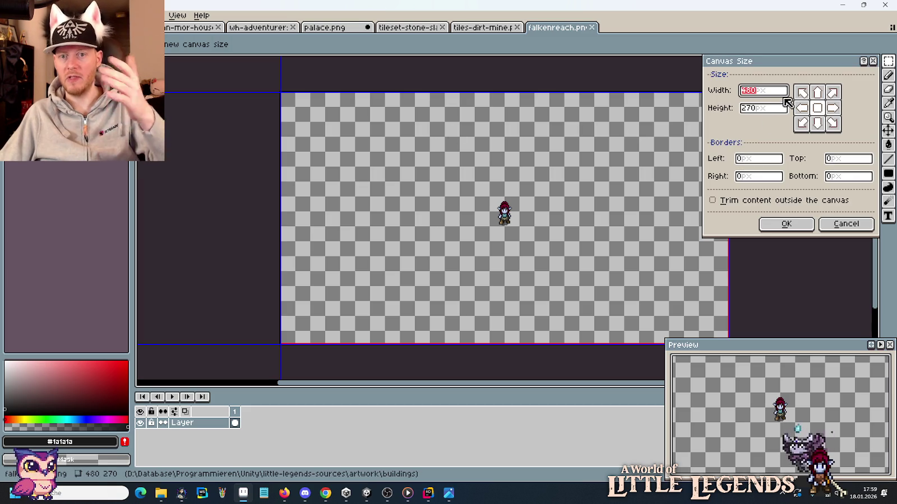
pyautogui.click(782, 97)
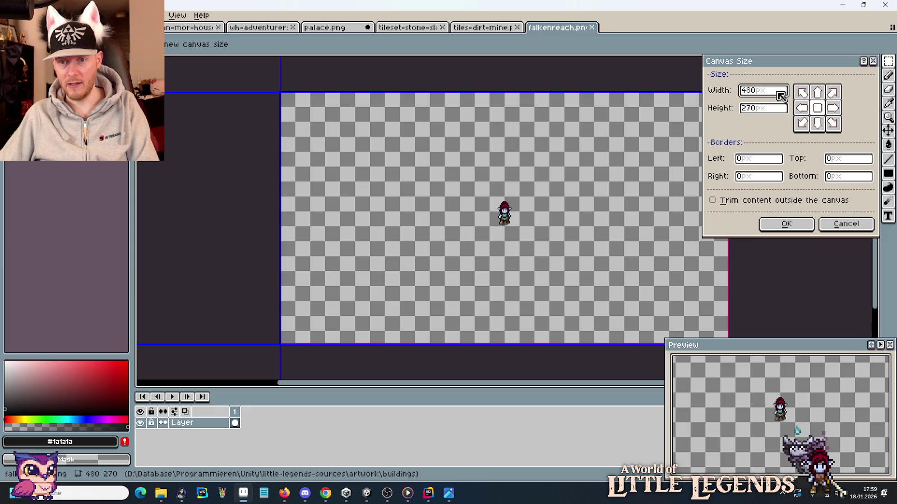
pyautogui.write('*1')
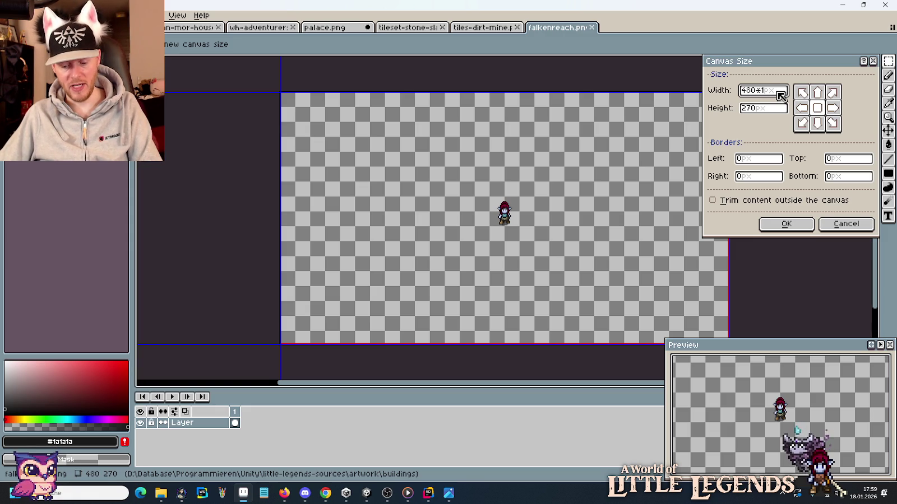
pyautogui.write('.5')
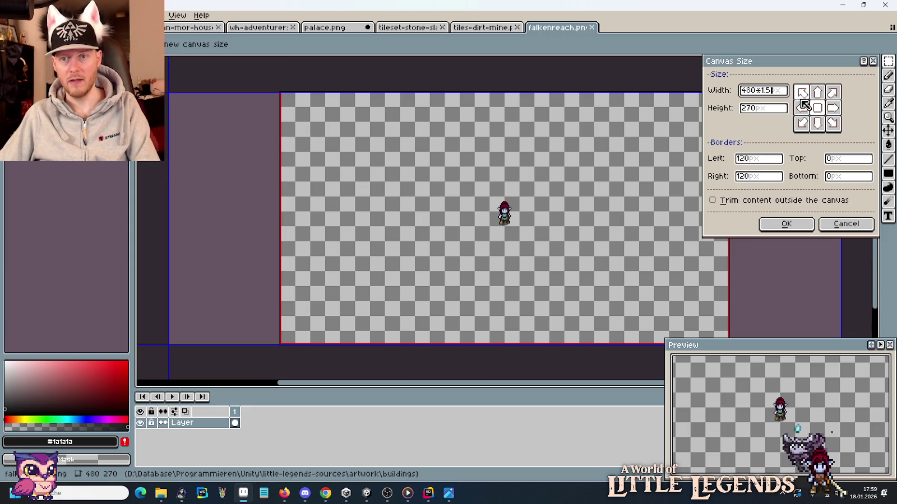
pyautogui.click(802, 107)
pyautogui.click(787, 224)
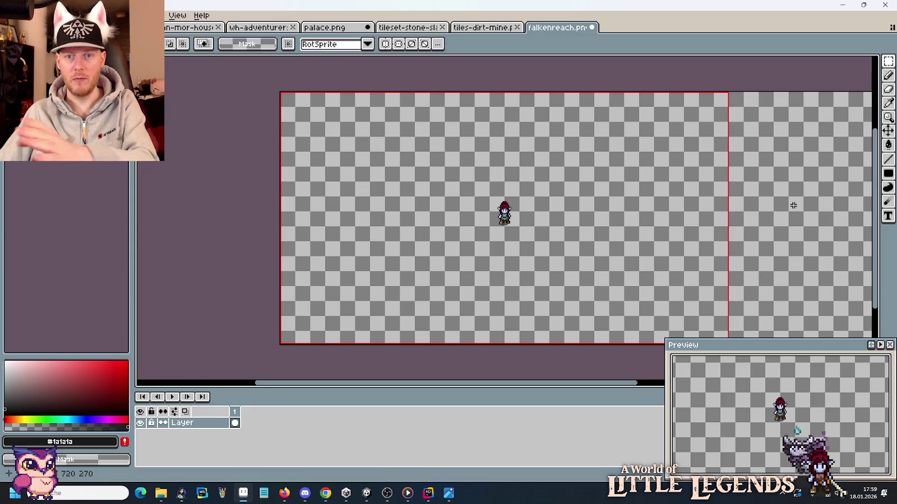
pyautogui.scroll(-1, 792, 209)
pyautogui.moveTo(795, 200)
pyautogui.mouseDown()
pyautogui.moveTo(620, 194)
pyautogui.moveTo(687, 183)
pyautogui.mouseUp()
pyautogui.scroll(1, 622, 192)
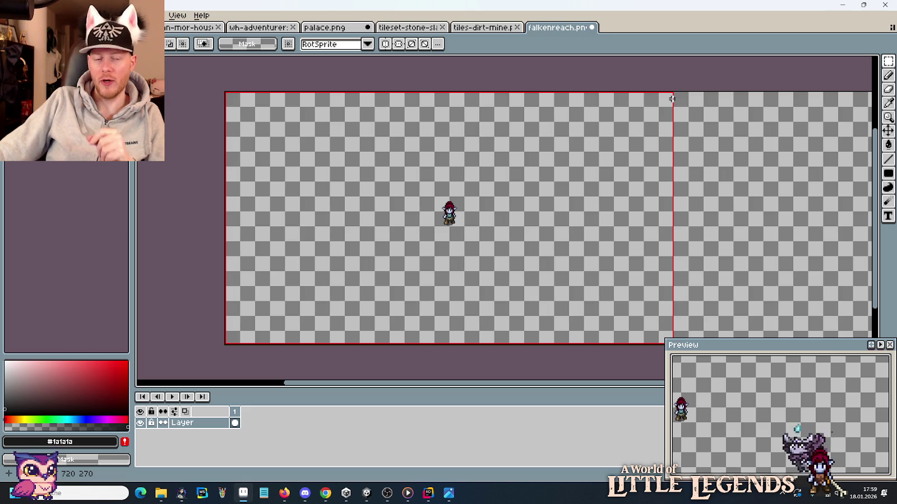
pyautogui.moveTo(707, 150); pyautogui.dragTo(494, 131)
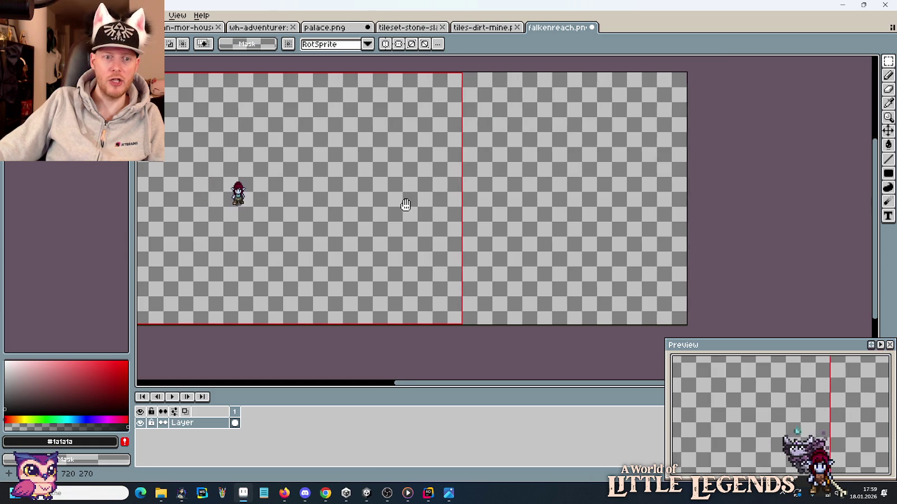
pyautogui.scroll(1, 547, 184)
pyautogui.moveTo(549, 186); pyautogui.dragTo(566, 240)
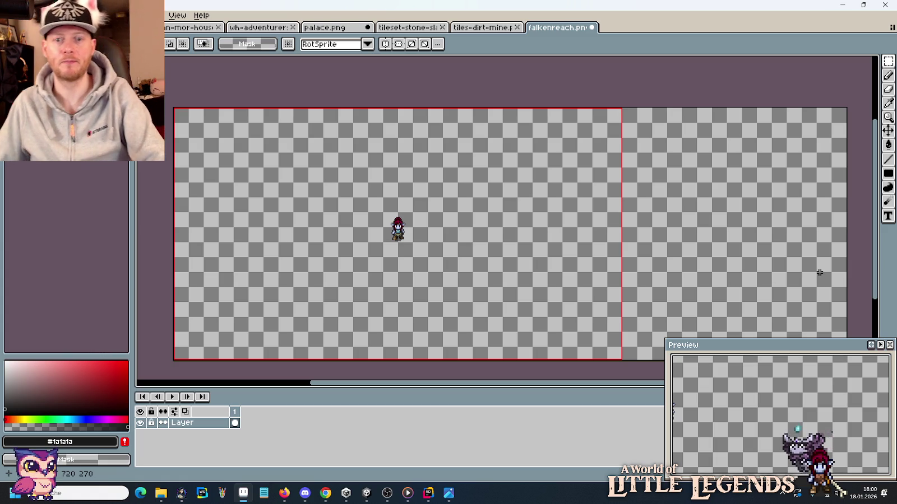
pyautogui.scroll(-1, 820, 273)
pyautogui.moveTo(835, 289); pyautogui.dragTo(589, 259)
pyautogui.scroll(1, 571, 259)
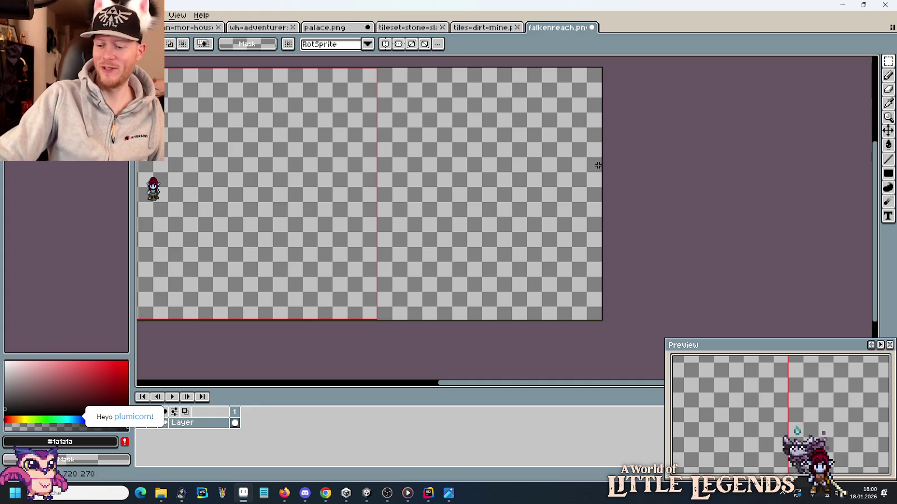
pyautogui.moveTo(360, 190); pyautogui.dragTo(648, 199)
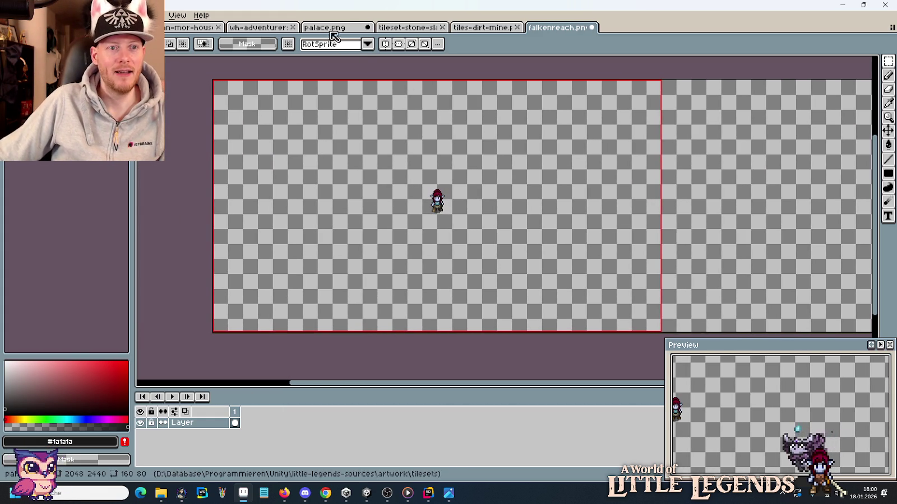
pyautogui.click(191, 28)
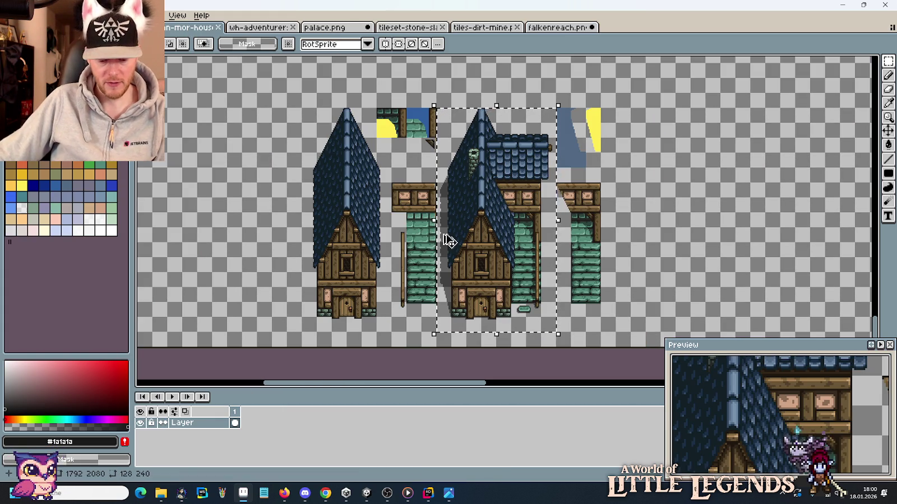
# Step: Paste the blue-roofed, green-brick house onto falkenreach.png at top left (Y -32), beside the character
pyautogui.click(561, 28)
pyautogui.hotkey('ctrl', 'v')
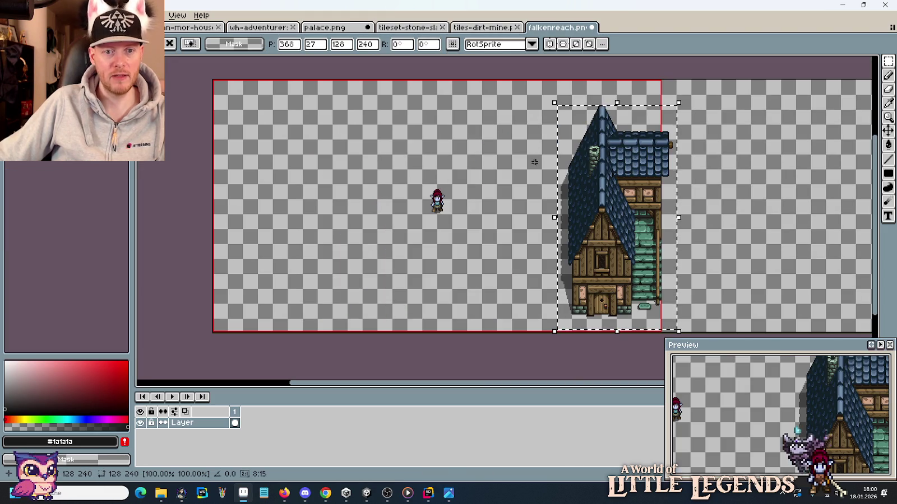
pyautogui.moveTo(607, 248)
pyautogui.mouseDown()
pyautogui.moveTo(370, 173)
pyautogui.moveTo(362, 199)
pyautogui.mouseUp()
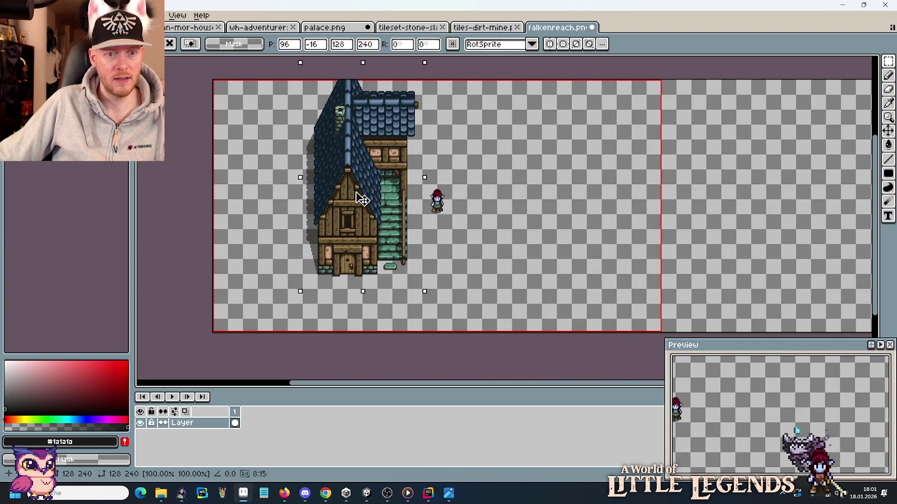
pyautogui.moveTo(359, 185); pyautogui.dragTo(360, 181)
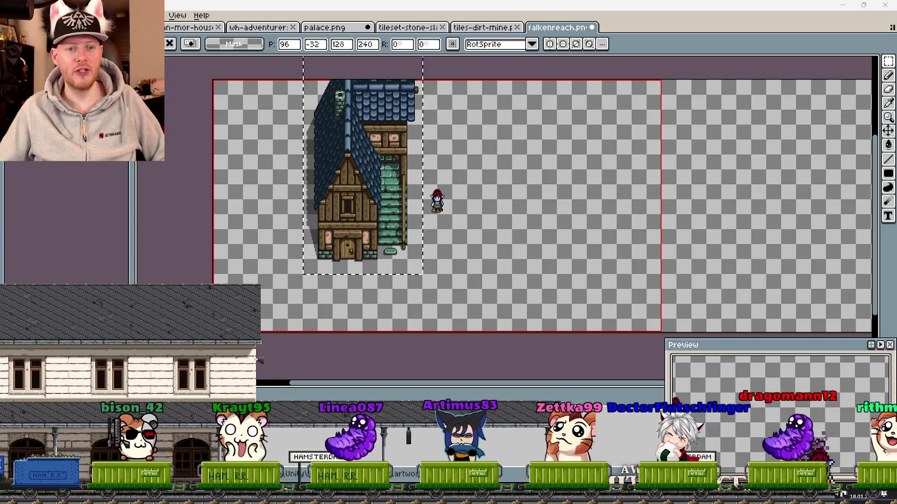
# Step: Drop the house on falkenreach, deselect on ulan-mor-houses, and open the miniature house reference photo
pyautogui.click(612, 154)
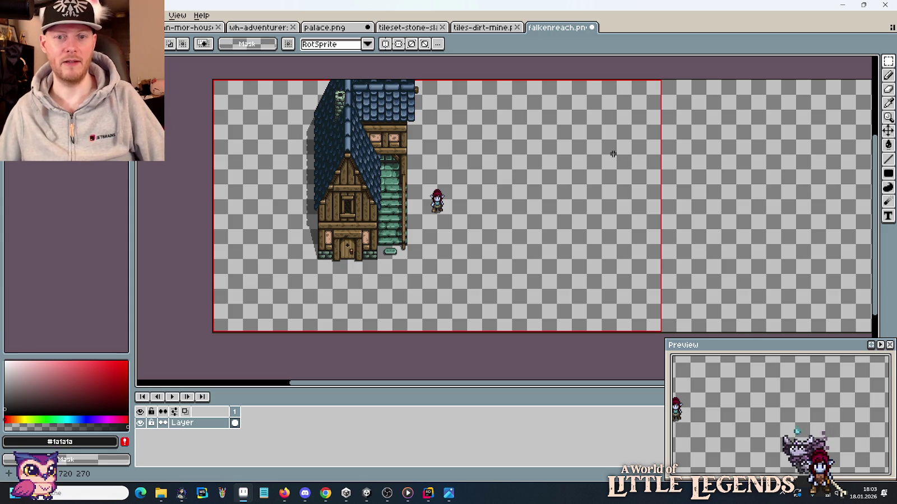
pyautogui.click(331, 28)
pyautogui.click(268, 28)
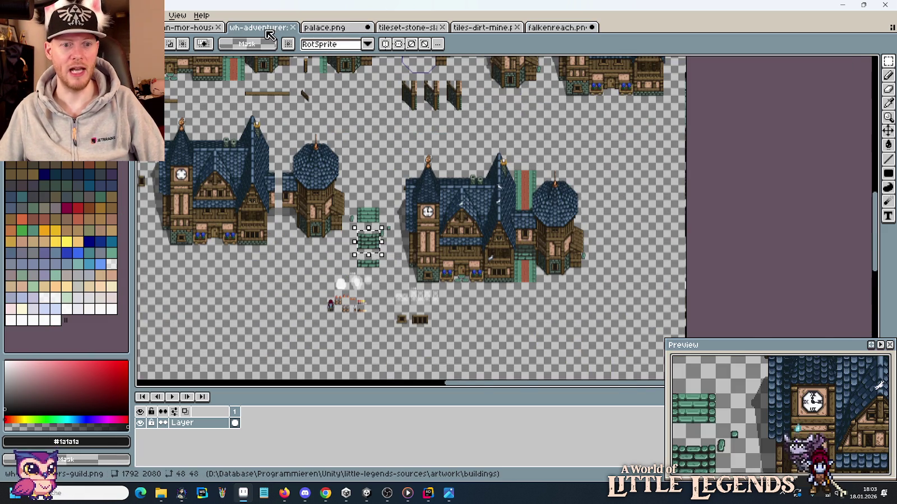
pyautogui.click(194, 27)
pyautogui.hotkey('ctrl', 'd')
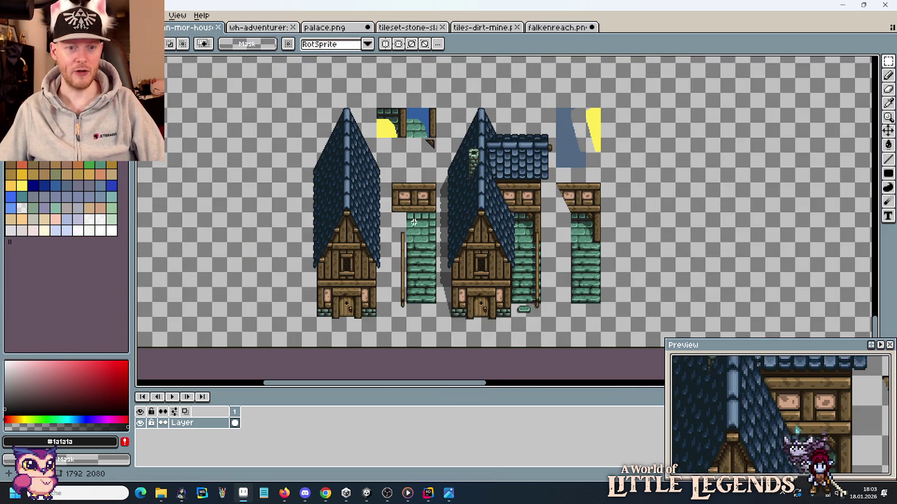
pyautogui.click(448, 494)
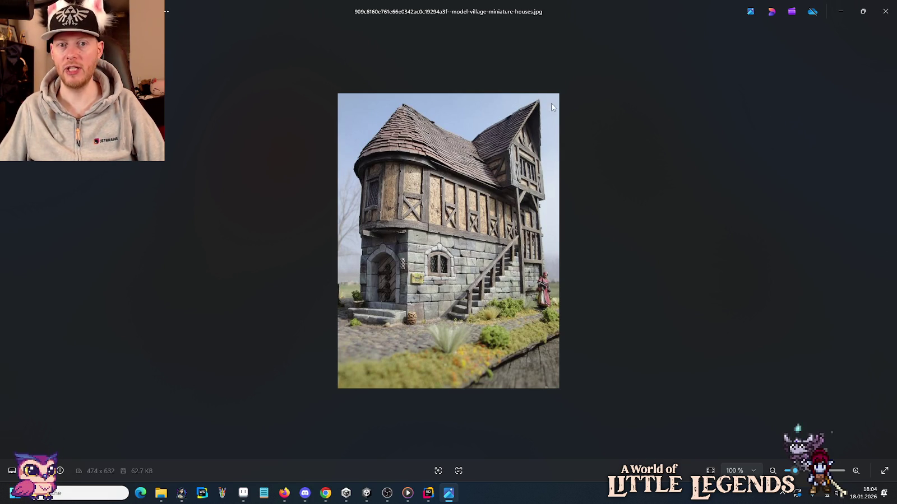
# Step: Minimize the model-village-miniature-houses.jpg reference photo in Photos
pyautogui.click(850, 13)
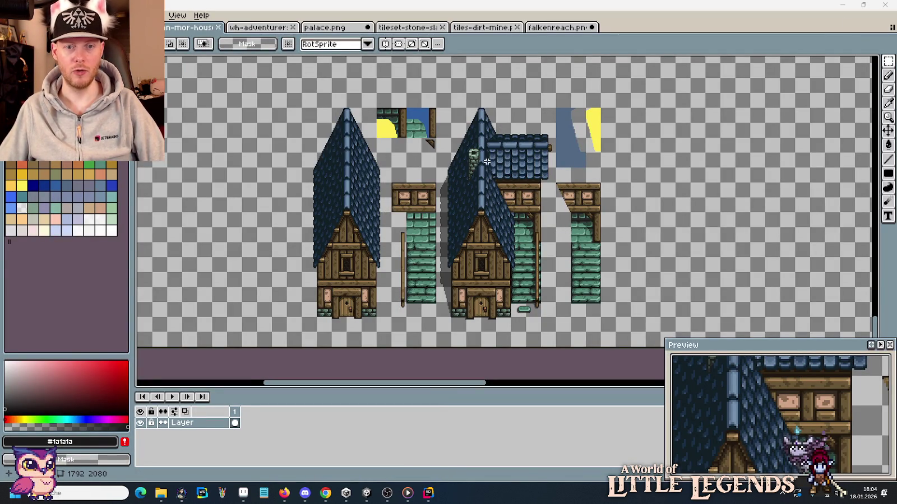
# Step: Zoom on the ulan-mor sheet, then bring up falkenreach.png with the placed house
pyautogui.scroll(2, 561, 199)
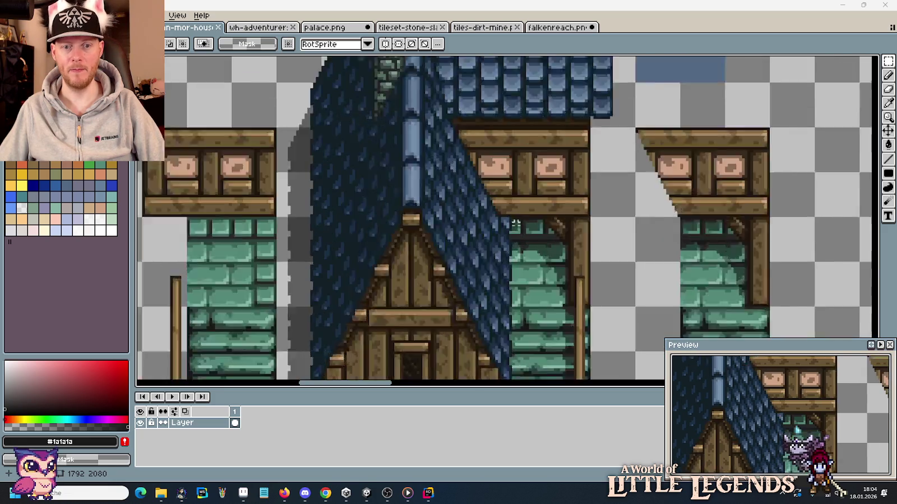
pyautogui.scroll(1, 530, 230)
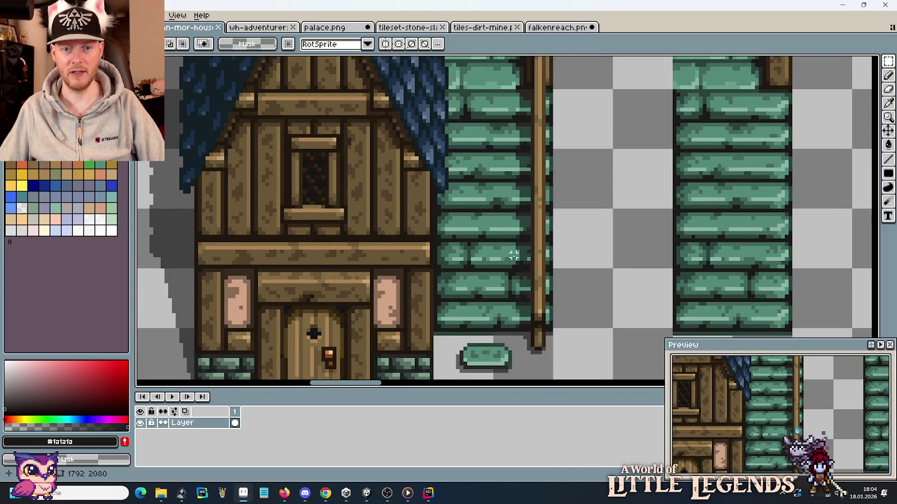
pyautogui.scroll(-3, 517, 319)
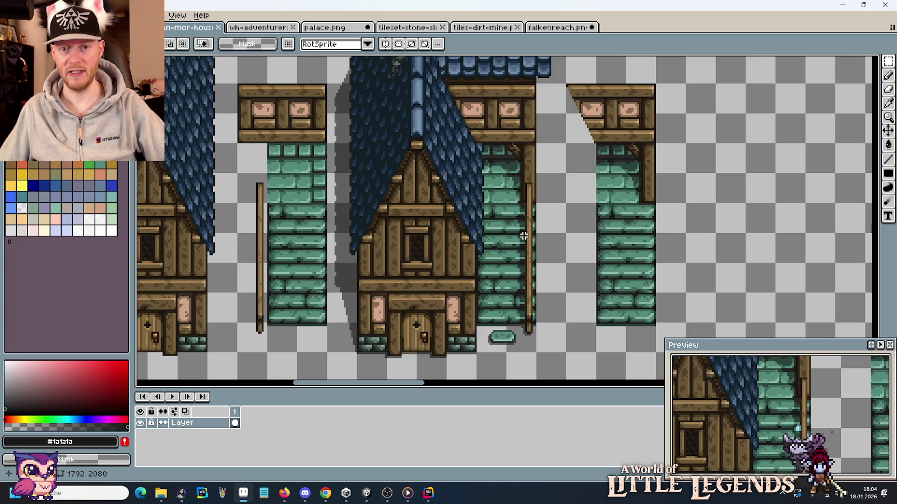
pyautogui.scroll(-2, 514, 217)
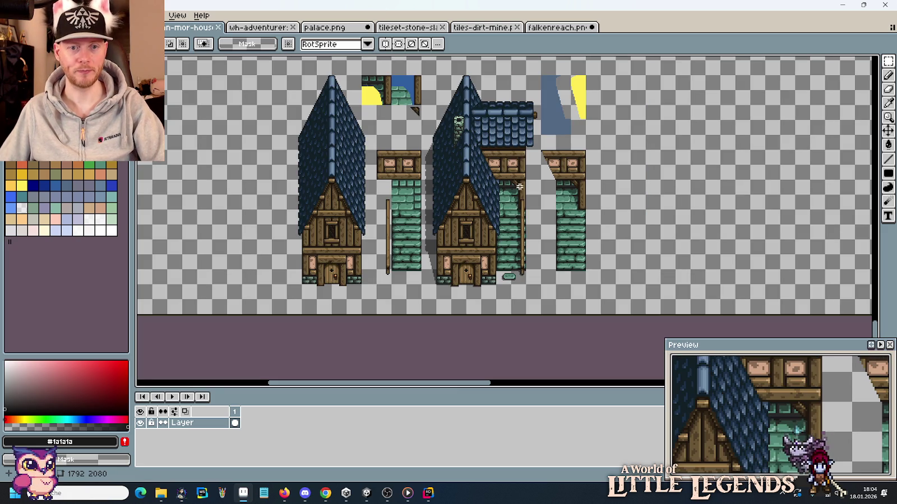
pyautogui.click(567, 28)
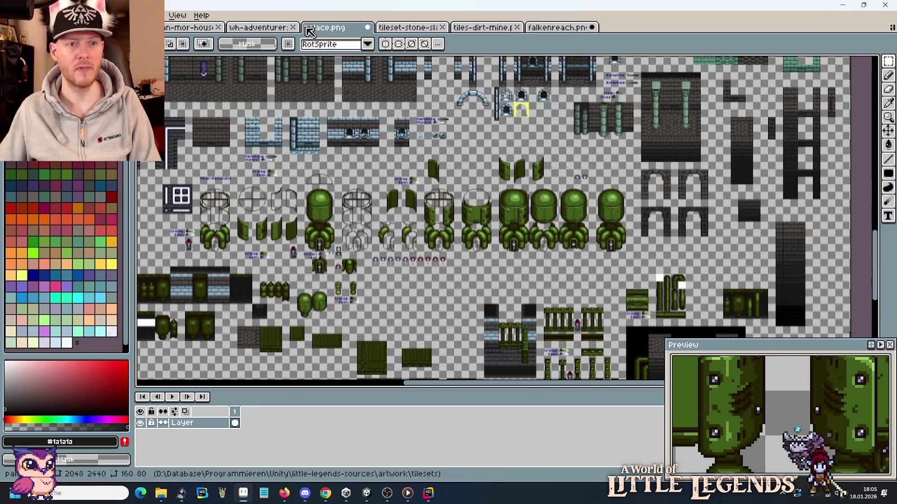
# Step: Move through palace.png to the wh-adventurers-guild.png building sheet
pyautogui.click(323, 27)
pyautogui.click(263, 27)
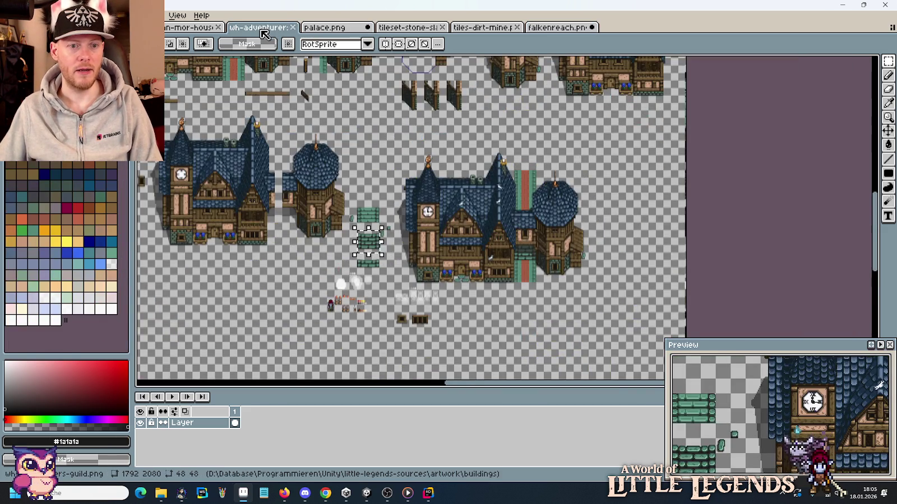
# Step: Return to ulan-mor-houses and pan down to the loose green wall tiles and spare roof piece
pyautogui.click(189, 28)
pyautogui.scroll(-1, 491, 229)
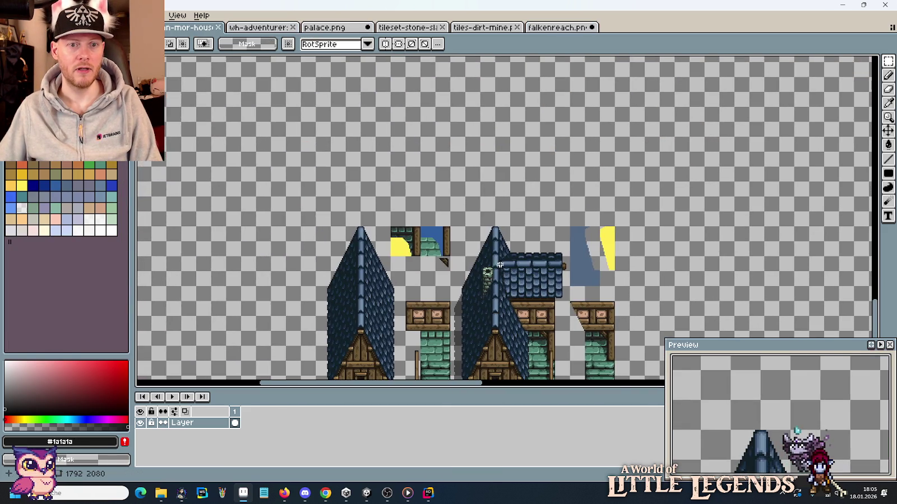
pyautogui.scroll(-1, 490, 229)
pyautogui.scroll(-3, 580, 184)
pyautogui.scroll(-1, 564, 237)
pyautogui.scroll(1, 564, 237)
pyautogui.scroll(2, 614, 226)
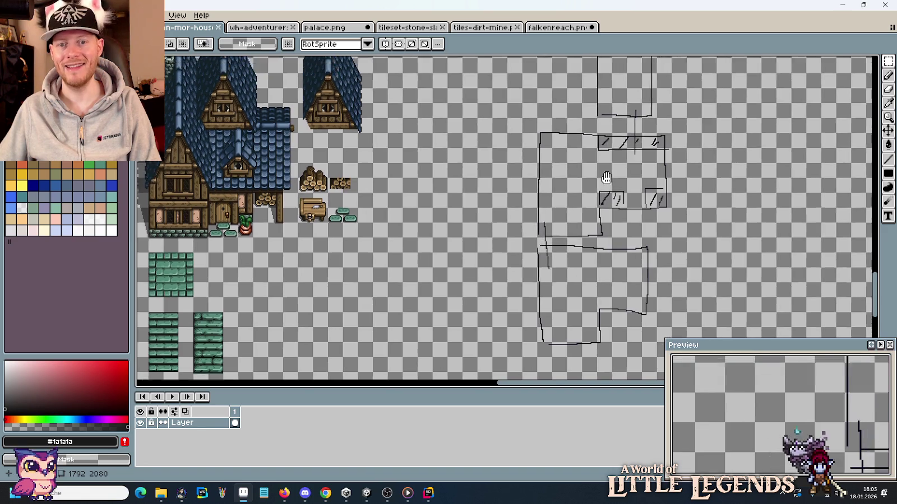
pyautogui.hscroll(1, 532, 213)
pyautogui.hscroll(-5, 425, 200)
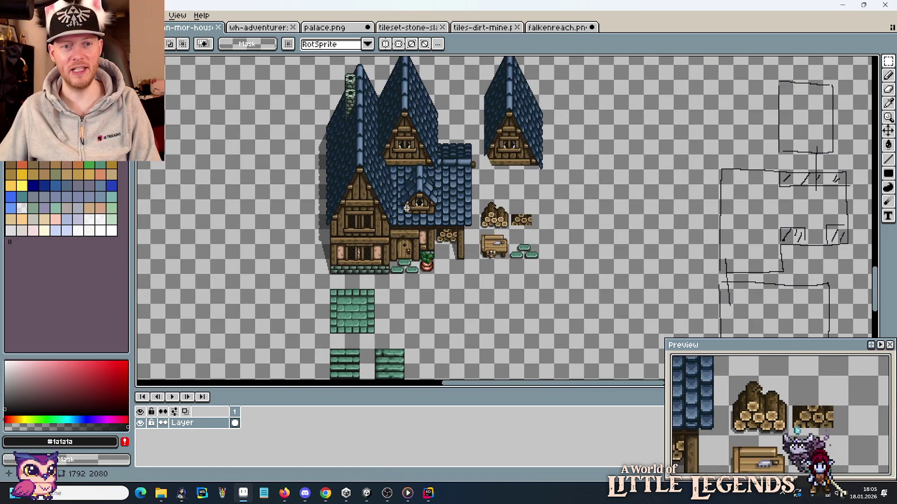
pyautogui.moveTo(538, 267); pyautogui.dragTo(512, 169)
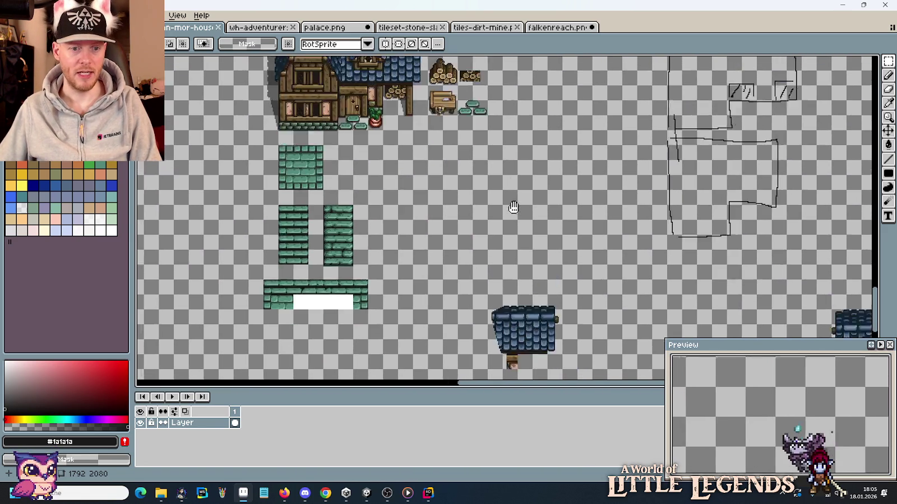
pyautogui.hscroll(3, 505, 178)
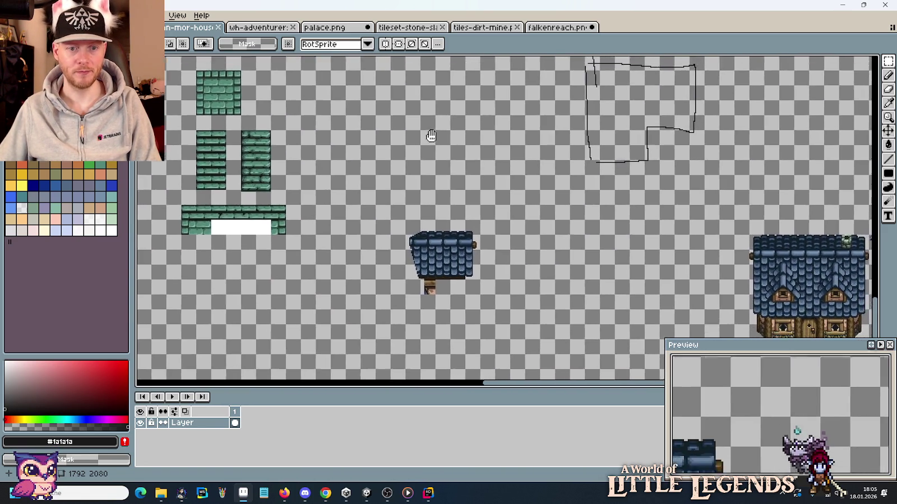
pyautogui.scroll(-3, 458, 140)
pyautogui.scroll(-2, 488, 272)
# Step: Move the spare blue roof piece beside the house pieces, nudged 16 px down
pyautogui.moveTo(482, 207); pyautogui.dragTo(407, 133)
pyautogui.moveTo(443, 171)
pyautogui.mouseDown()
pyautogui.moveTo(83, 250)
pyautogui.moveTo(562, 170)
pyautogui.moveTo(562, 178)
pyautogui.mouseUp()
pyautogui.press('Return')
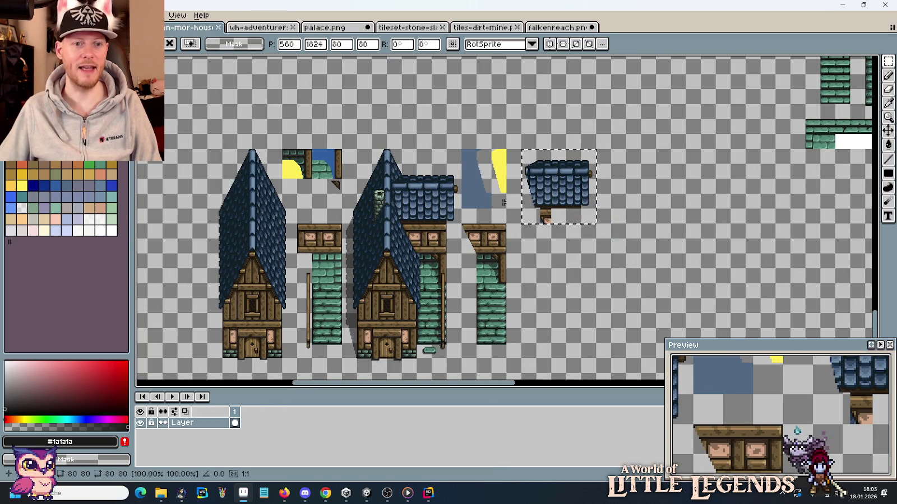
pyautogui.hscroll(5, 616, 185)
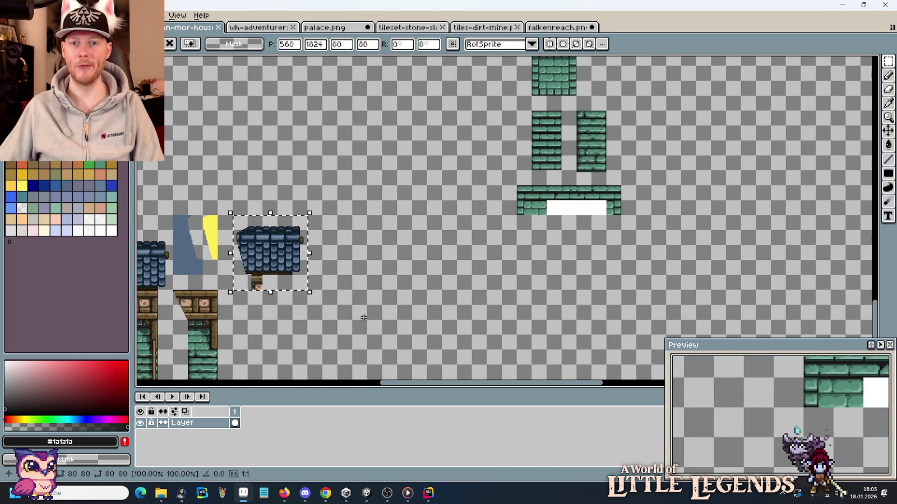
pyautogui.scroll(2, 517, 119)
pyautogui.click(517, 118)
# Step: Erase the spare green tile block and move the wide green wall strip beside the houses
pyautogui.moveTo(521, 111); pyautogui.dragTo(571, 157)
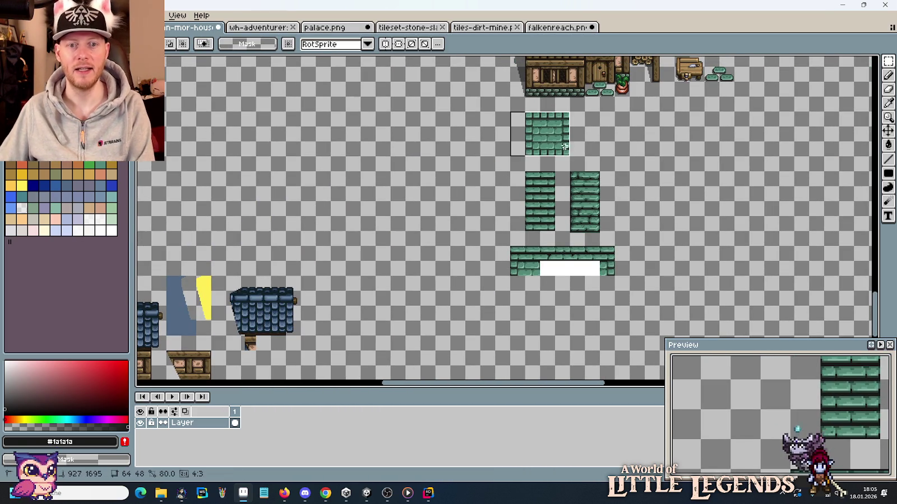
pyautogui.press('Delete')
pyautogui.moveTo(591, 223); pyautogui.dragTo(743, 114)
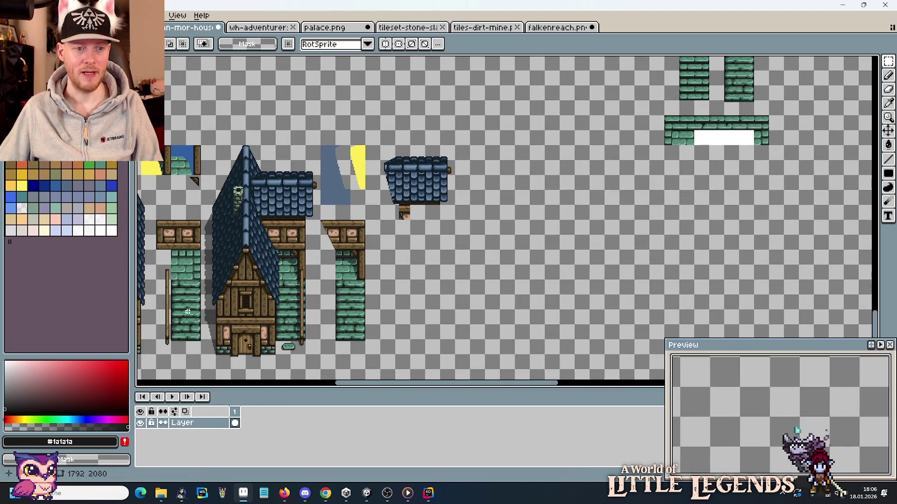
pyautogui.moveTo(770, 149)
pyautogui.mouseDown()
pyautogui.moveTo(664, 116)
pyautogui.moveTo(408, 254)
pyautogui.mouseUp()
pyautogui.hotkey('ctrl', 'd')
# Step: Erase the left green wall column, move the remaining column beside the blue roof, and save
pyautogui.moveTo(730, 105)
pyautogui.mouseDown()
pyautogui.moveTo(714, 159)
pyautogui.moveTo(662, 91)
pyautogui.mouseUp()
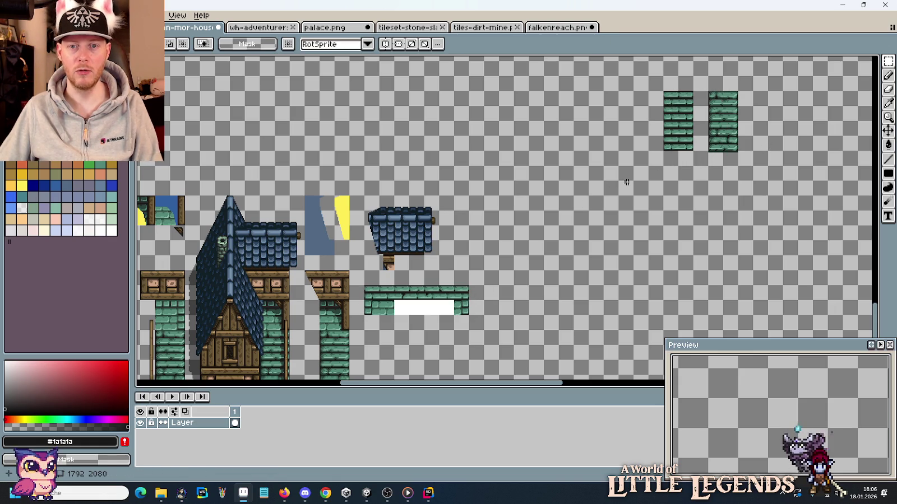
pyautogui.press('Delete')
pyautogui.moveTo(713, 103); pyautogui.dragTo(734, 162)
pyautogui.moveTo(715, 105)
pyautogui.mouseDown()
pyautogui.moveTo(528, 190)
pyautogui.moveTo(456, 242)
pyautogui.mouseUp()
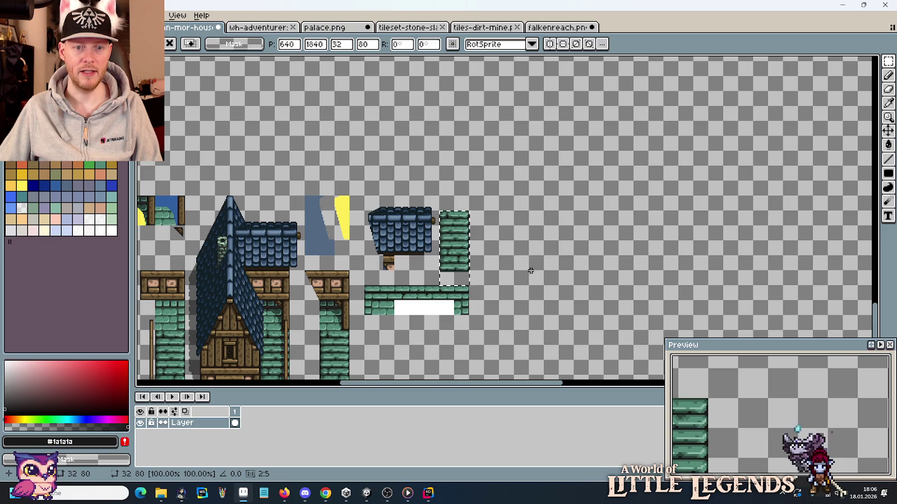
pyautogui.press('Return')
pyautogui.moveTo(484, 315); pyautogui.dragTo(652, 192)
pyautogui.hotkey('ctrl', 's')
# Step: Move the whole 448×240 set of house pieces beneath the other houses and save again
pyautogui.scroll(-2, 640, 208)
pyautogui.scroll(1, 617, 196)
pyautogui.scroll(1, 600, 194)
pyautogui.moveTo(594, 121); pyautogui.dragTo(171, 347)
pyautogui.scroll(-2, 429, 270)
pyautogui.moveTo(468, 211)
pyautogui.mouseDown()
pyautogui.moveTo(356, 316)
pyautogui.moveTo(612, 265)
pyautogui.mouseUp()
pyautogui.click(356, 317)
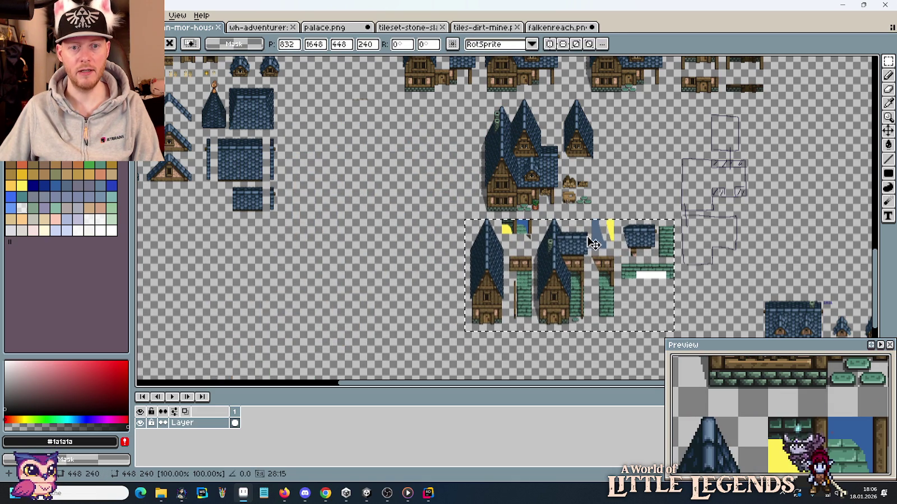
pyautogui.press('Return')
pyautogui.scroll(1, 591, 247)
pyautogui.hotkey('ctrl', 's')
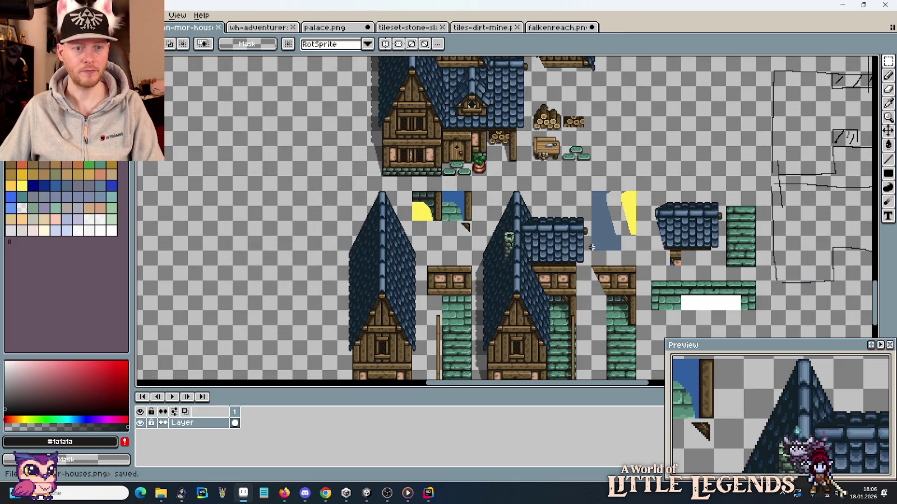
pyautogui.scroll(3, 464, 215)
pyautogui.scroll(-1, 464, 214)
pyautogui.scroll(-3, 521, 201)
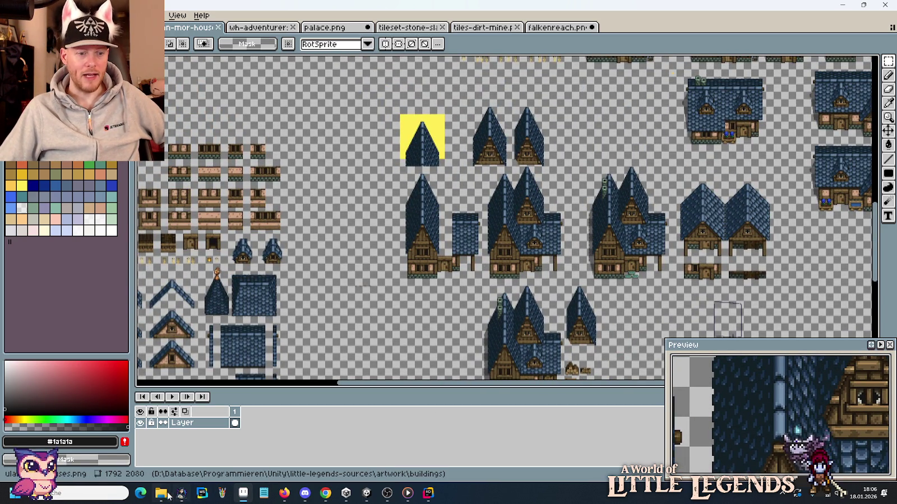
# Step: Browse from buildings up to artwork, into buildings samples, and open medieval-houses-1024x512.jpg
pyautogui.click(129, 454)
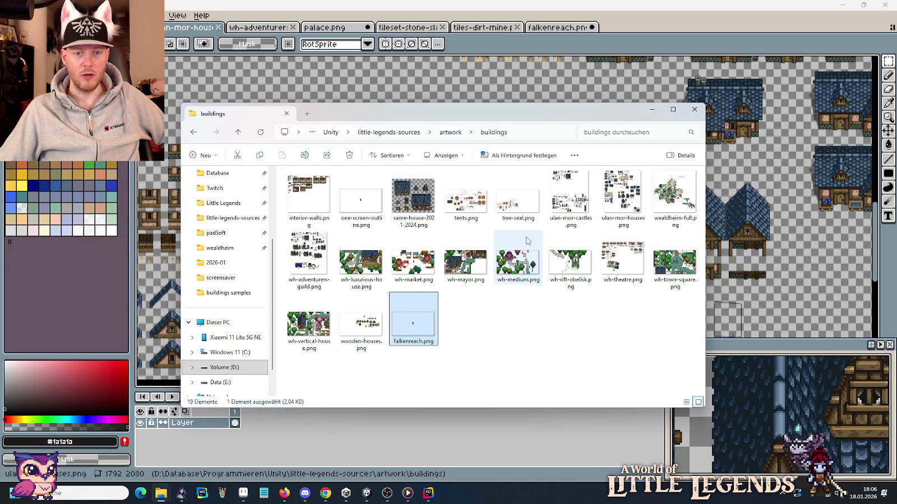
pyautogui.click(451, 132)
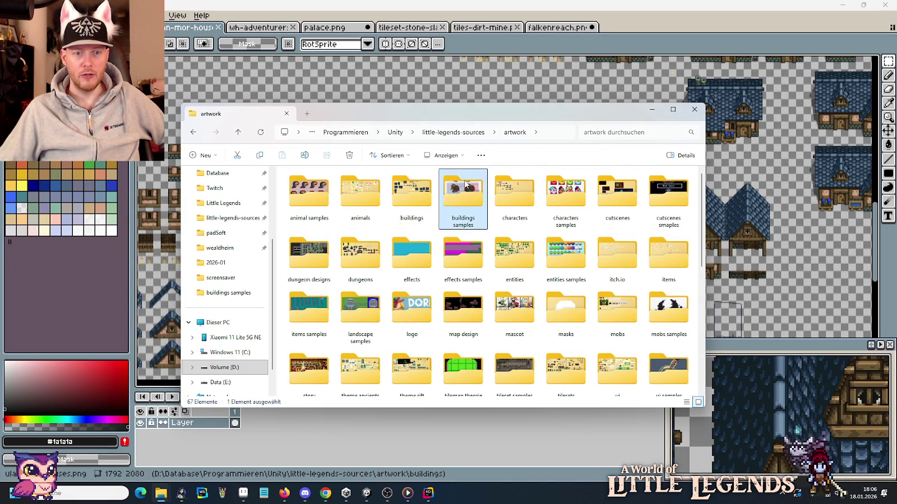
pyautogui.doubleClick(464, 193)
pyautogui.scroll(-3, 539, 266)
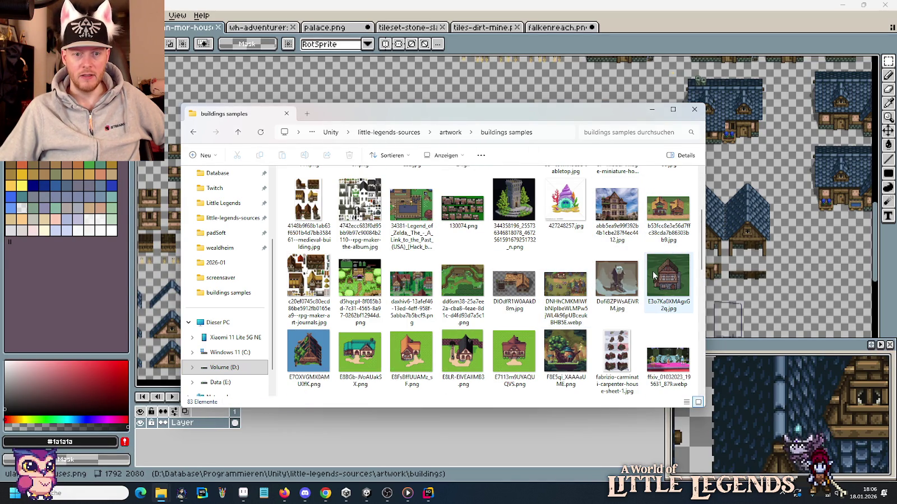
pyautogui.scroll(-2, 560, 263)
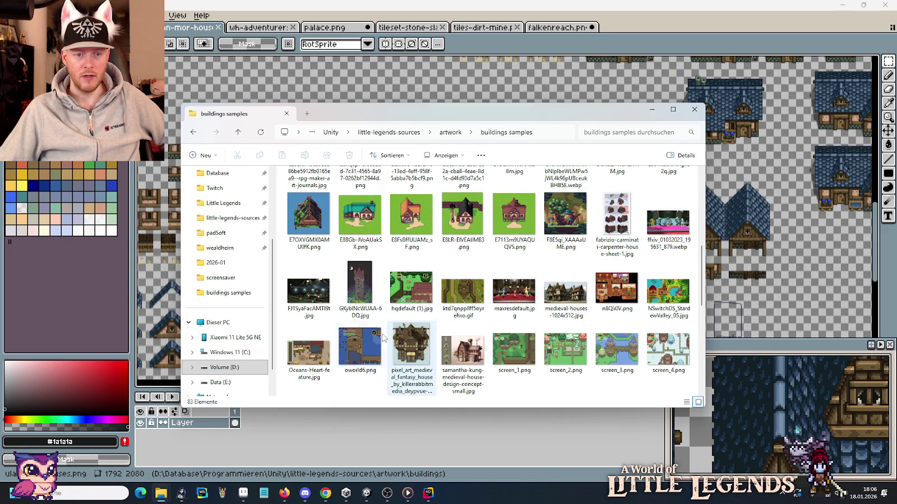
pyautogui.doubleClick(568, 292)
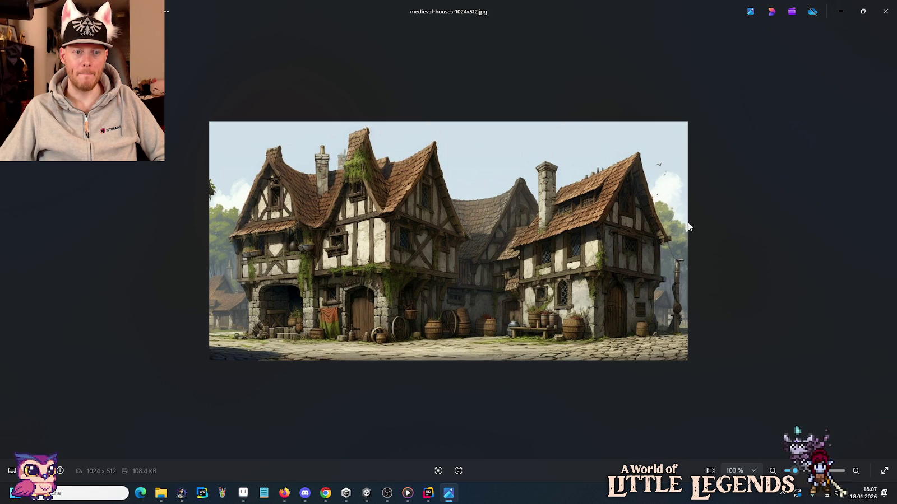
# Step: View the next reference image, then return to Aseprite's ulan-mor-houses sheet
pyautogui.click(886, 241)
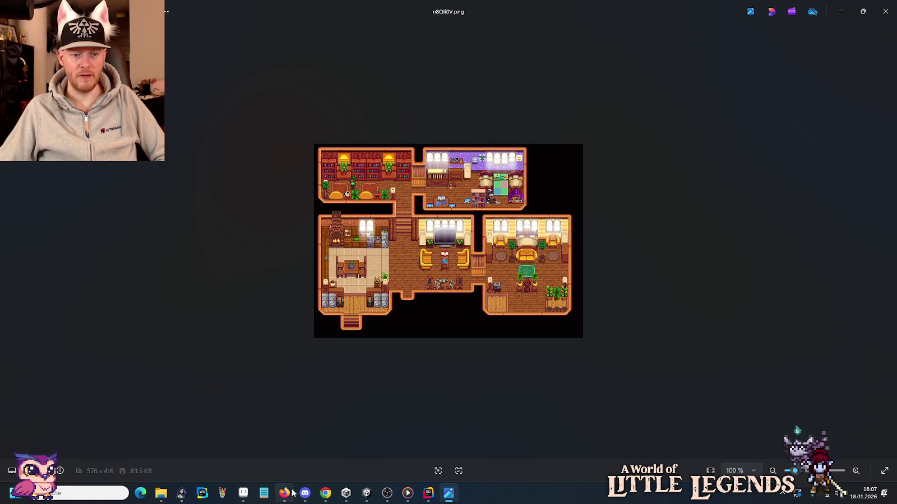
pyautogui.moveTo(283, 493)
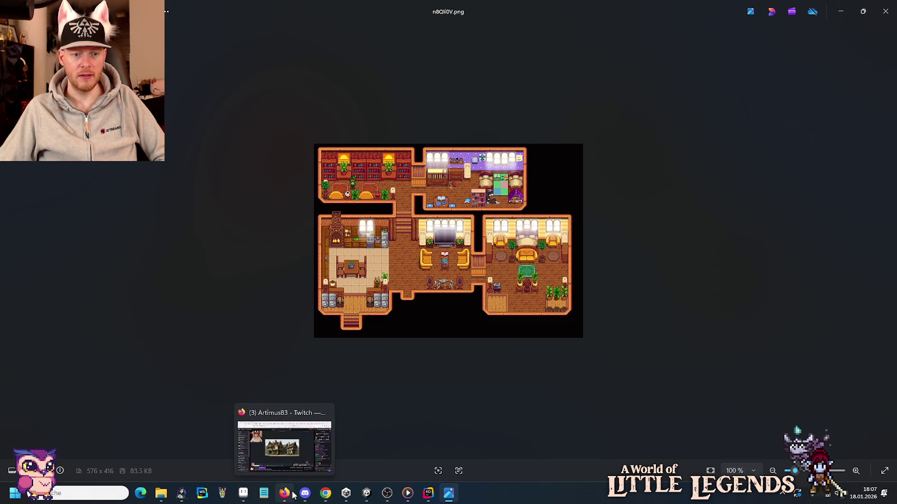
pyautogui.click(242, 493)
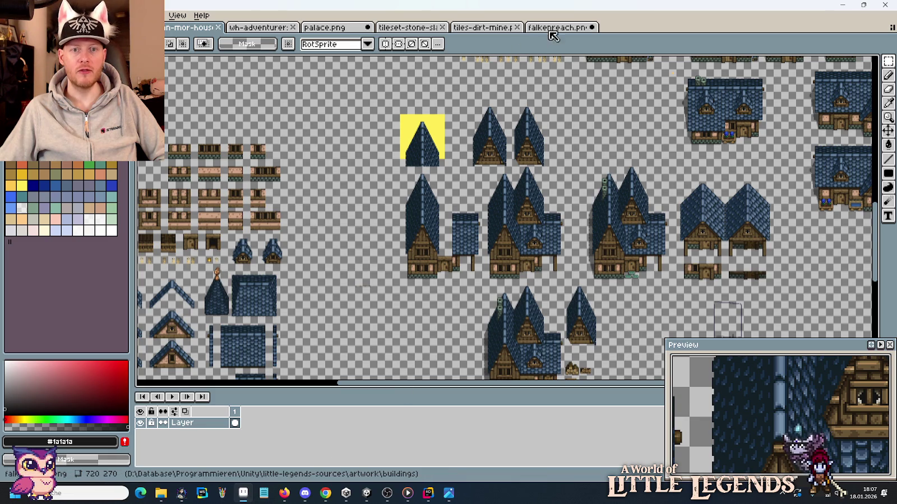
# Step: Save falkenreach.png, then show NSwitchDS_StardewValley_05.jpg in the photo viewer
pyautogui.click(553, 27)
pyautogui.hotkey('ctrl', 's')
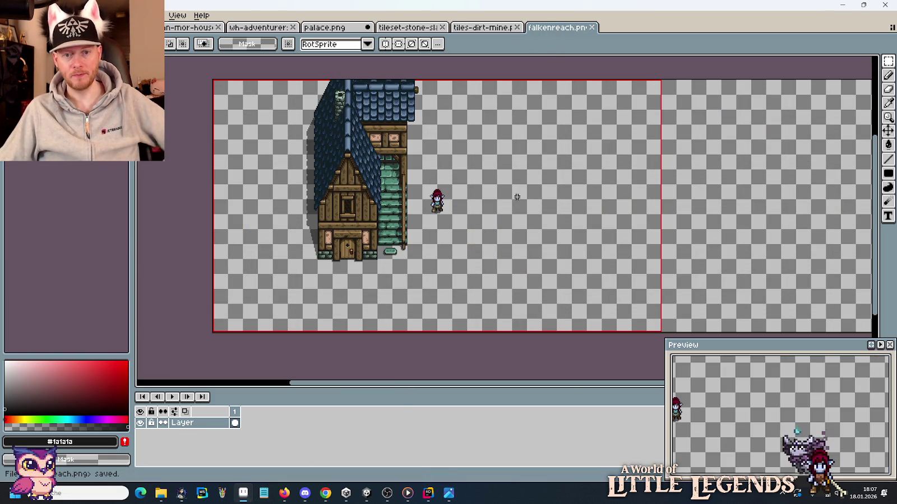
pyautogui.moveTo(482, 214)
pyautogui.mouseDown()
pyautogui.moveTo(602, 107)
pyautogui.moveTo(663, 91)
pyautogui.mouseUp()
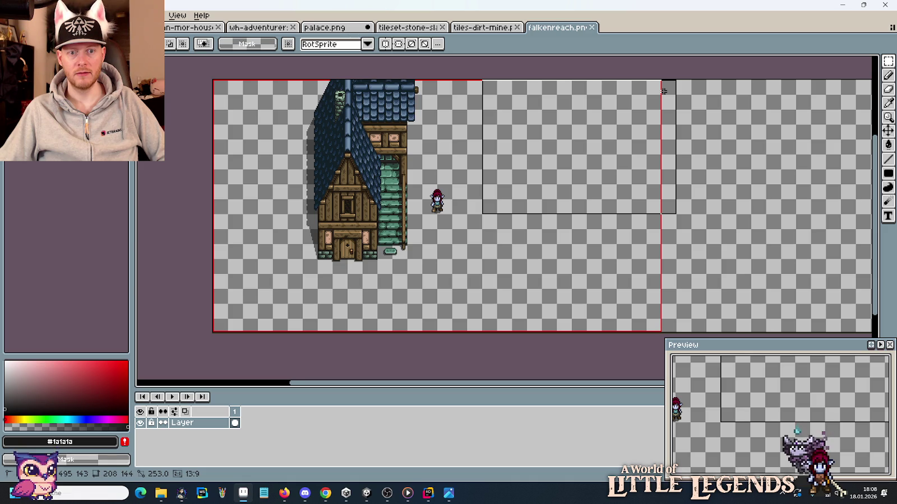
pyautogui.click(455, 137)
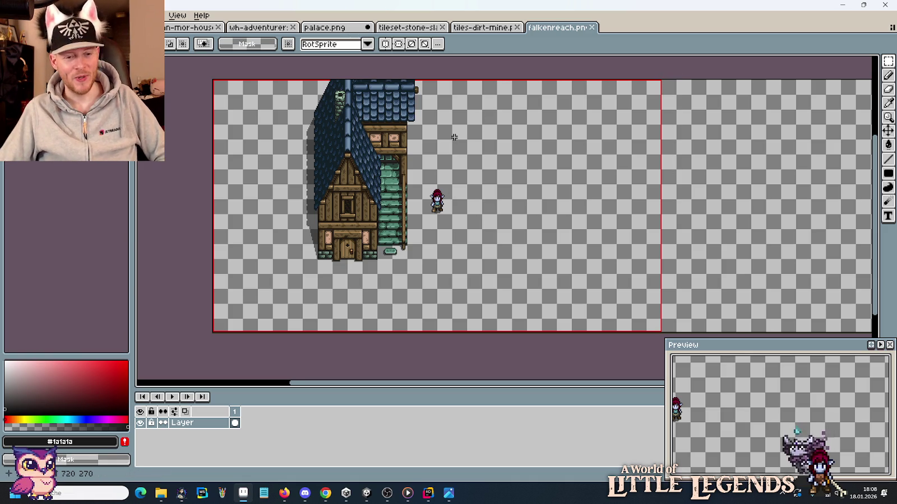
pyautogui.click(448, 493)
pyautogui.press('Right')
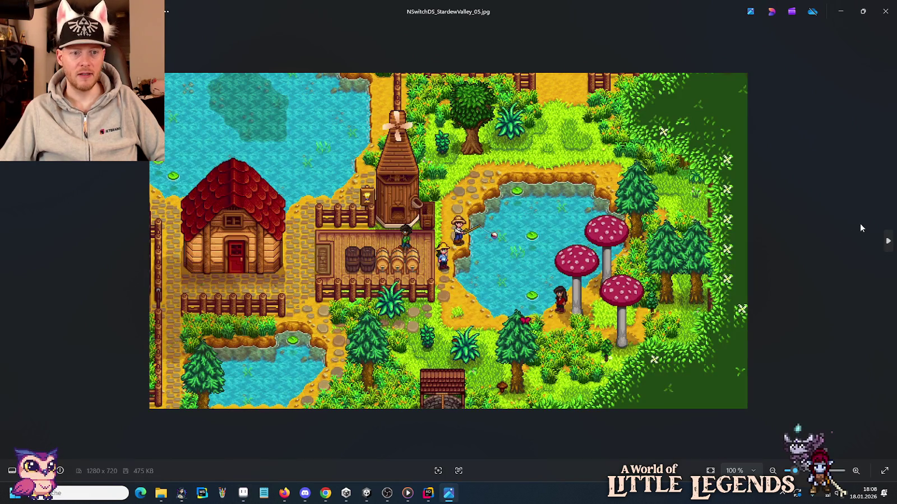
# Step: Step from the Stardew Valley image past the Oceans-Heart scene to oworld6.png
pyautogui.press('Right')
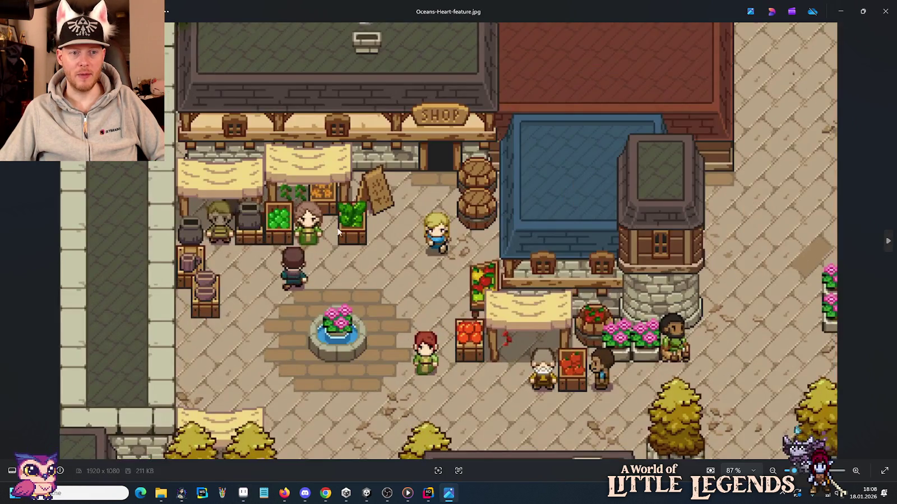
pyautogui.press('Left')
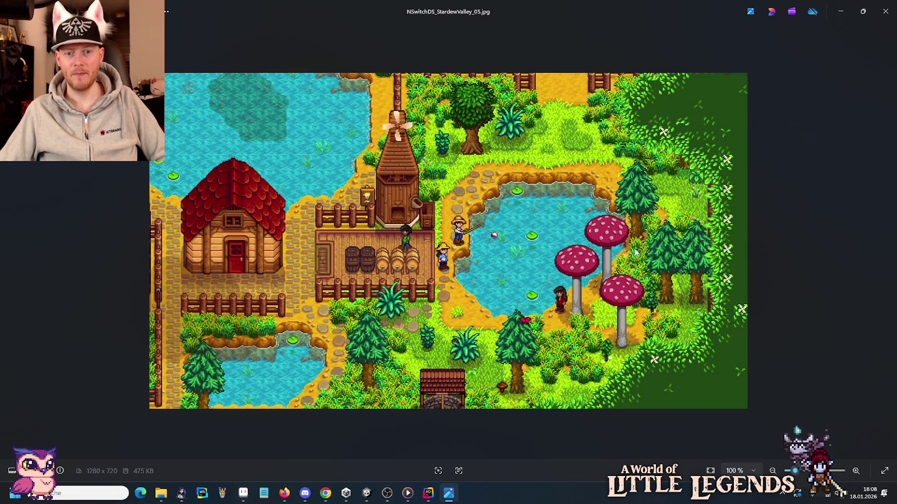
pyautogui.click(883, 223)
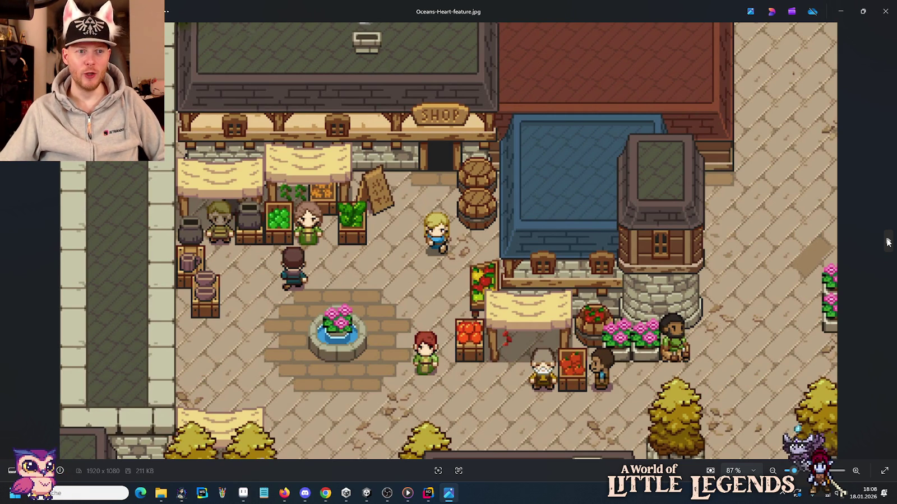
pyautogui.click(888, 242)
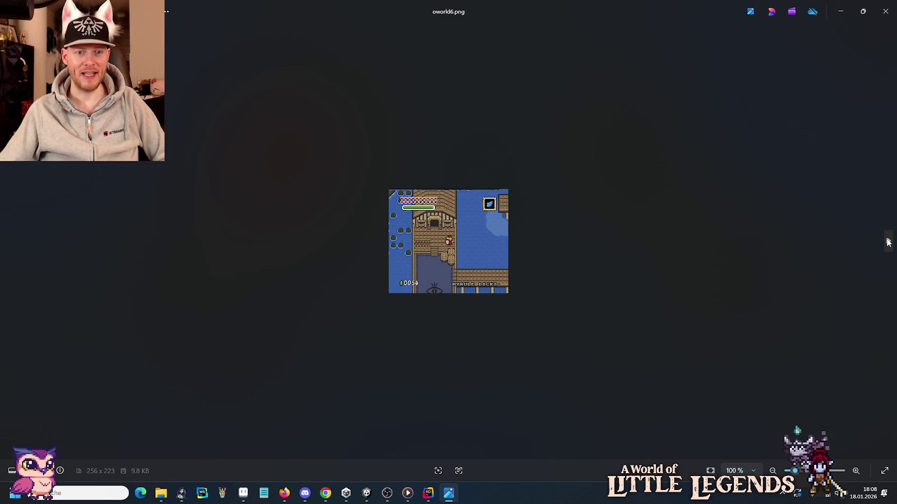
# Step: Zoom into the oworld6.png docks, then advance to the pixel-art medieval fantasy house image
pyautogui.scroll(5, 443, 268)
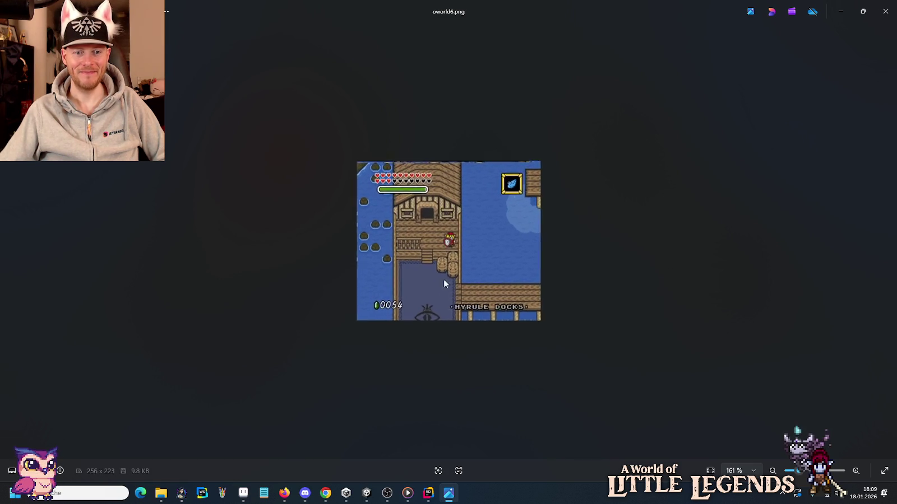
pyautogui.scroll(3, 410, 332)
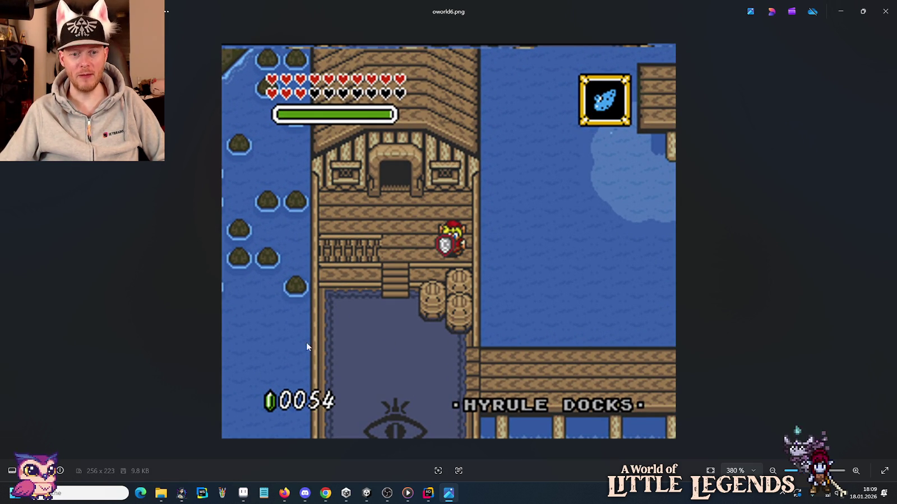
pyautogui.moveTo(884, 239)
pyautogui.press('Right')
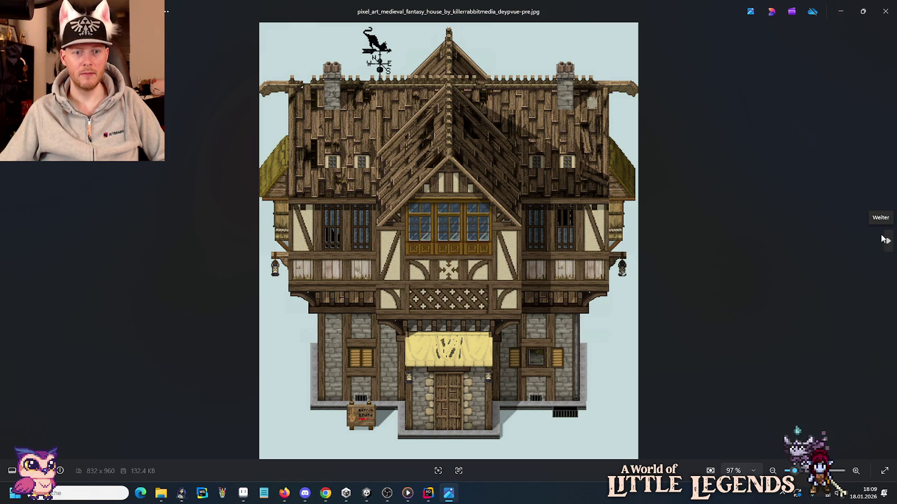
# Step: Advance from the pixel-art house to the painted medieval house concept art
pyautogui.click(884, 240)
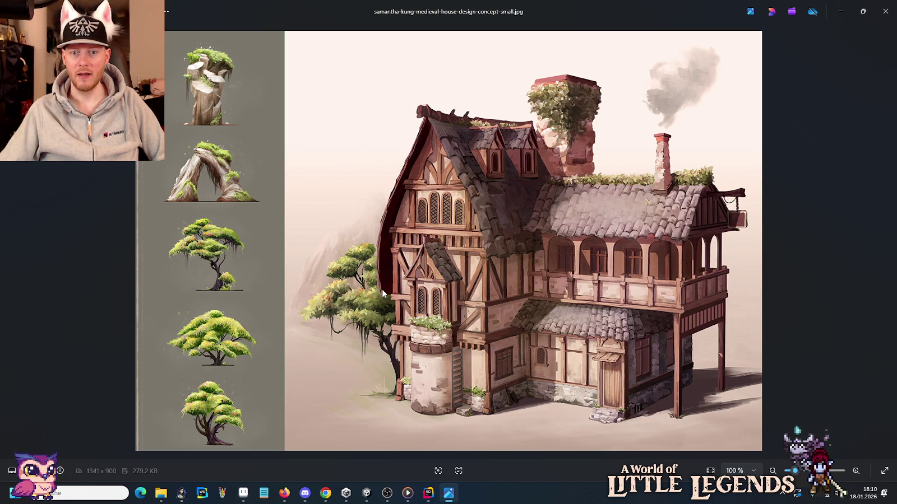
# Step: Zoom in and out on the concept house to study its walls, dormers and chimney
pyautogui.scroll(2, 383, 293)
pyautogui.scroll(2, 383, 293)
pyautogui.scroll(2, 383, 292)
pyautogui.scroll(2, 384, 294)
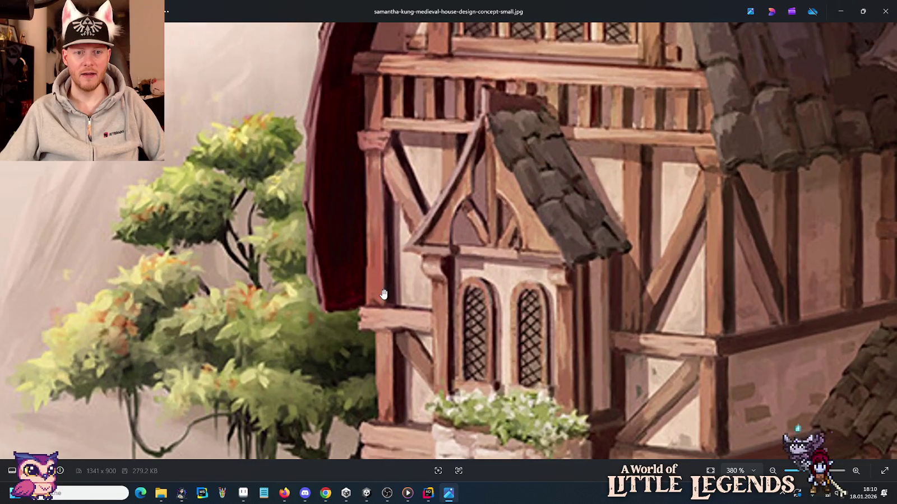
pyautogui.scroll(-2, 384, 294)
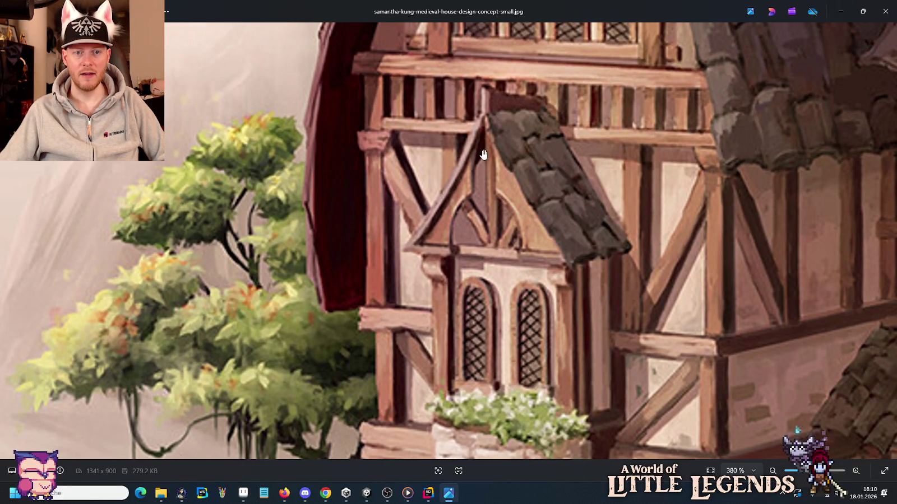
pyautogui.scroll(-2, 472, 209)
pyautogui.scroll(-2, 392, 213)
pyautogui.scroll(-1, 353, 217)
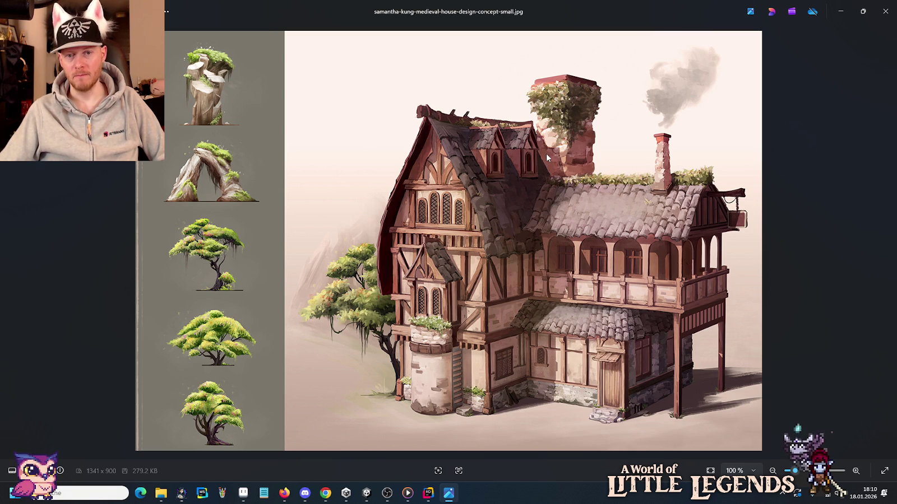
pyautogui.scroll(5, 545, 153)
pyautogui.scroll(3, 611, 163)
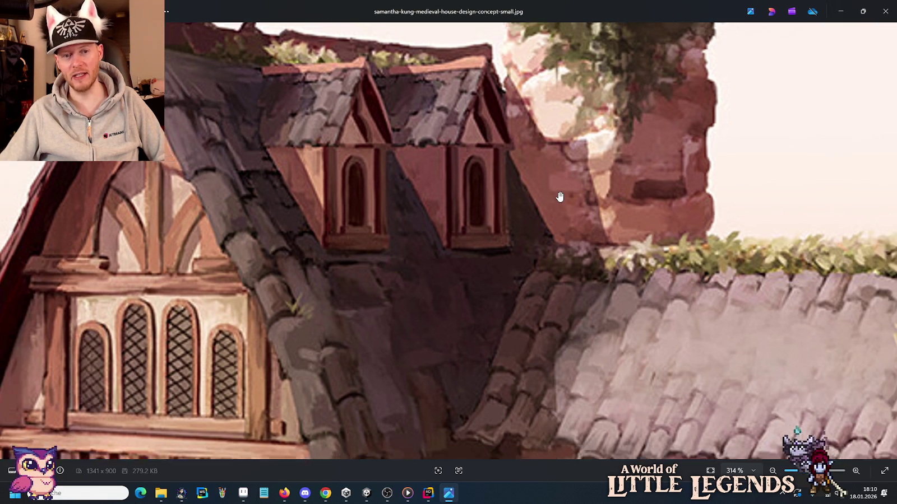
# Step: Zoom back out and return to Aseprite's blue-roofed house tileset document
pyautogui.scroll(-3, 560, 196)
pyautogui.scroll(-3, 560, 196)
pyautogui.scroll(-1, 560, 196)
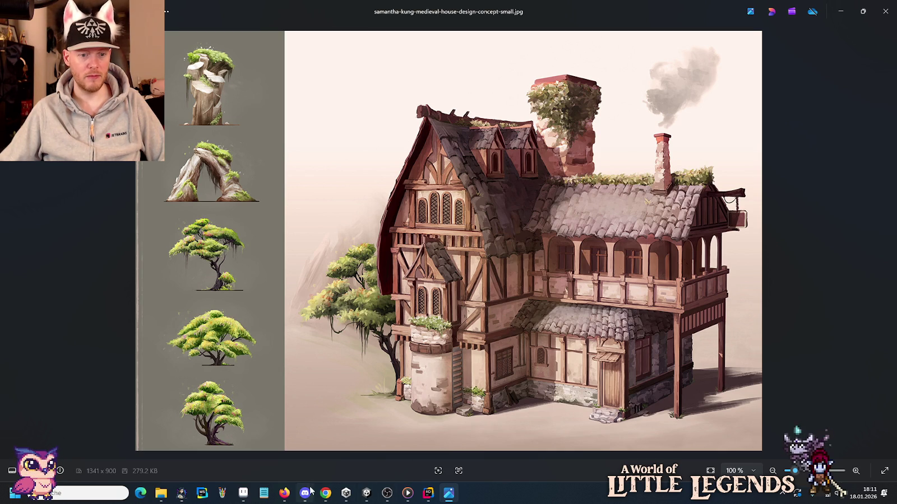
pyautogui.click(242, 493)
pyautogui.click(189, 28)
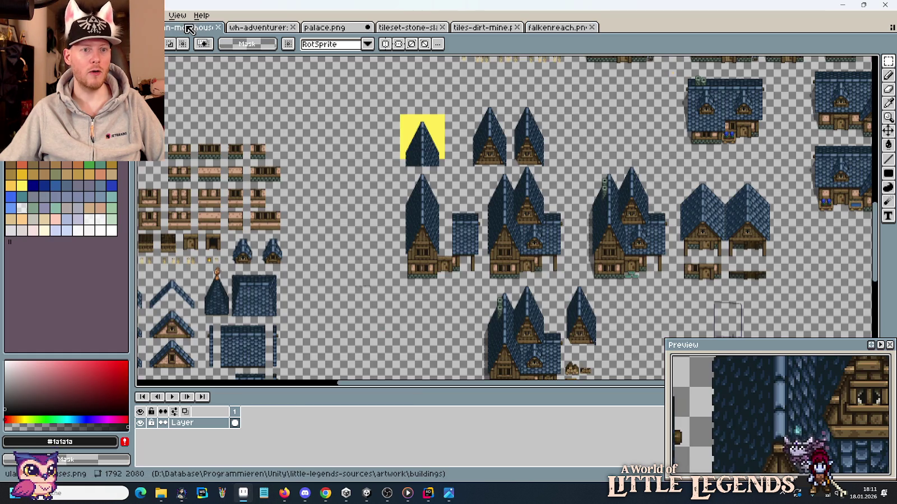
# Step: Zoom and pan around the blue-roofed house tileset to inspect its house pieces
pyautogui.scroll(1, 535, 148)
pyautogui.scroll(1, 536, 147)
pyautogui.scroll(4, 536, 147)
pyautogui.scroll(-4, 560, 168)
pyautogui.scroll(1, 616, 213)
pyautogui.scroll(1, 645, 237)
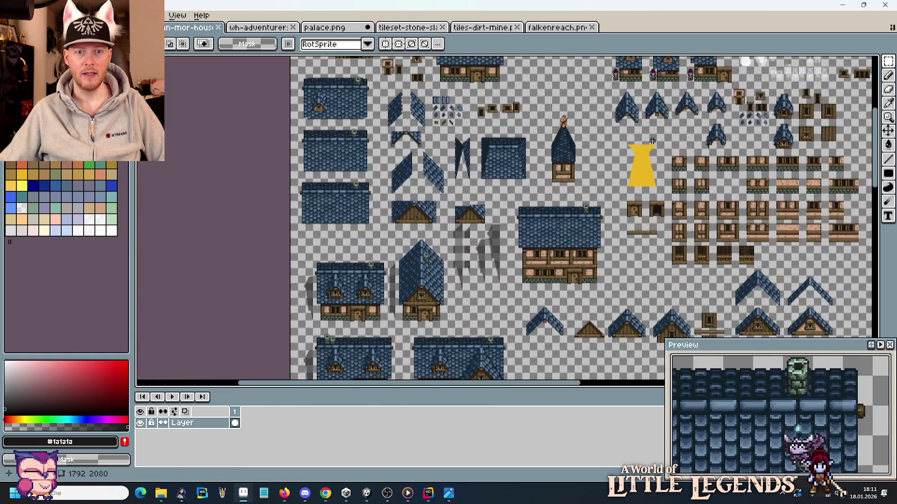
pyautogui.scroll(-1, 644, 237)
pyautogui.scroll(1, 414, 197)
pyautogui.scroll(-1, 414, 197)
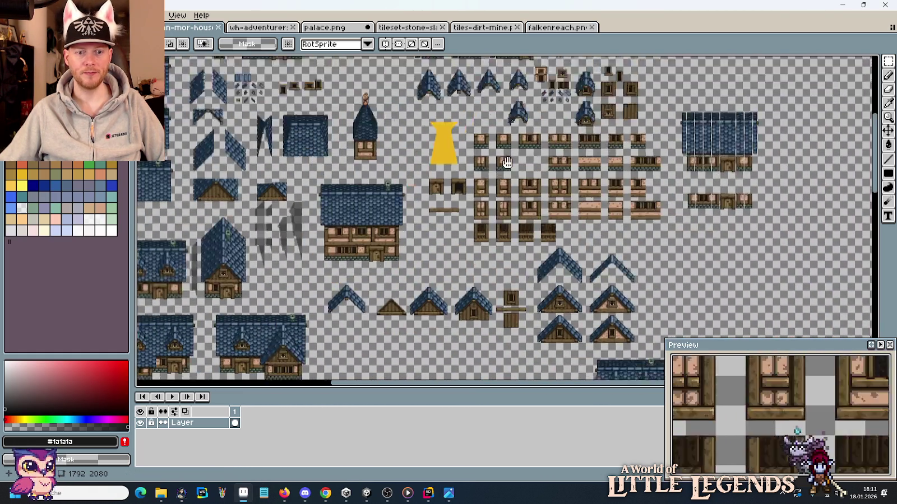
pyautogui.scroll(1, 455, 266)
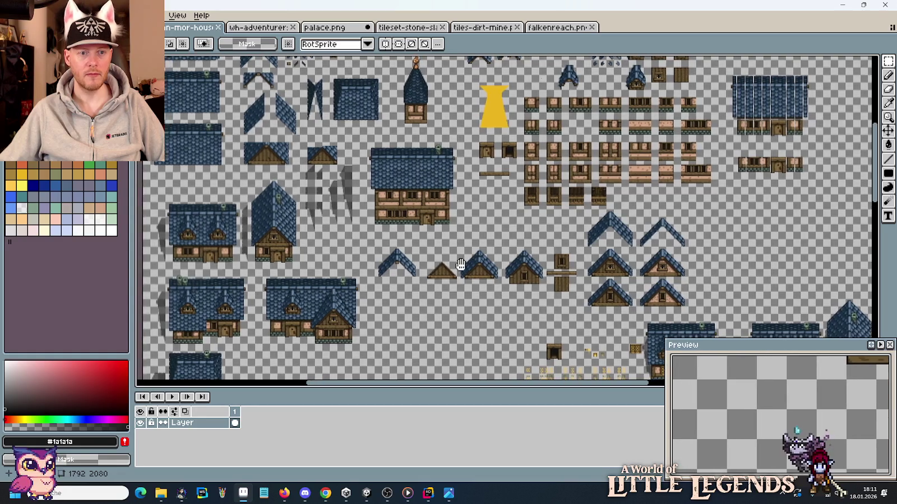
pyautogui.moveTo(459, 265); pyautogui.dragTo(324, 119)
pyautogui.moveTo(323, 215)
pyautogui.mouseDown()
pyautogui.moveTo(487, 154)
pyautogui.moveTo(522, 176)
pyautogui.mouseUp()
pyautogui.moveTo(336, 168); pyautogui.dragTo(487, 307)
pyautogui.moveTo(473, 181); pyautogui.dragTo(474, 320)
# Step: Switch to the wh-adventurers-guild sheet and marquee a patch of the dome's roof tiles
pyautogui.click(270, 25)
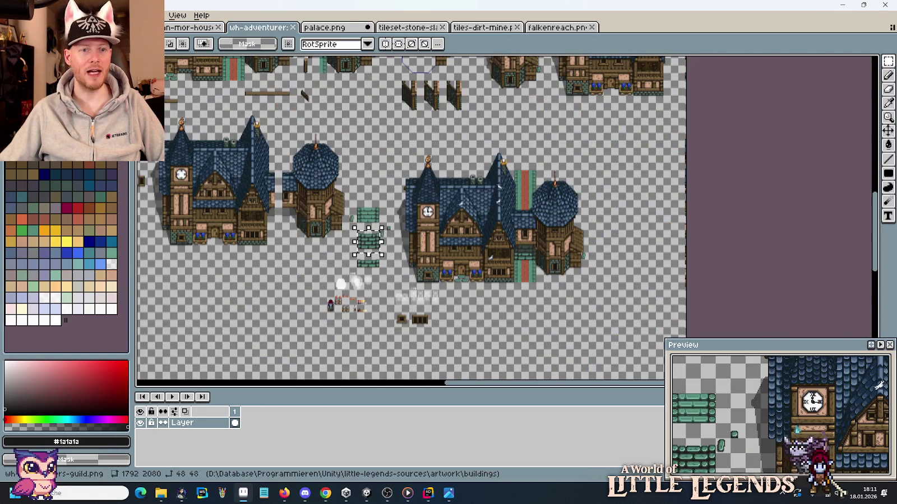
pyautogui.scroll(3, 443, 128)
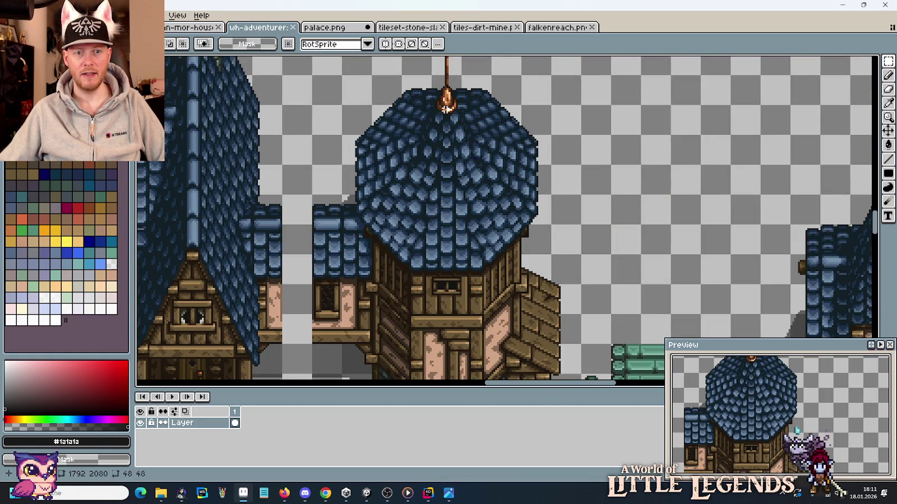
pyautogui.moveTo(404, 138); pyautogui.dragTo(457, 155)
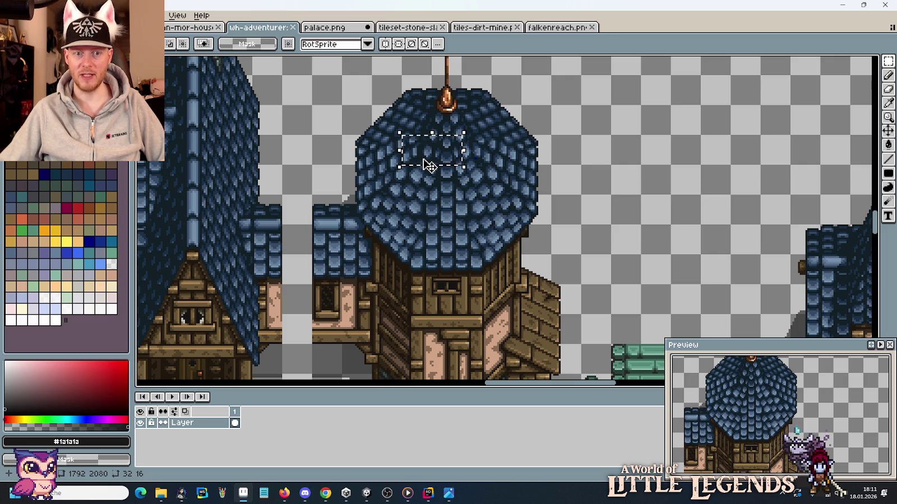
pyautogui.click(553, 190)
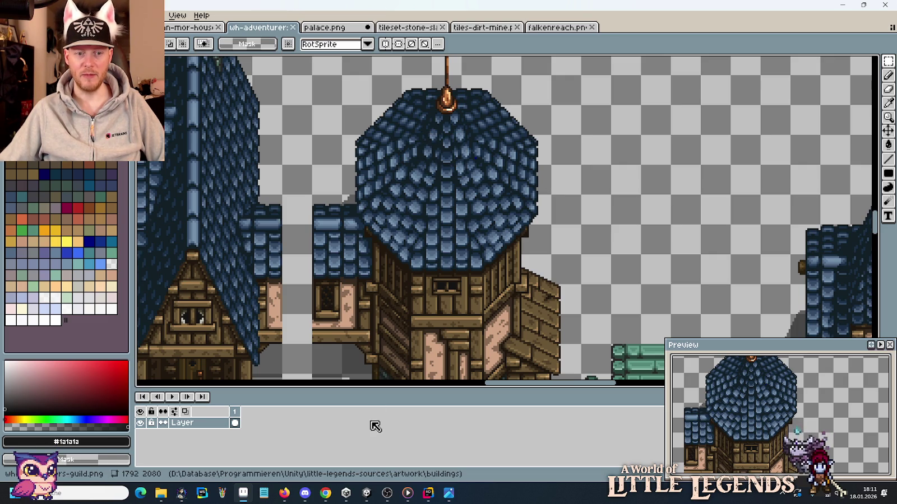
# Step: Select the 48×32 tower window, deselect, and zoom out to the whole guild hall
pyautogui.moveTo(435, 309); pyautogui.dragTo(452, 282)
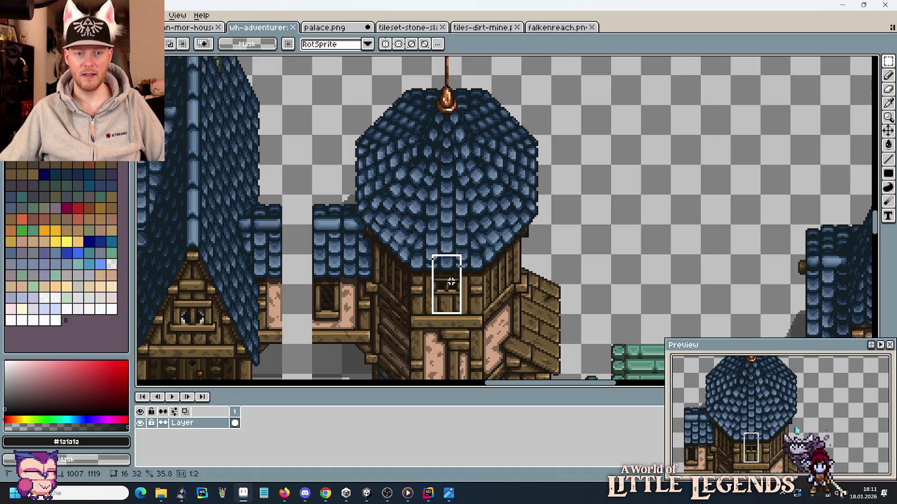
pyautogui.moveTo(451, 282)
pyautogui.mouseDown()
pyautogui.moveTo(427, 280)
pyautogui.moveTo(480, 280)
pyautogui.mouseUp()
pyautogui.hotkey('ctrl', 'd')
pyautogui.scroll(-3, 533, 281)
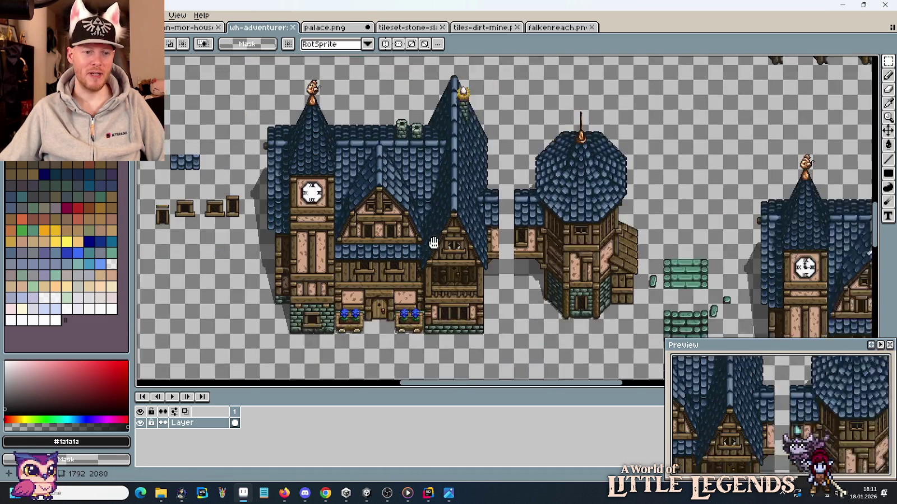
pyautogui.moveTo(335, 264); pyautogui.dragTo(465, 220)
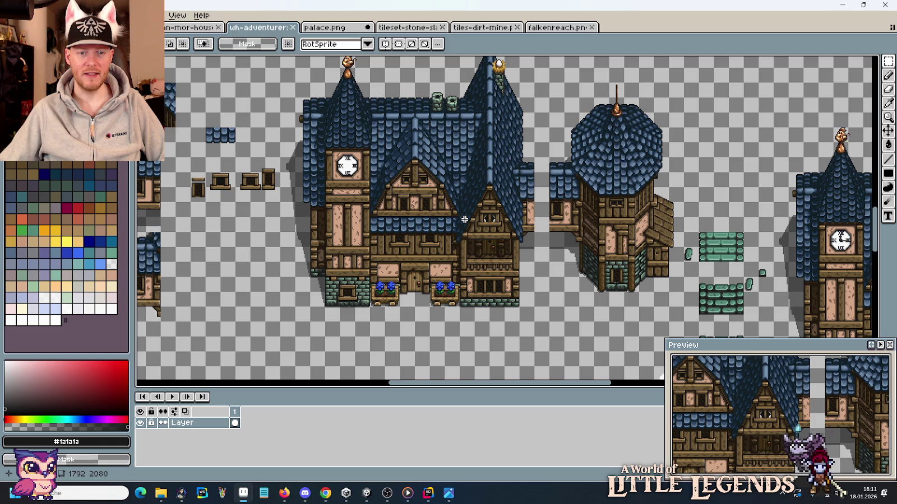
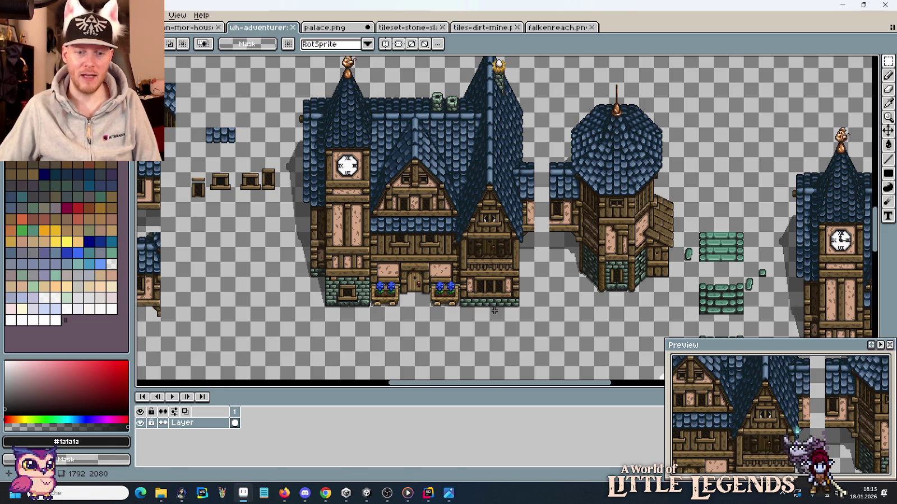
# Step: Bring the medieval half-timbered house concept art up in Photos as reference
pyautogui.click(448, 493)
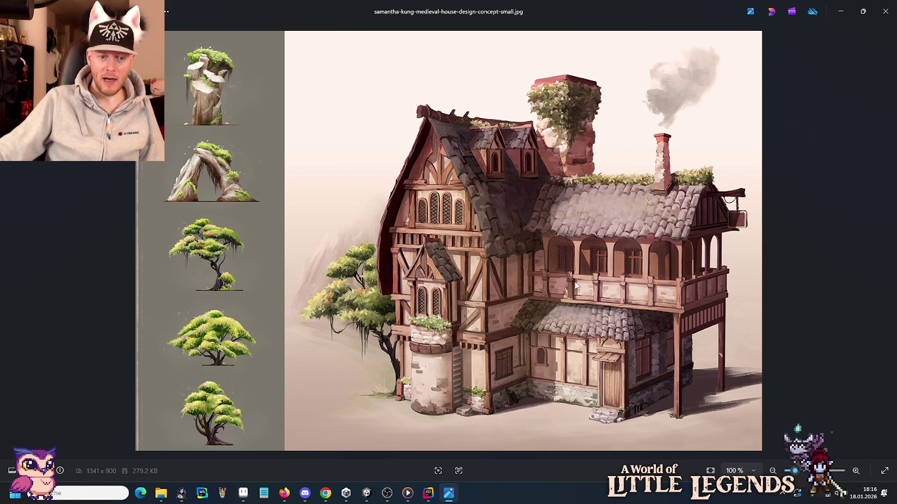
# Step: Switch to Unity and pan the Scene view up to the interior rooms
pyautogui.click(367, 493)
pyautogui.moveTo(469, 146)
pyautogui.mouseDown()
pyautogui.moveTo(463, 224)
pyautogui.moveTo(444, 183)
pyautogui.mouseUp()
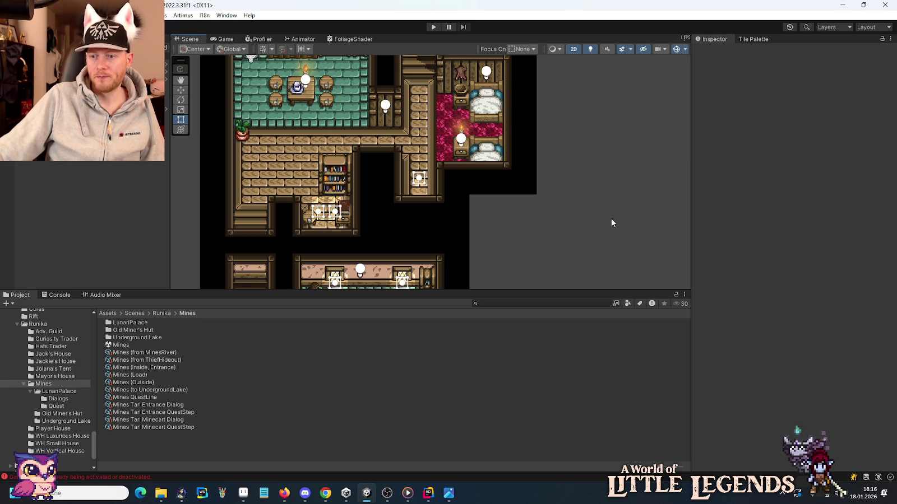
# Step: Pan across the interior rooms map, then bring the house concept art back up
pyautogui.scroll(-1, 611, 219)
pyautogui.moveTo(479, 144); pyautogui.dragTo(480, 243)
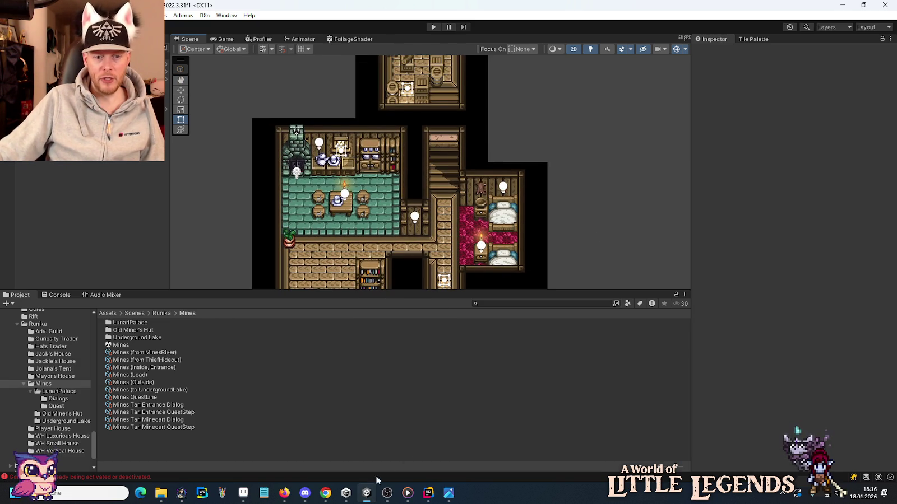
pyautogui.click(449, 493)
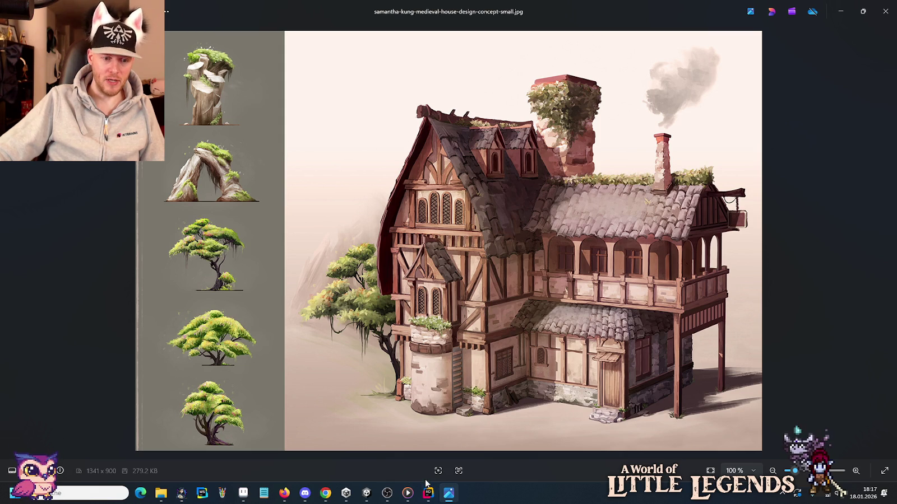
# Step: Return to Aseprite, switch to the han-mor-house tileset and zoom in on the houses
pyautogui.click(244, 493)
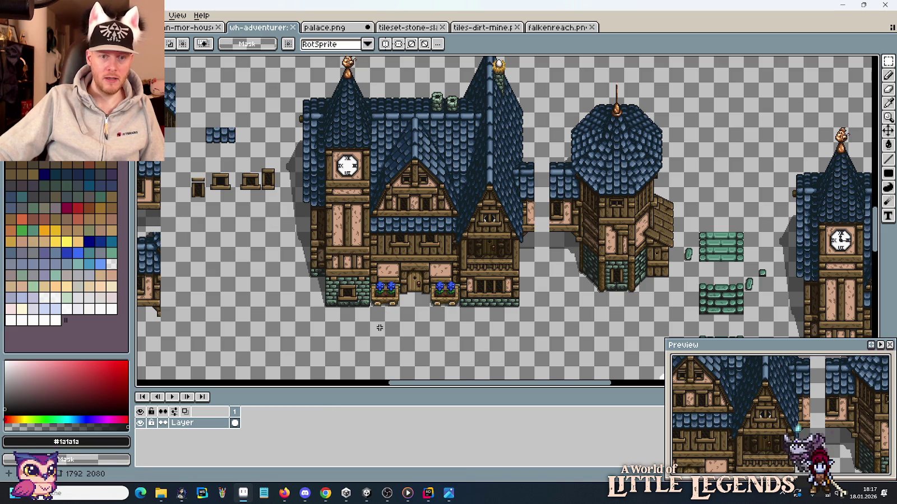
pyautogui.hotkey('ctrl', 'shift', 'Tab')
pyautogui.moveTo(423, 159)
pyautogui.mouseDown()
pyautogui.moveTo(384, 305)
pyautogui.moveTo(393, 118)
pyautogui.mouseUp()
pyautogui.moveTo(494, 290)
pyautogui.mouseDown()
pyautogui.moveTo(466, 189)
pyautogui.moveTo(471, 261)
pyautogui.mouseUp()
pyautogui.scroll(1, 466, 189)
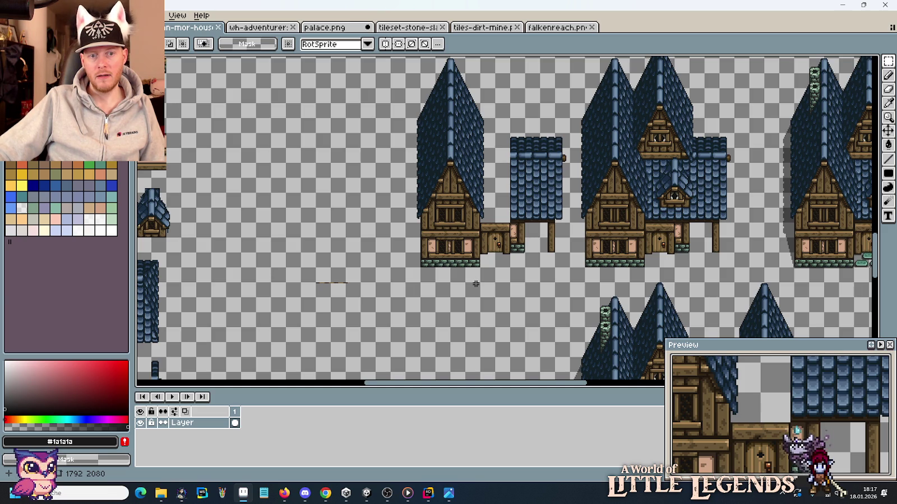
pyautogui.scroll(1, 442, 182)
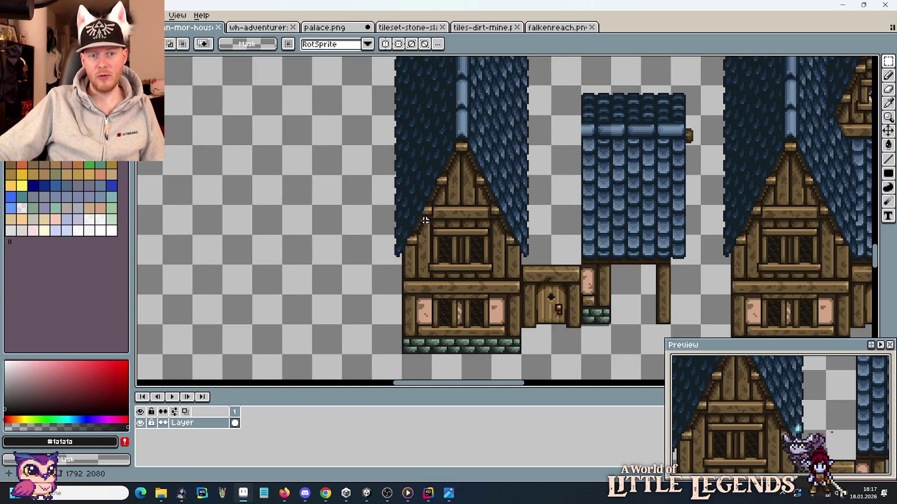
# Step: Select the left house's gable and compare it against the concept art
pyautogui.moveTo(398, 254); pyautogui.dragTo(466, 140)
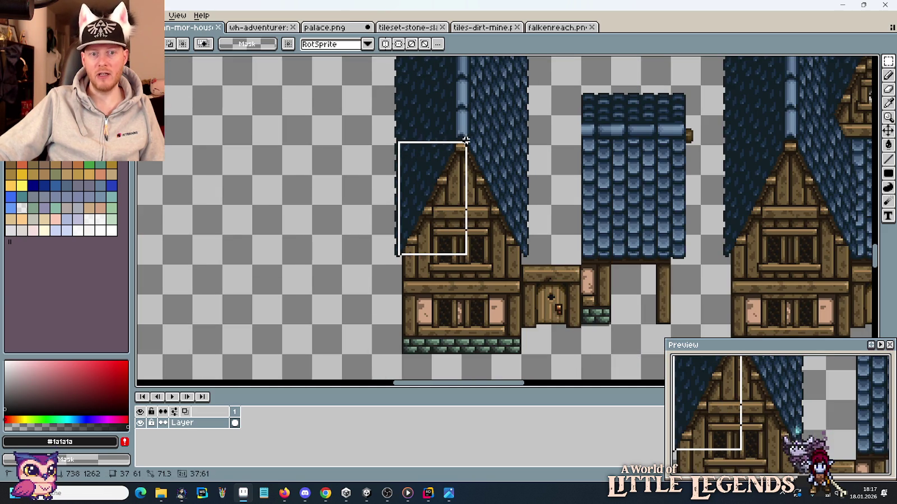
pyautogui.click(452, 493)
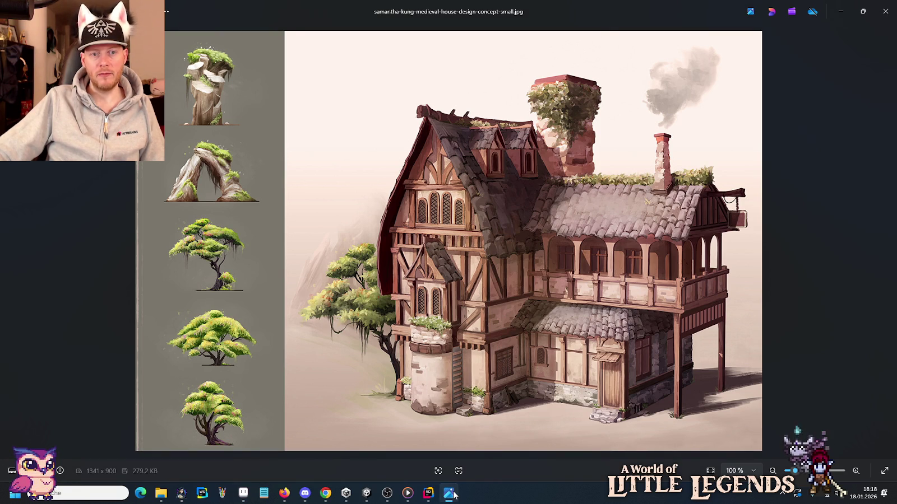
pyautogui.click(452, 493)
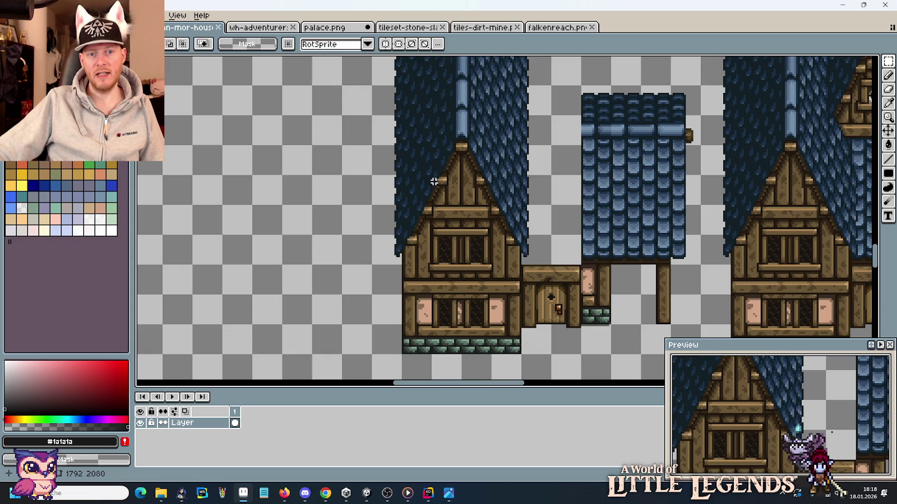
pyautogui.scroll(-3, 483, 203)
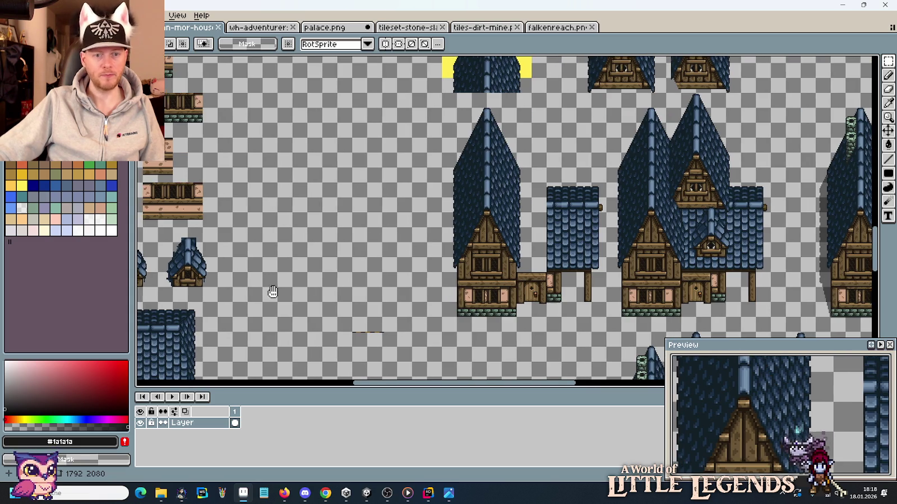
# Step: Centre the timber wall tile rows in view and check them against the concept art
pyautogui.hscroll(5, 572, 275)
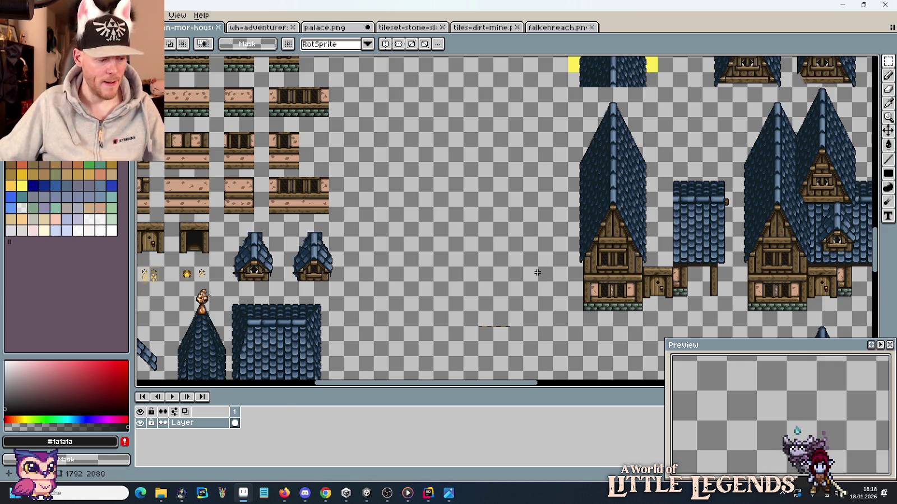
pyautogui.scroll(-3, 504, 225)
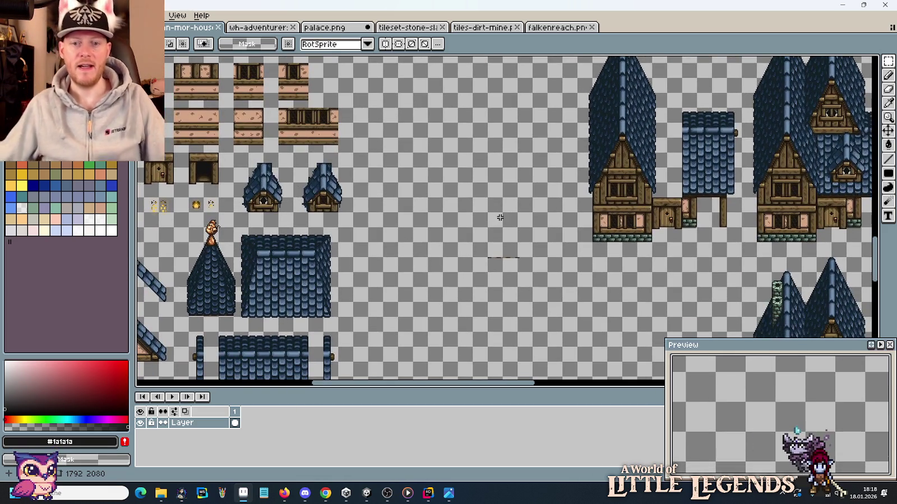
pyautogui.moveTo(366, 147); pyautogui.dragTo(623, 259)
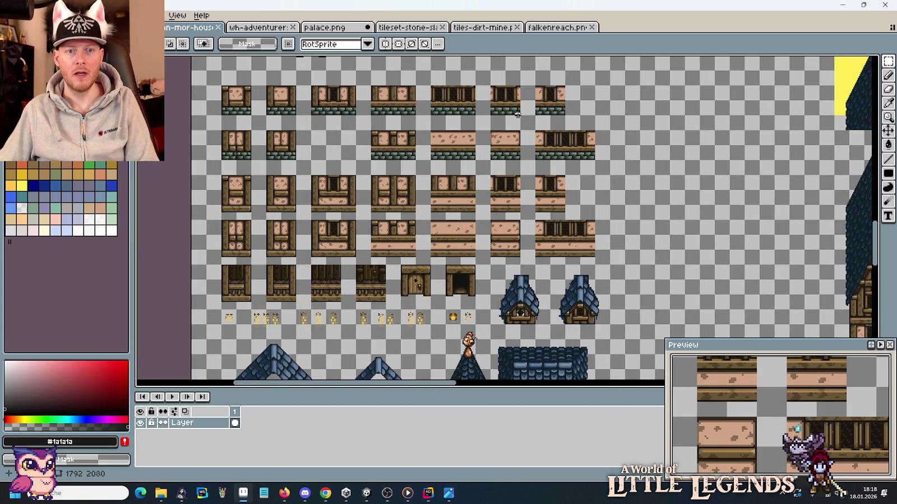
pyautogui.scroll(2, 347, 211)
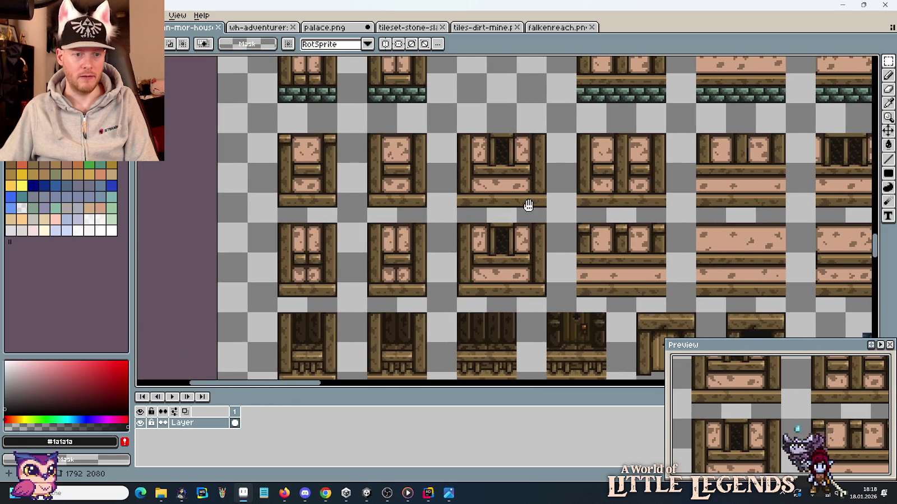
pyautogui.moveTo(346, 211)
pyautogui.mouseDown()
pyautogui.moveTo(325, 274)
pyautogui.moveTo(380, 260)
pyautogui.mouseUp()
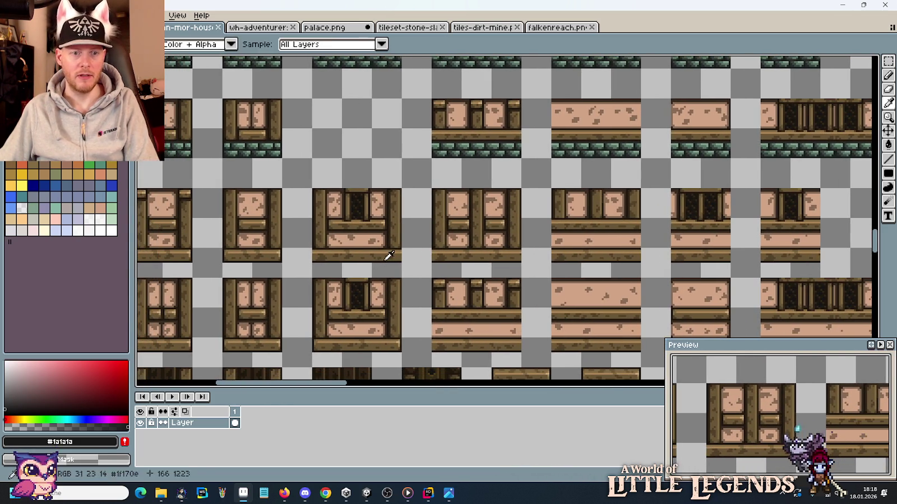
pyautogui.hotkey('alt', 'Tab')
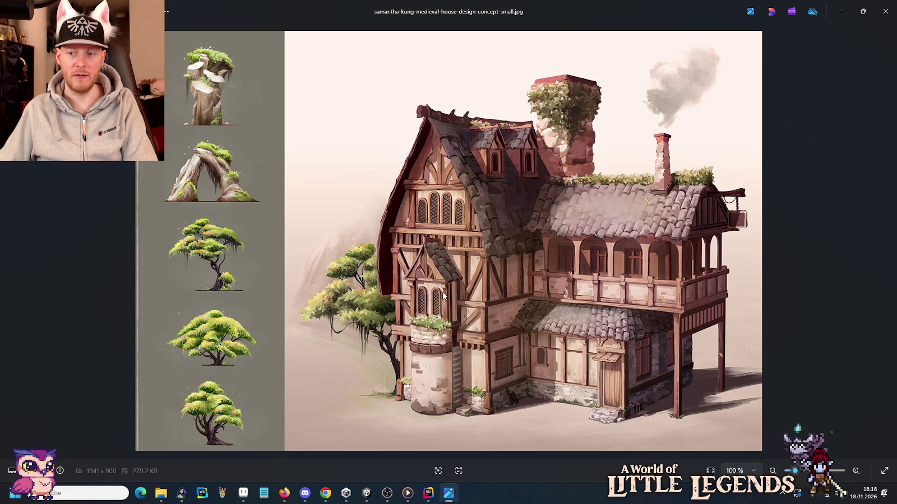
pyautogui.hotkey('alt', 'Tab')
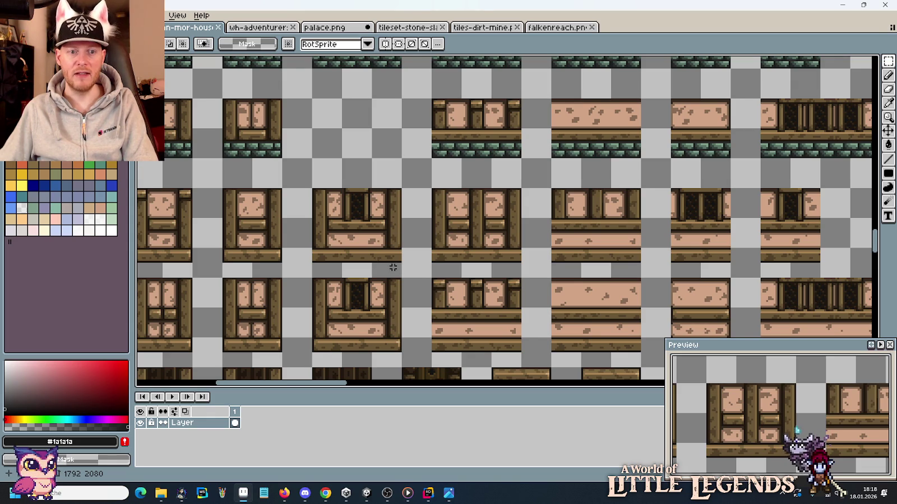
# Step: Select one timber window wall tile and compare it with the concept art
pyautogui.moveTo(397, 265); pyautogui.dragTo(312, 189)
pyautogui.hotkey('alt', 'Tab')
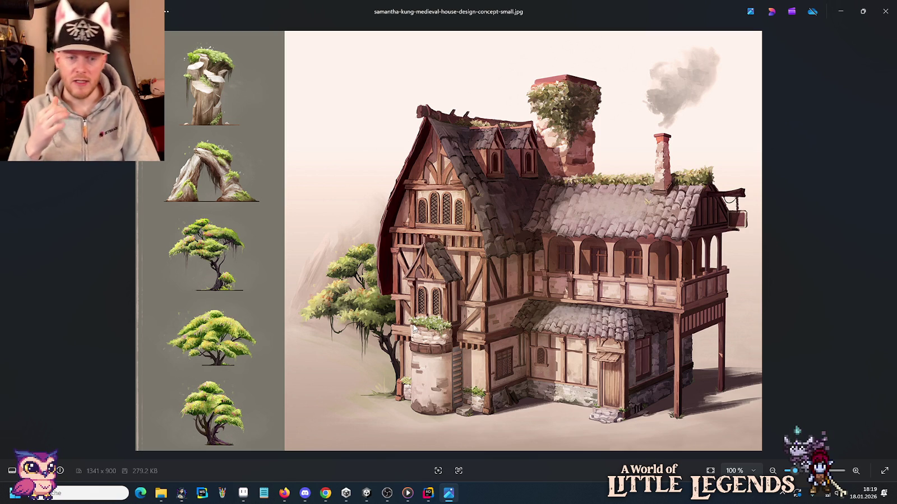
pyautogui.hotkey('alt', 'Tab')
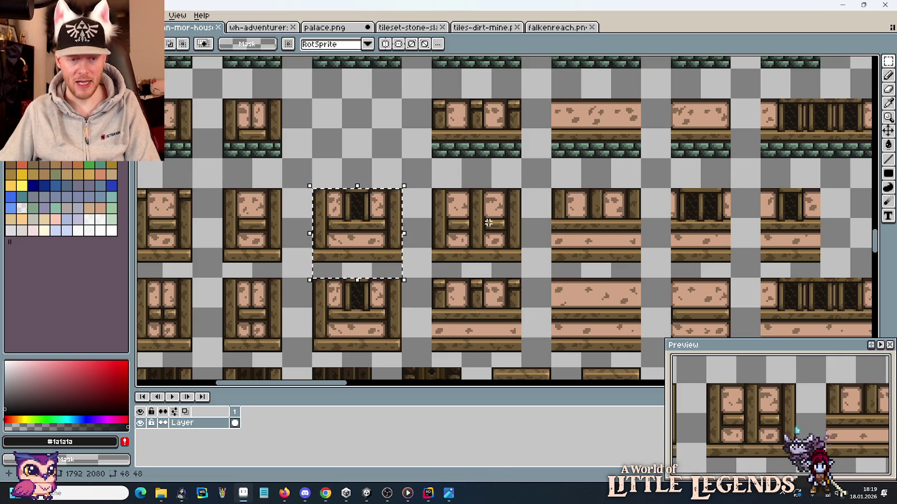
# Step: Paste the copied window tile into empty space and commit it in place
pyautogui.hscroll(5, 570, 180)
pyautogui.scroll(-2, 570, 181)
pyautogui.hscroll(10, 583, 204)
pyautogui.scroll(-5, 583, 205)
pyautogui.scroll(-2, 525, 214)
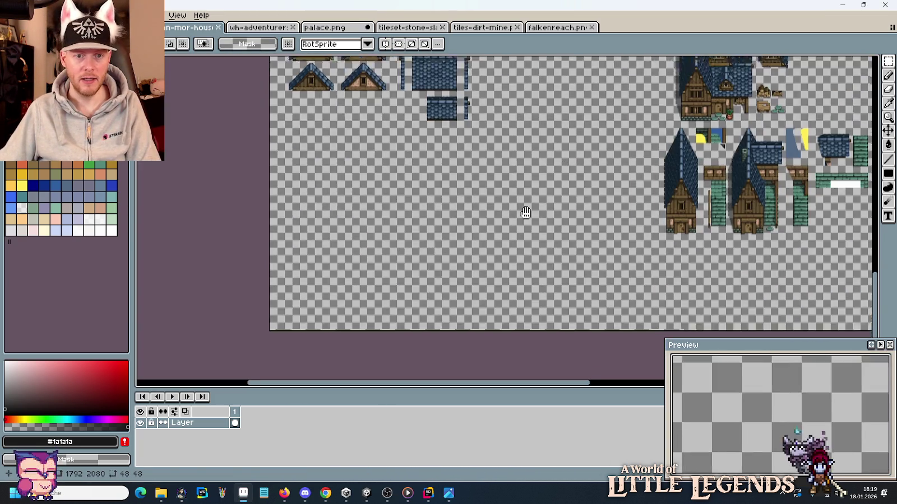
pyautogui.scroll(4, 595, 185)
pyautogui.hotkey('ctrl', 'v')
pyautogui.moveTo(509, 222); pyautogui.dragTo(517, 220)
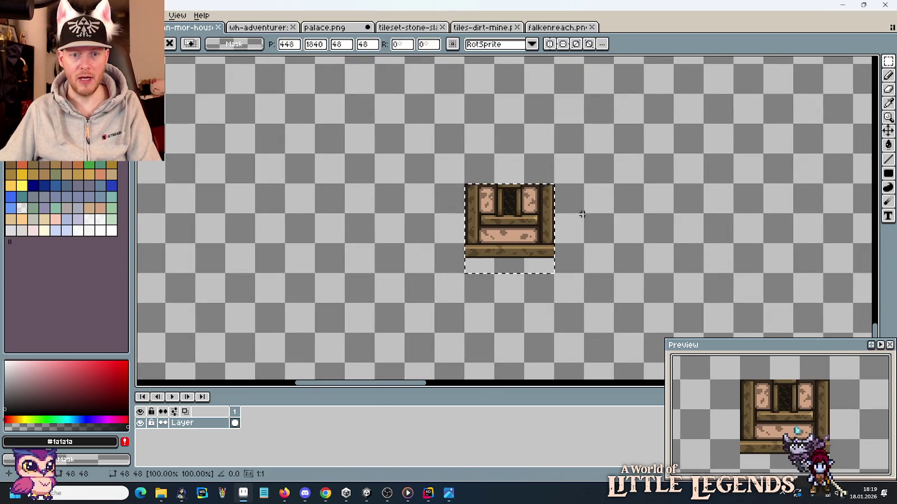
pyautogui.press('Return')
# Step: Zoom out and select a 32x48 timber wall tile
pyautogui.scroll(-2, 604, 218)
pyautogui.scroll(1, 530, 164)
pyautogui.scroll(5, 530, 164)
pyautogui.scroll(2, 549, 168)
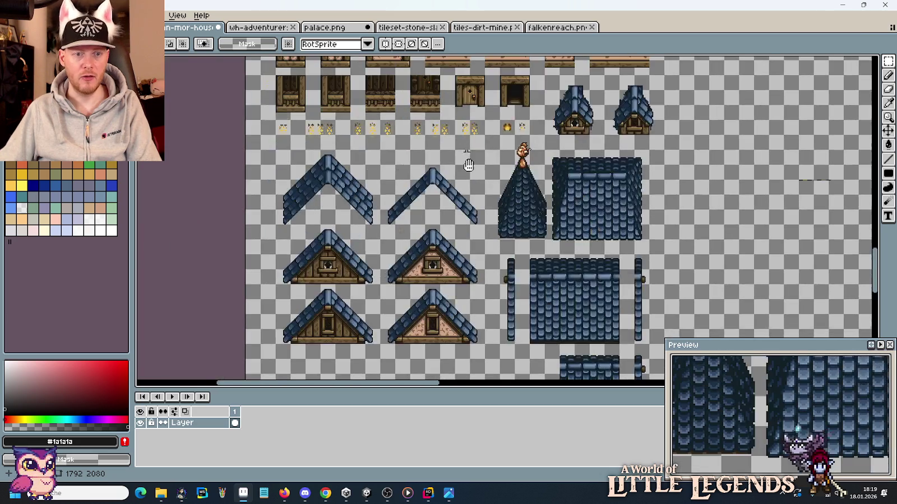
pyautogui.scroll(3, 561, 174)
pyautogui.scroll(2, 571, 177)
pyautogui.scroll(1, 572, 177)
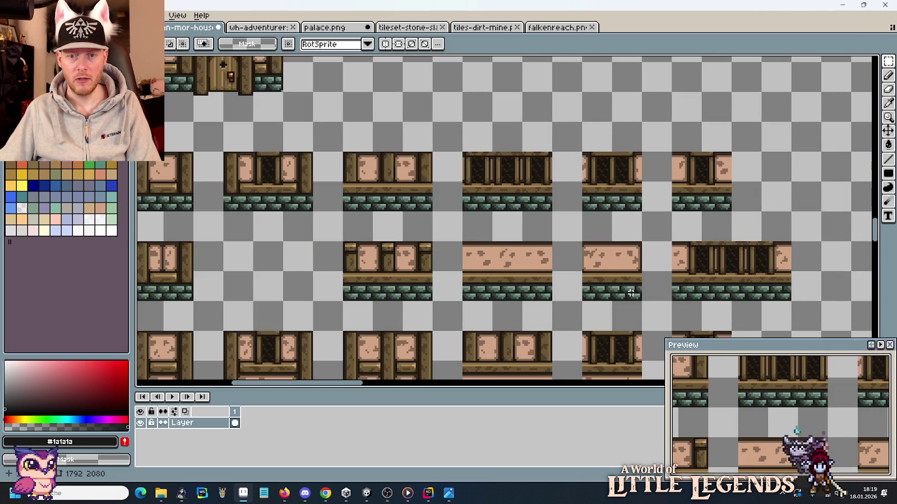
pyautogui.moveTo(612, 239); pyautogui.dragTo(653, 117)
pyautogui.moveTo(664, 285)
pyautogui.mouseDown()
pyautogui.moveTo(645, 224)
pyautogui.moveTo(584, 118)
pyautogui.mouseUp()
# Step: Paste a copy of the 32x48 tile and drop it to the right
pyautogui.scroll(-3, 644, 224)
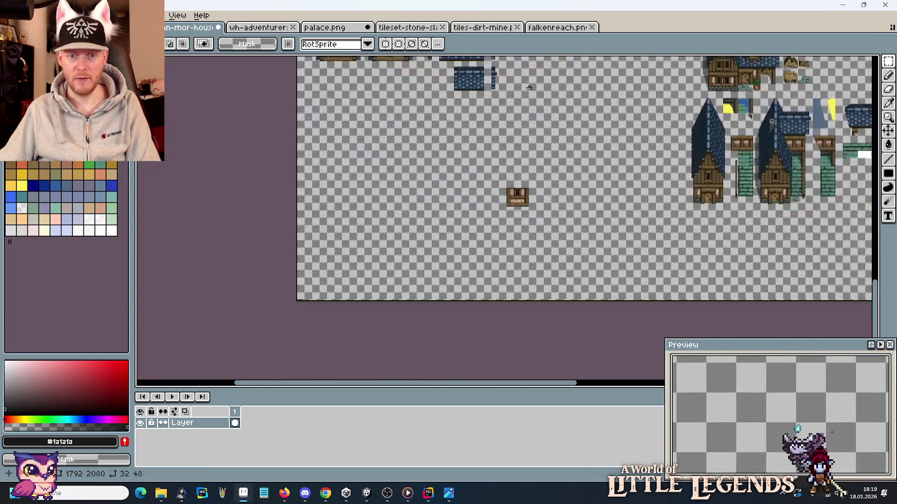
pyautogui.scroll(3, 529, 187)
pyautogui.scroll(2, 581, 194)
pyautogui.hotkey('ctrl', 'v')
pyautogui.moveTo(173, 228)
pyautogui.mouseDown()
pyautogui.moveTo(551, 233)
pyautogui.moveTo(711, 222)
pyautogui.mouseUp()
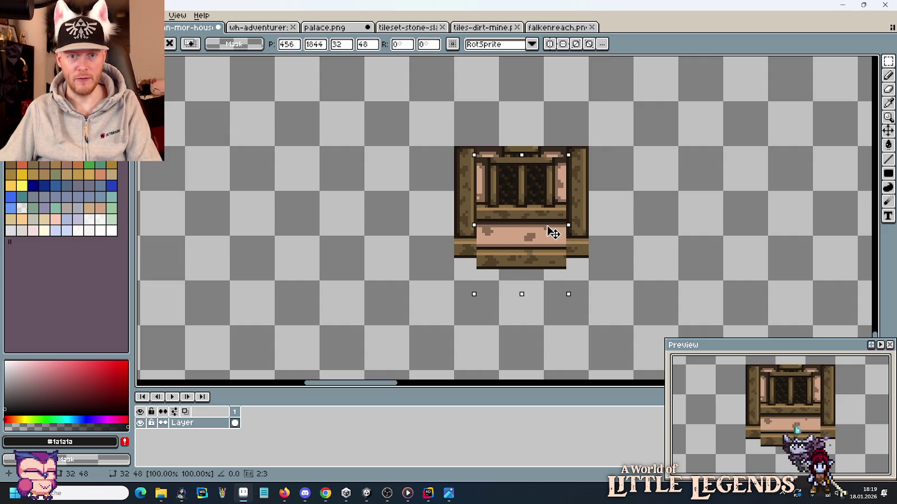
pyautogui.click(772, 221)
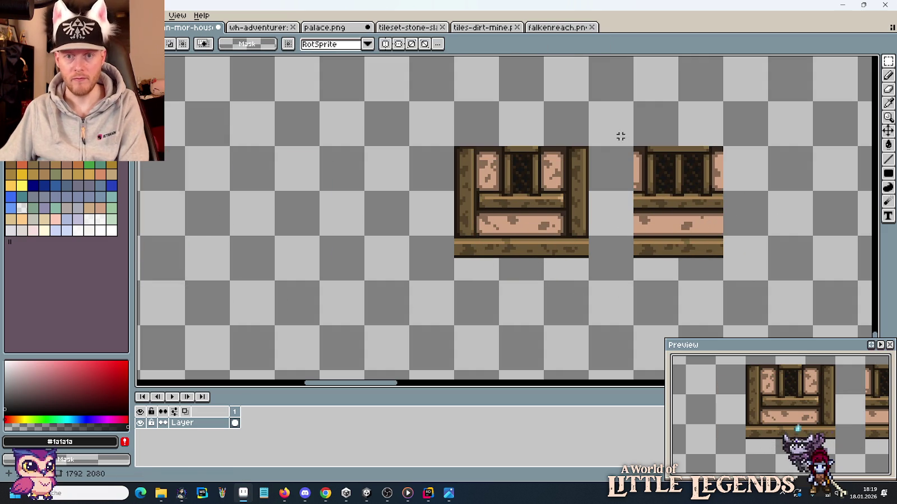
# Step: Reselect the copied wall piece and reposition it right of the original, then view the concept art
pyautogui.moveTo(620, 135); pyautogui.dragTo(635, 275)
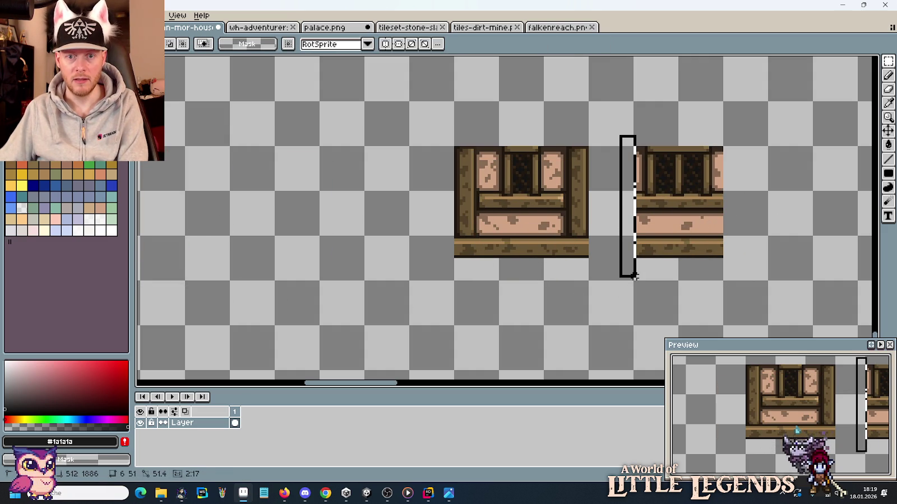
pyautogui.moveTo(744, 128); pyautogui.dragTo(720, 286)
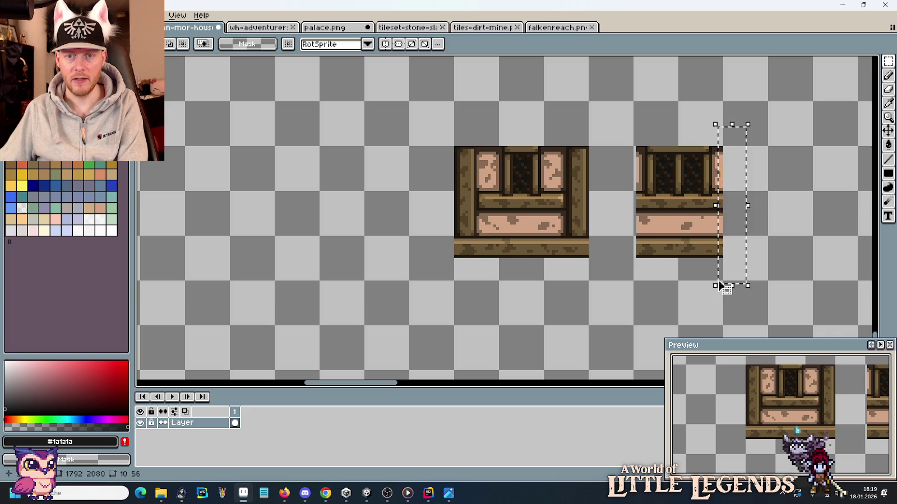
pyautogui.moveTo(634, 132); pyautogui.dragTo(726, 293)
pyautogui.moveTo(695, 229); pyautogui.dragTo(539, 231)
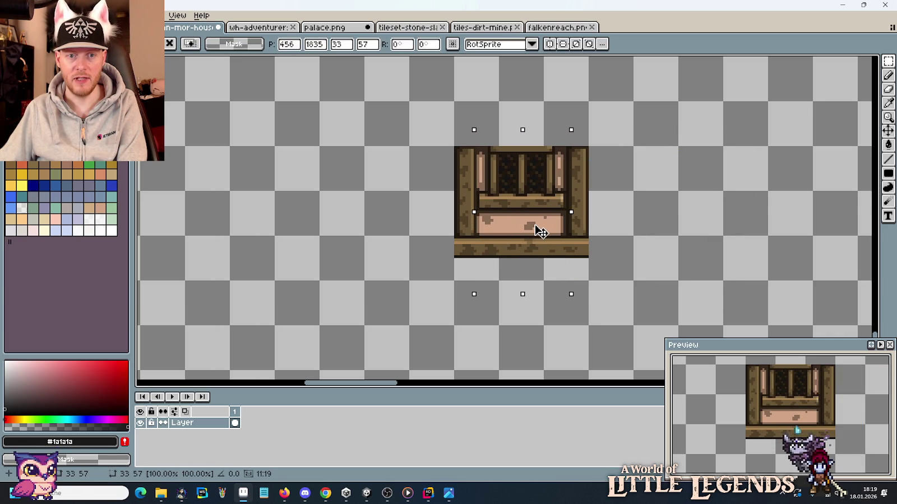
pyautogui.moveTo(539, 230)
pyautogui.mouseDown()
pyautogui.moveTo(555, 237)
pyautogui.moveTo(539, 231)
pyautogui.mouseUp()
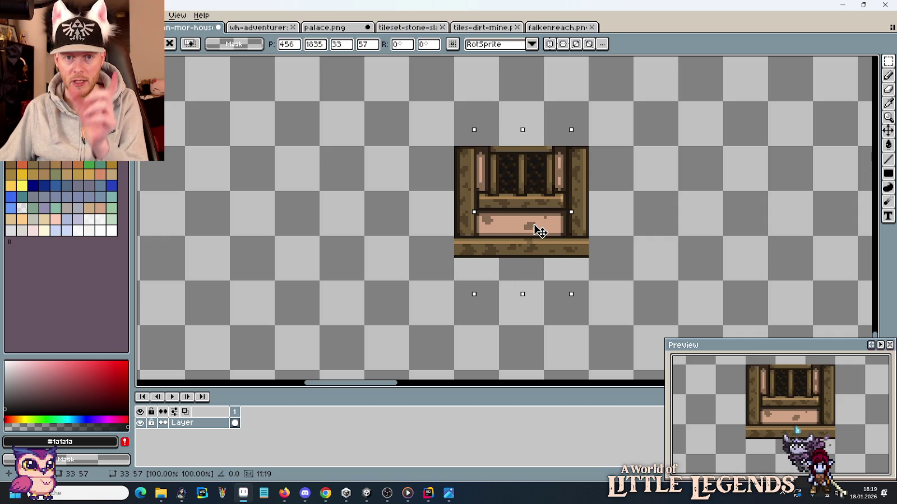
pyautogui.moveTo(539, 231); pyautogui.dragTo(721, 238)
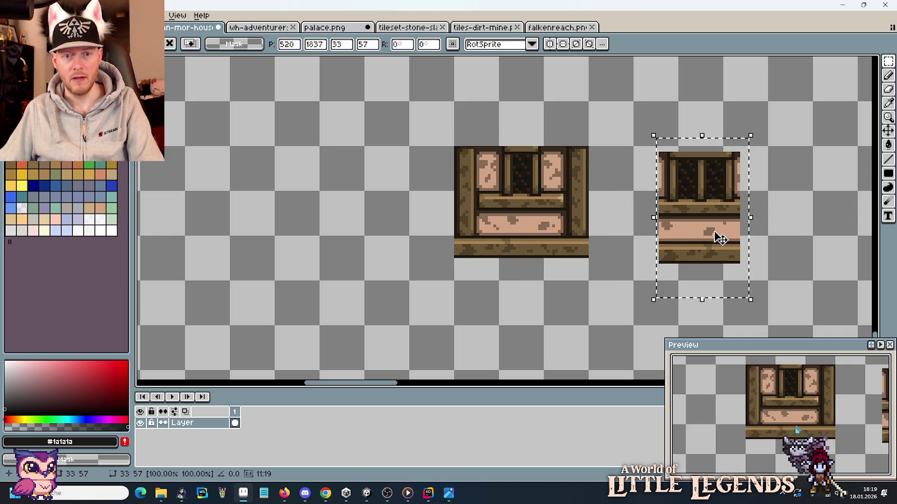
pyautogui.hotkey('alt', 'Tab')
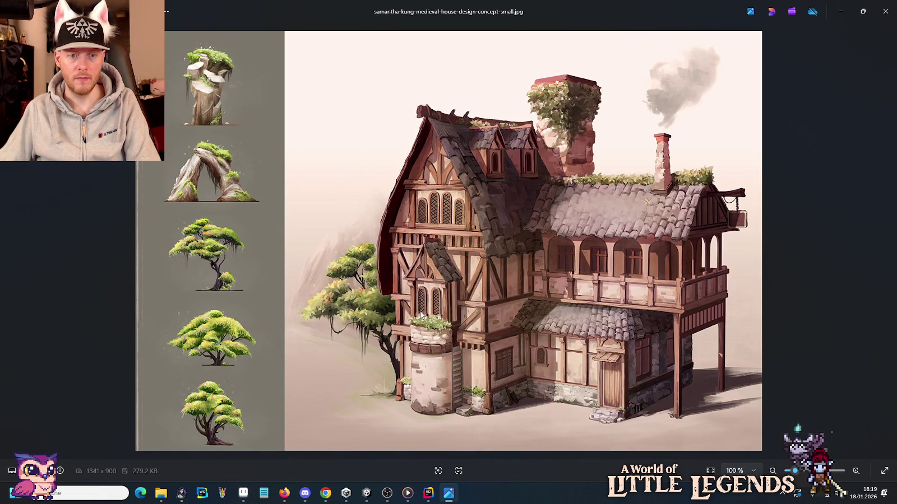
# Step: Deselect the wall piece and glance at the concept art again
pyautogui.hotkey('alt', 'Tab')
pyautogui.hotkey('ctrl', 'd')
pyautogui.scroll(-3, 610, 261)
pyautogui.hotkey('alt', 'Tab')
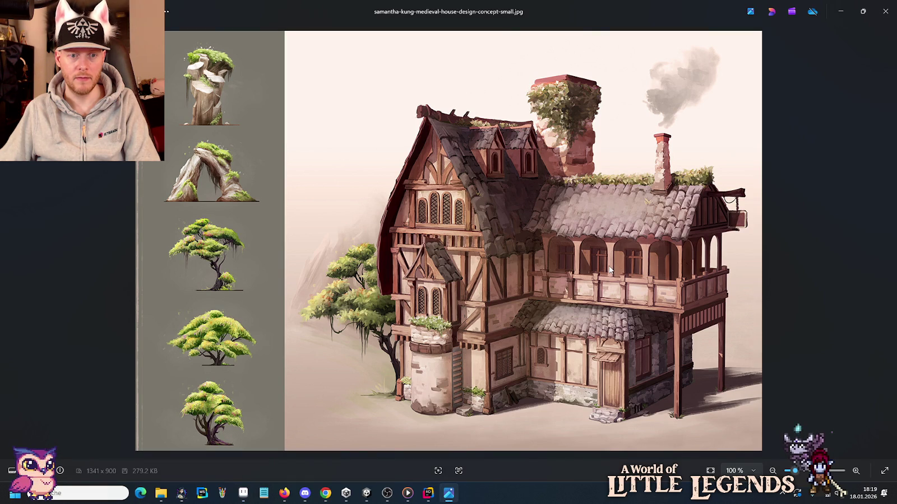
pyautogui.hotkey('alt', 'Tab')
pyautogui.hotkey('alt', 'Tab')
pyautogui.hotkey('alt', 'Tab')
# Step: Bring the lower wall tile rows into view and select a wall tile to reuse
pyautogui.scroll(-3, 636, 244)
pyautogui.scroll(3, 564, 126)
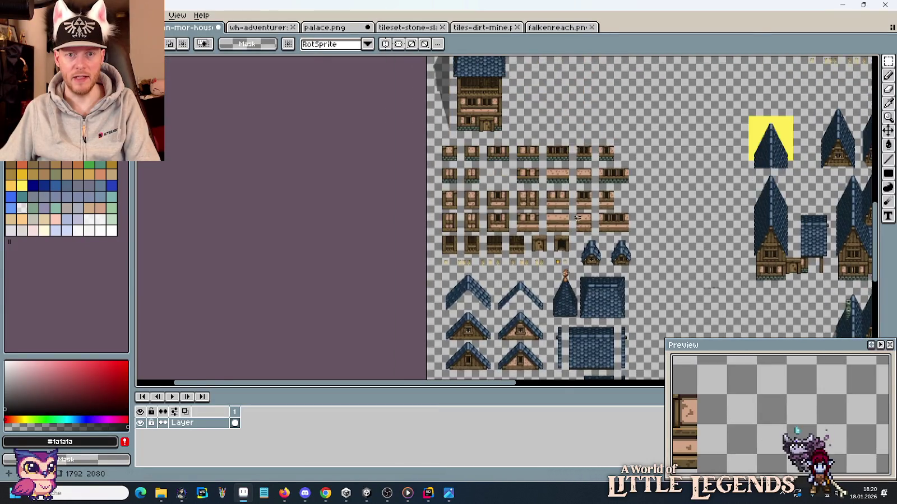
pyautogui.scroll(3, 600, 170)
pyautogui.scroll(2, 599, 171)
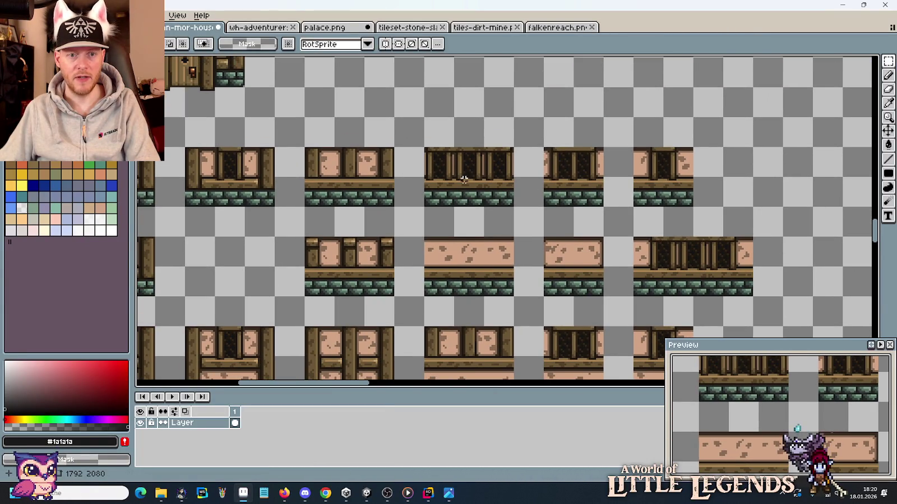
pyautogui.scroll(-2, 475, 200)
pyautogui.scroll(-2, 479, 157)
pyautogui.scroll(-2, 484, 107)
pyautogui.scroll(-1, 484, 108)
pyautogui.scroll(-1, 588, 293)
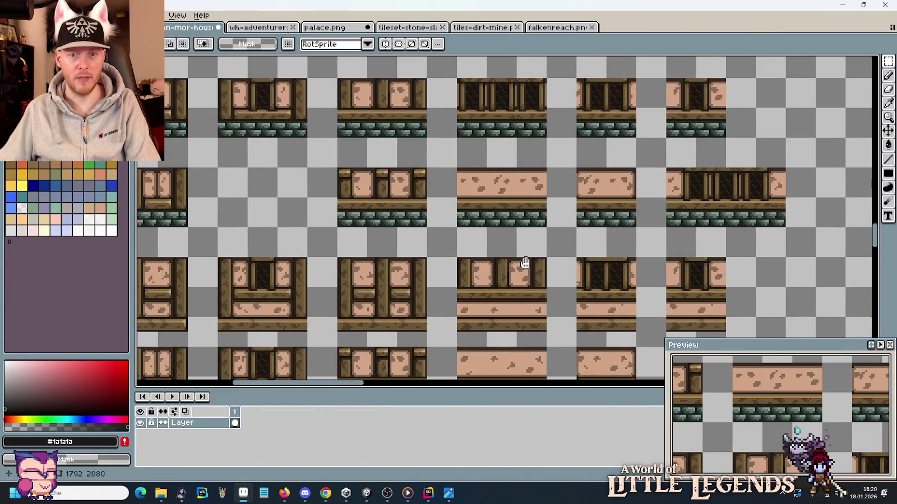
pyautogui.scroll(2, 593, 97)
pyautogui.moveTo(593, 97); pyautogui.dragTo(548, 30)
pyautogui.moveTo(707, 238); pyautogui.dragTo(584, 145)
# Step: Cut away the narrow right wall tile
pyautogui.scroll(-3, 614, 171)
pyautogui.moveTo(614, 176); pyautogui.dragTo(562, 153)
pyautogui.scroll(3, 563, 152)
pyautogui.scroll(1, 563, 153)
pyautogui.moveTo(466, 111); pyautogui.dragTo(579, 248)
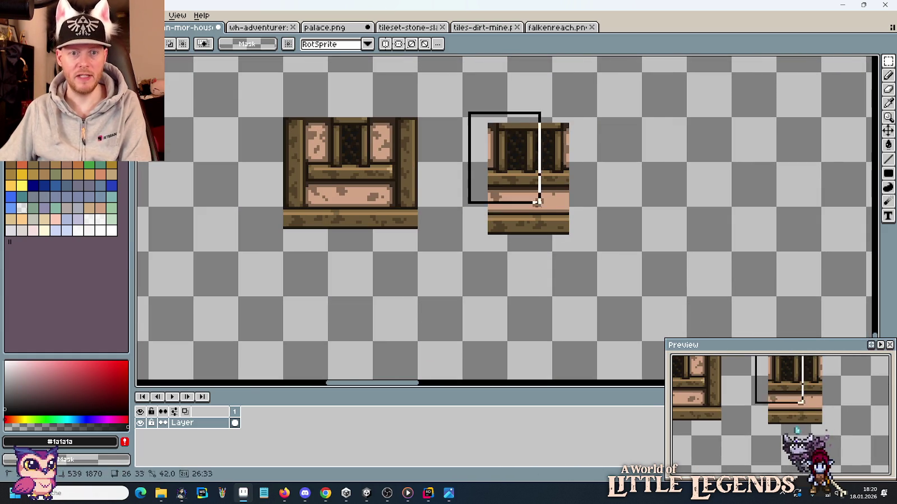
pyautogui.hotkey('ctrl', 'x')
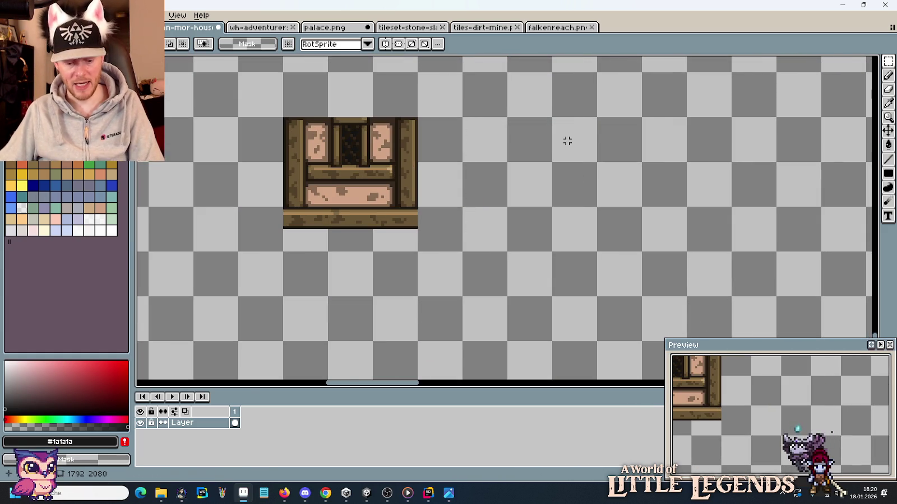
# Step: Paste the wide 64x48 window wall piece beside the original tile and select one window opening
pyautogui.hotkey('ctrl', 'v')
pyautogui.moveTo(254, 191)
pyautogui.mouseDown()
pyautogui.moveTo(353, 190)
pyautogui.moveTo(595, 154)
pyautogui.mouseUp()
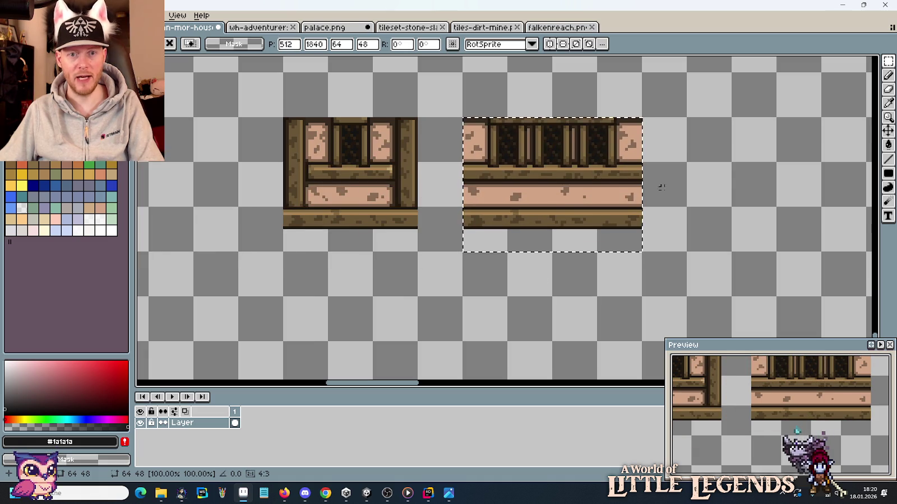
pyautogui.click(661, 175)
pyautogui.moveTo(671, 182); pyautogui.dragTo(751, 212)
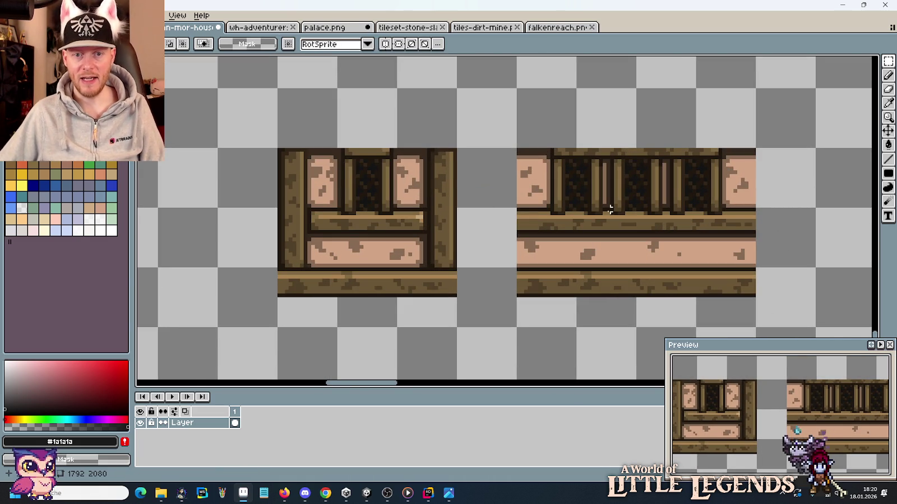
pyautogui.moveTo(552, 218); pyautogui.dragTo(600, 142)
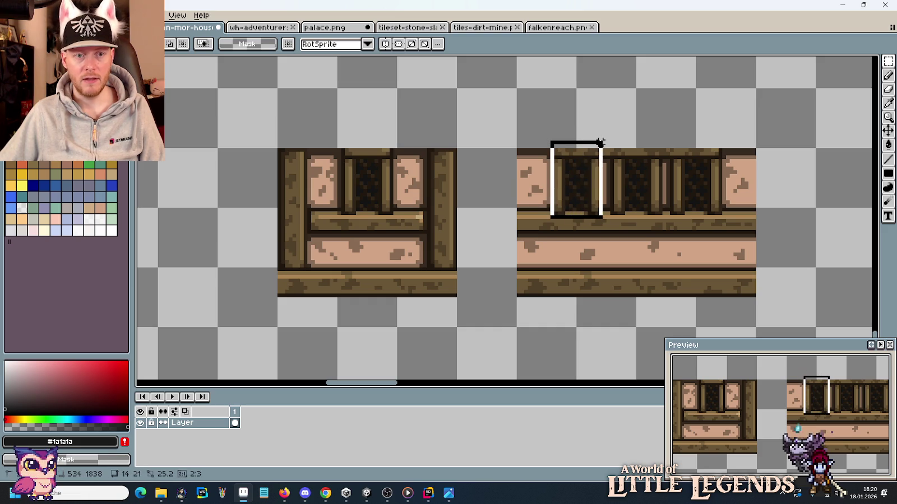
pyautogui.scroll(-1, 455, 190)
pyautogui.scroll(-2, 456, 191)
pyautogui.scroll(2, 599, 300)
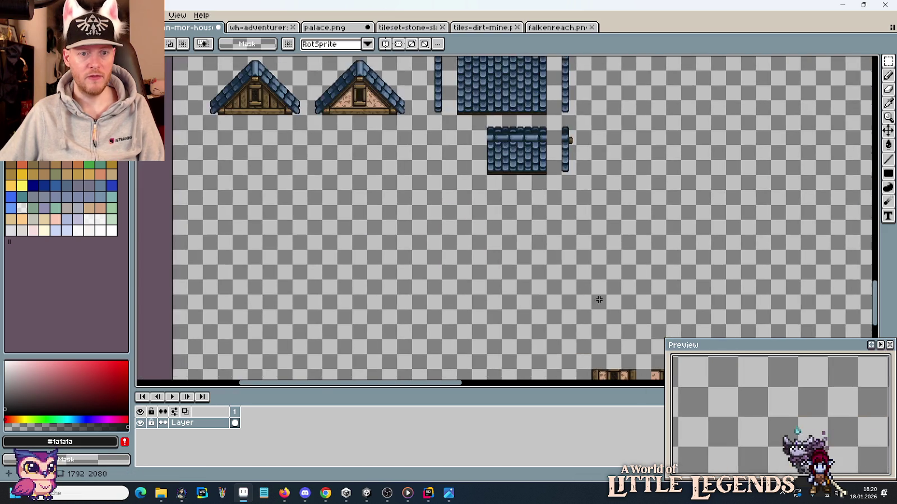
# Step: Copy two window panes with their posts onto the plaster-panel tile, lowered one pixel
pyautogui.moveTo(219, 138); pyautogui.dragTo(287, 226)
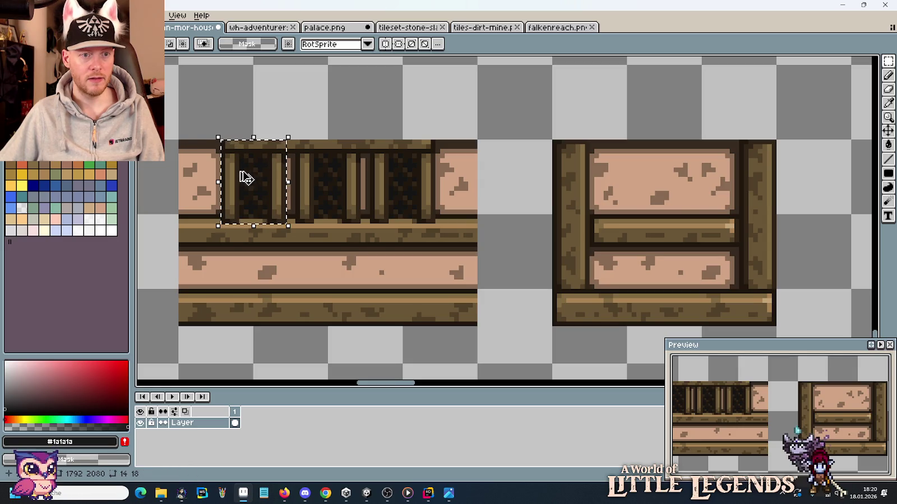
pyautogui.keyDown('ctrl'); pyautogui.moveTo(247, 178); pyautogui.dragTo(617, 171); pyautogui.keyUp('ctrl')
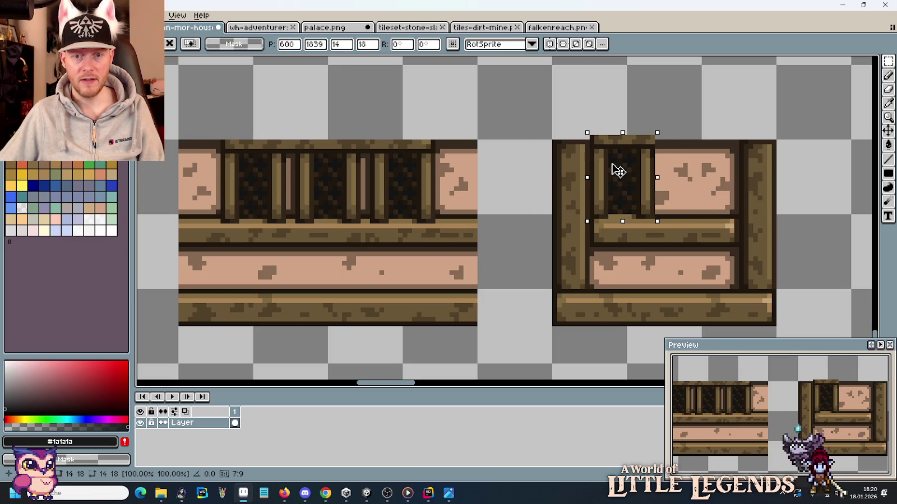
pyautogui.moveTo(616, 169); pyautogui.dragTo(617, 174)
pyautogui.press('Return')
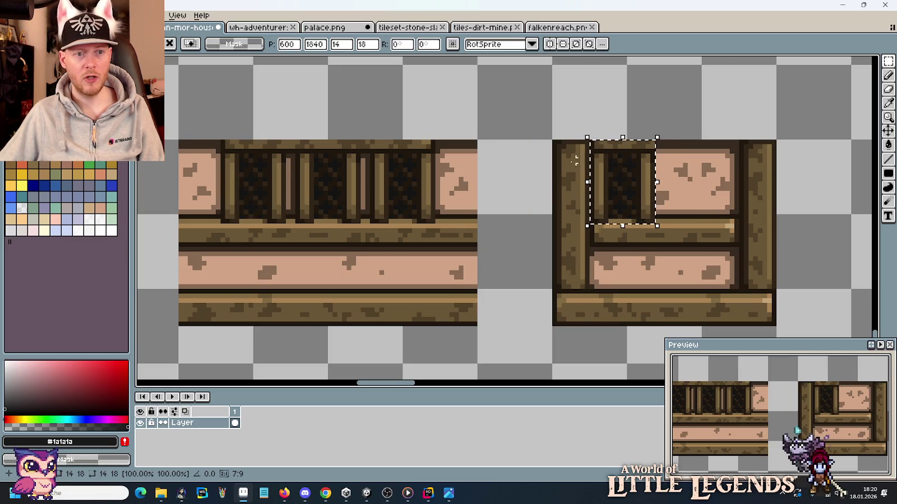
pyautogui.hotkey('ctrl', 'd')
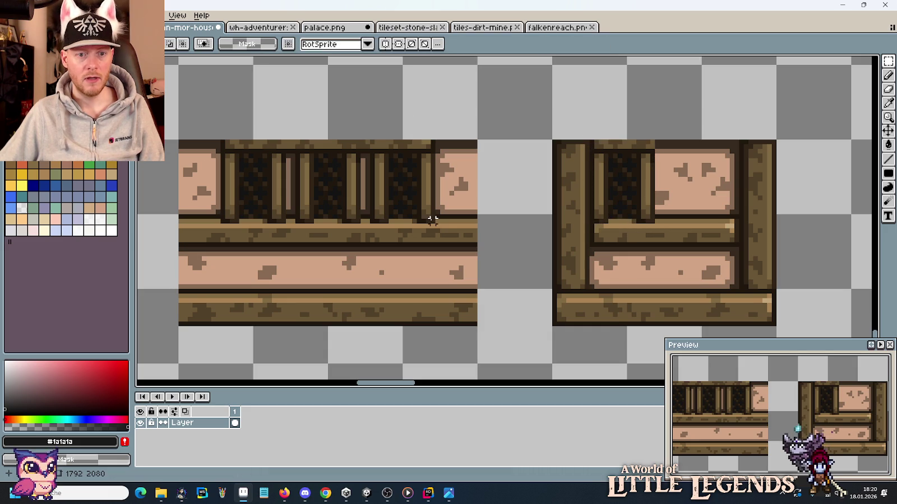
pyautogui.moveTo(434, 222)
pyautogui.mouseDown()
pyautogui.moveTo(377, 136)
pyautogui.moveTo(697, 176)
pyautogui.mouseUp()
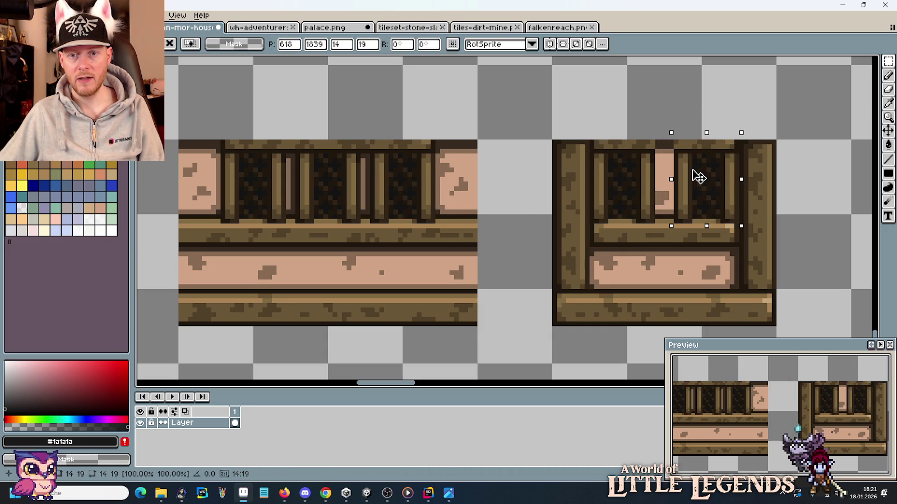
pyautogui.click(619, 113)
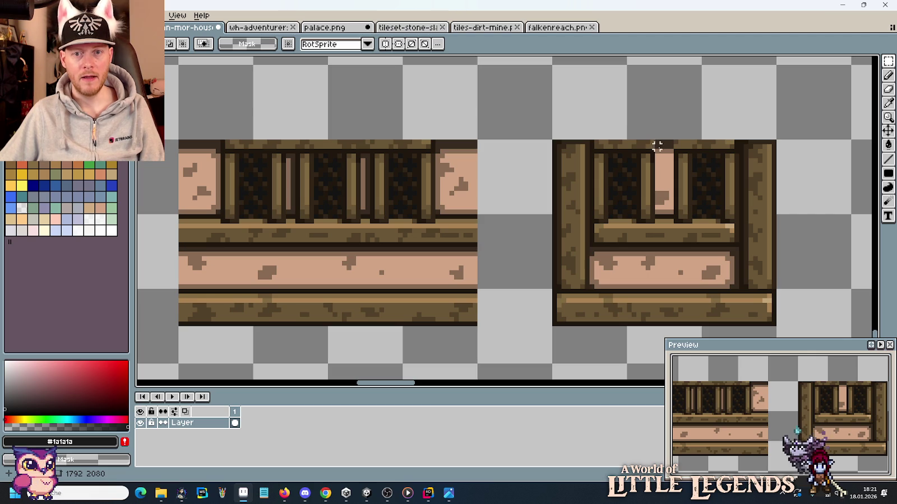
pyautogui.scroll(2, 643, 146)
# Step: Patch the top beam gap with a copied 3x3 beam piece and pick the brown beam colour
pyautogui.moveTo(561, 156); pyautogui.dragTo(570, 146)
pyautogui.hotkey('ctrl', 'c')
pyautogui.hotkey('ctrl', 'v')
pyautogui.moveTo(697, 157); pyautogui.dragTo(709, 151)
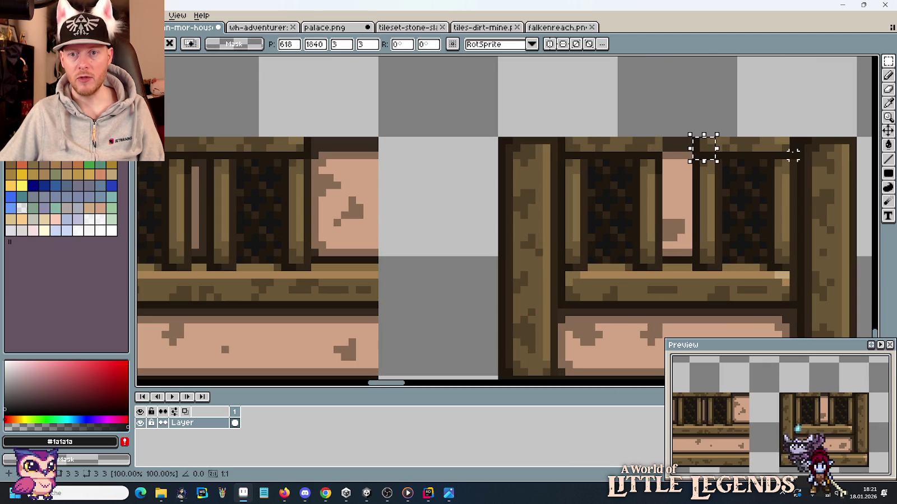
pyautogui.moveTo(787, 150); pyautogui.dragTo(663, 151)
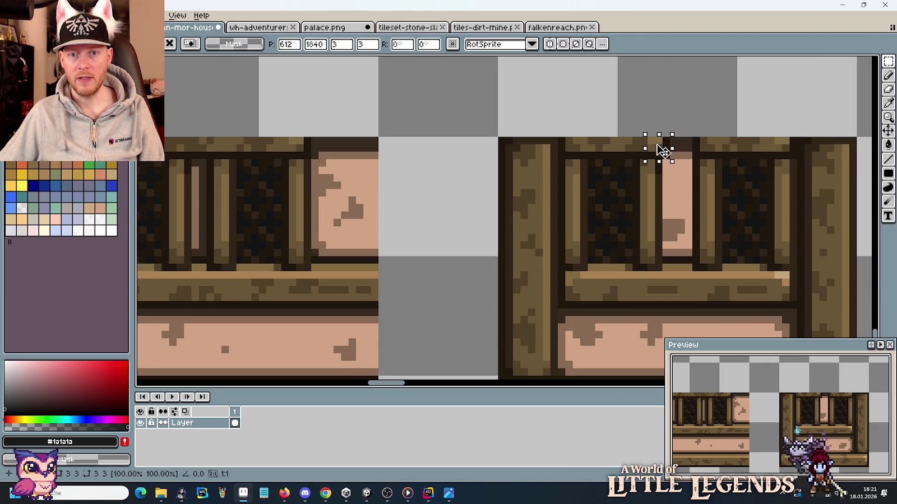
pyautogui.click(681, 207)
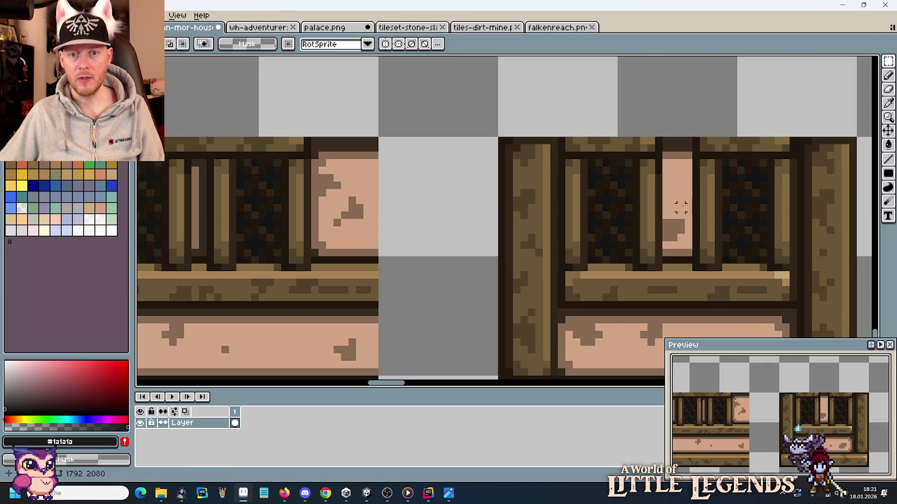
pyautogui.press('b')
pyautogui.keyDown('alt'); pyautogui.click(637, 142); pyautogui.keyUp('alt')
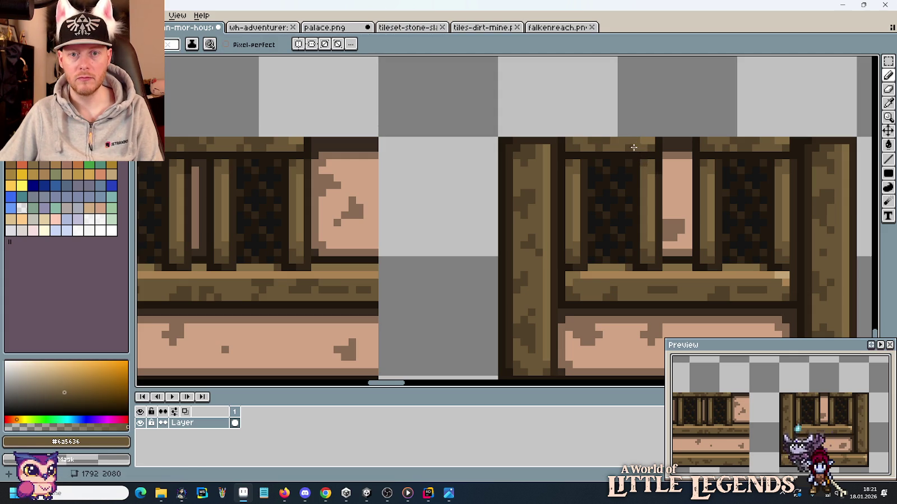
pyautogui.scroll(-2, 640, 182)
pyautogui.scroll(1, 627, 186)
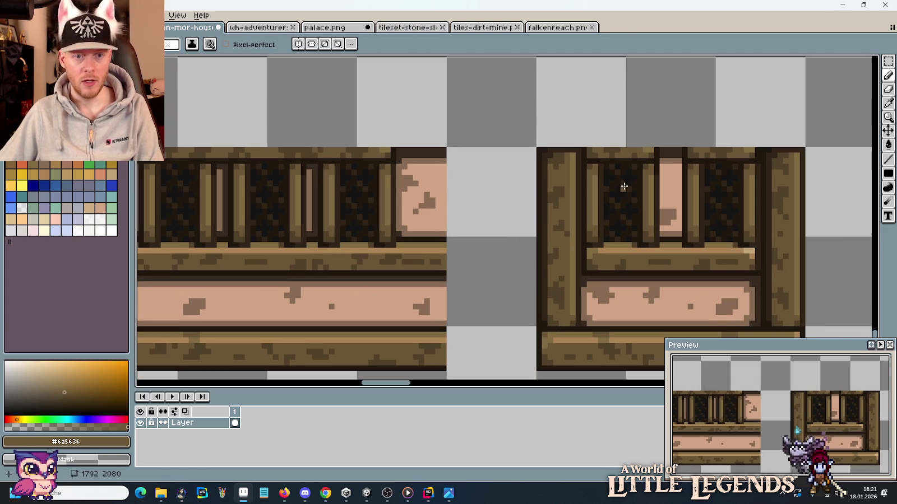
# Step: Shift the thin edge strip beside the 2-pixel plaster post into place
pyautogui.press('m')
pyautogui.moveTo(396, 144)
pyautogui.mouseDown()
pyautogui.moveTo(412, 236)
pyautogui.moveTo(673, 235)
pyautogui.mouseUp()
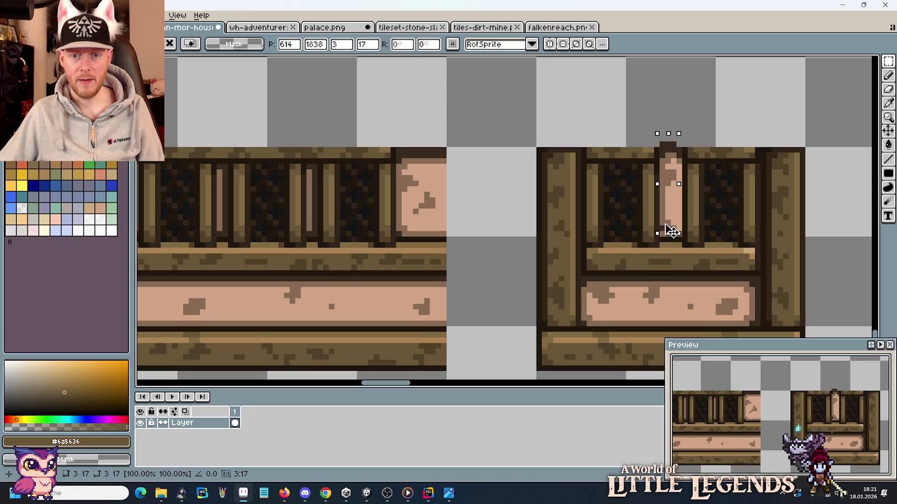
pyautogui.press('Return')
pyautogui.hscroll(-1, 442, 176)
pyautogui.hscroll(-3, 393, 177)
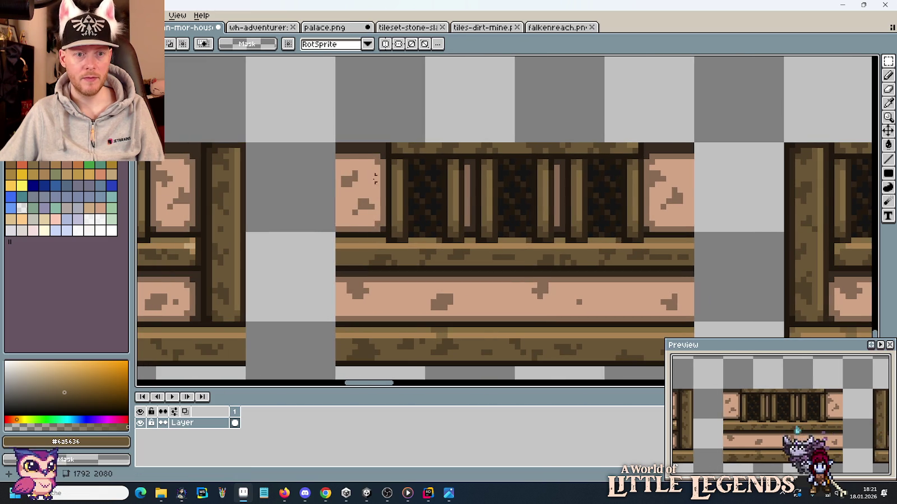
pyautogui.moveTo(382, 229)
pyautogui.mouseDown()
pyautogui.moveTo(378, 124)
pyautogui.moveTo(712, 138)
pyautogui.moveTo(673, 136)
pyautogui.mouseUp()
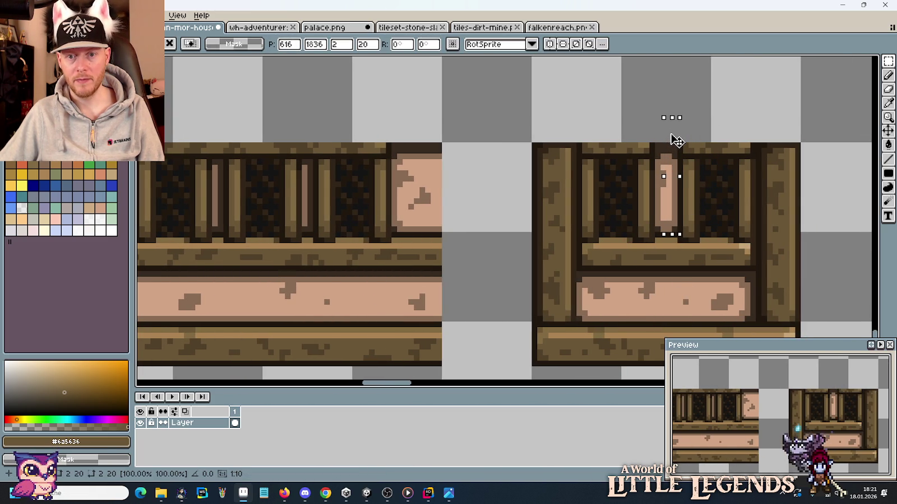
# Step: Sample the pinkish-brown trim colour for Pencil touch-ups on the tile
pyautogui.press('i')
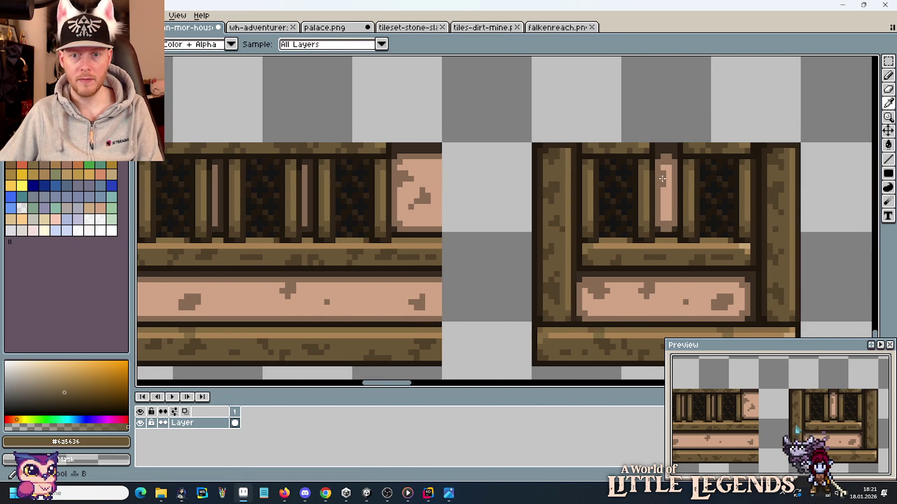
pyautogui.click(663, 177)
pyautogui.press('b')
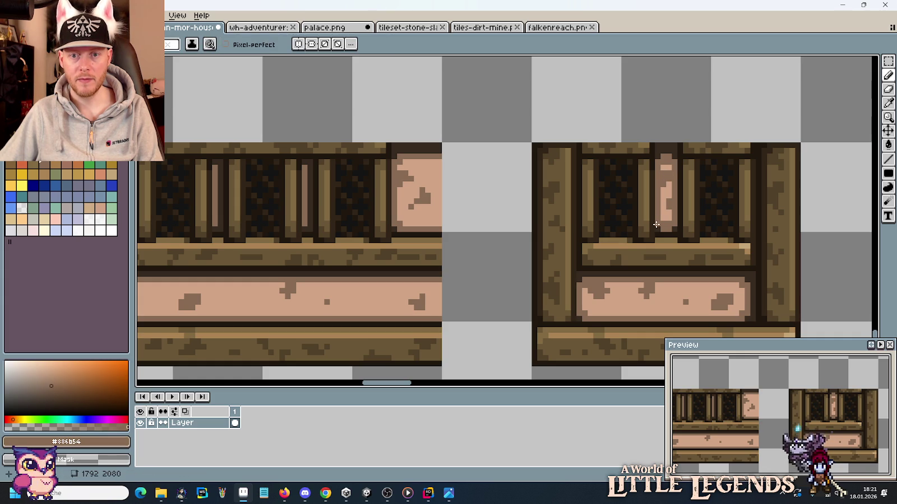
pyautogui.scroll(-2, 661, 218)
pyautogui.scroll(-3, 673, 217)
pyautogui.scroll(2, 711, 215)
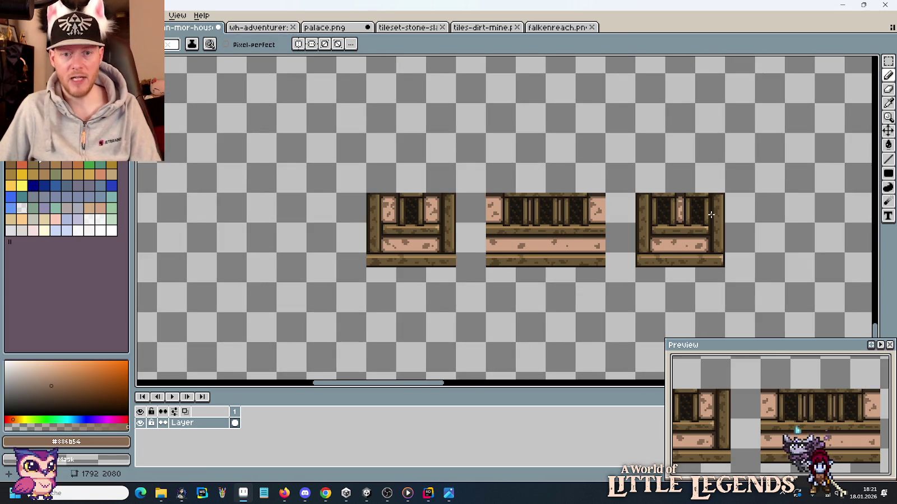
# Step: Delete the left tiles and move the remaining window tile to the canvas centre
pyautogui.press('m')
pyautogui.moveTo(604, 282); pyautogui.dragTo(391, 221)
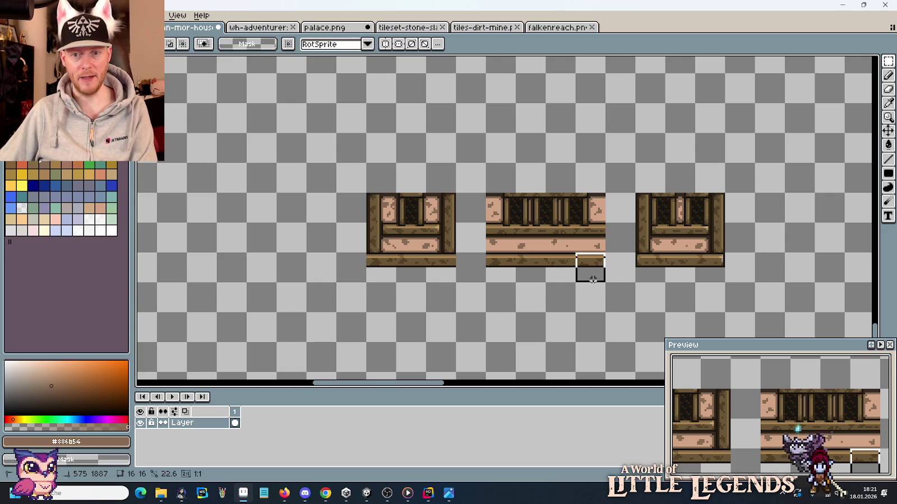
pyautogui.press('Delete')
pyautogui.moveTo(727, 285); pyautogui.dragTo(633, 190)
pyautogui.moveTo(684, 241); pyautogui.dragTo(470, 204)
pyautogui.hotkey('alt', 'Tab')
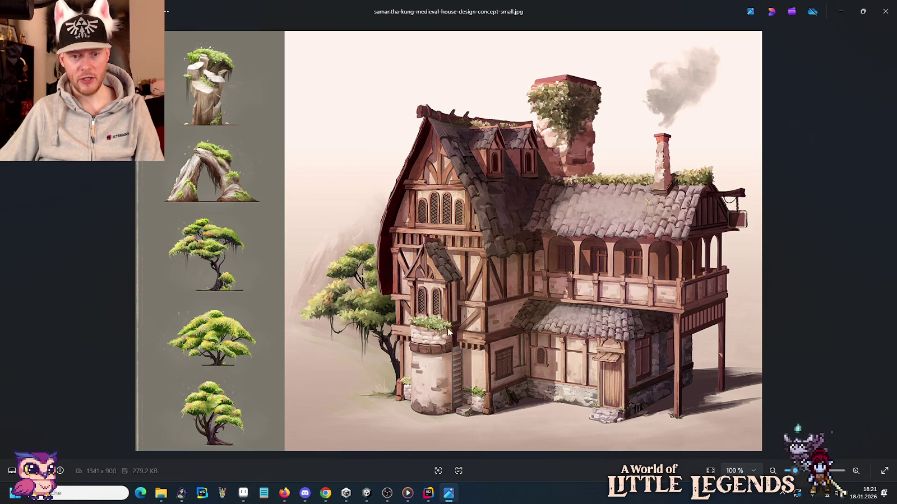
pyautogui.hotkey('alt', 'Tab')
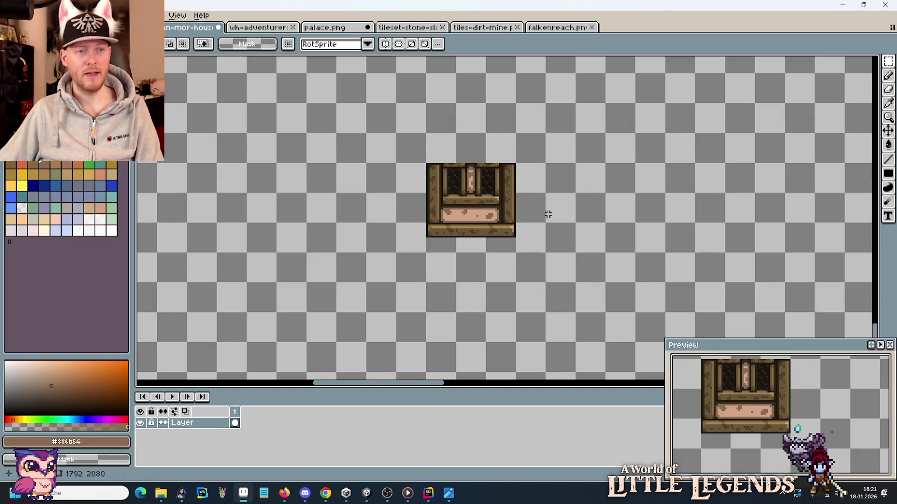
# Step: Select the tower's green stone base in the wh-adventurer town tileset
pyautogui.hotkey('ctrl', 'Tab')
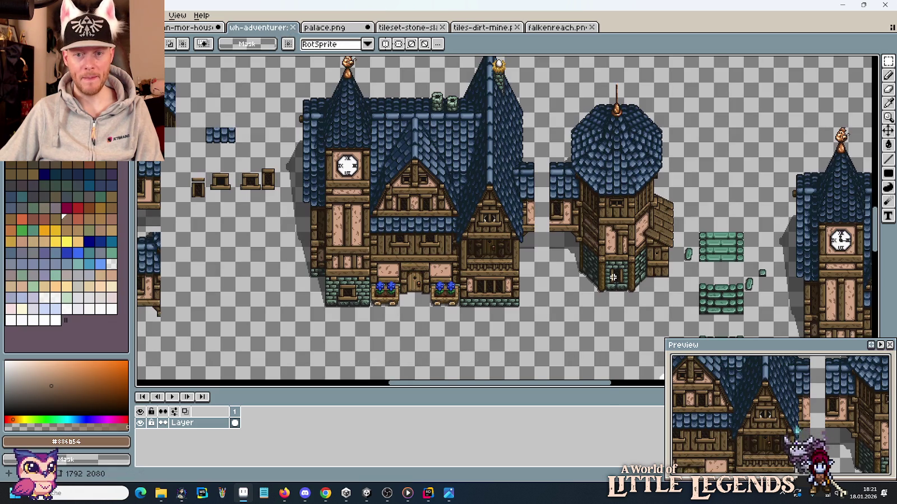
pyautogui.scroll(-3, 612, 276)
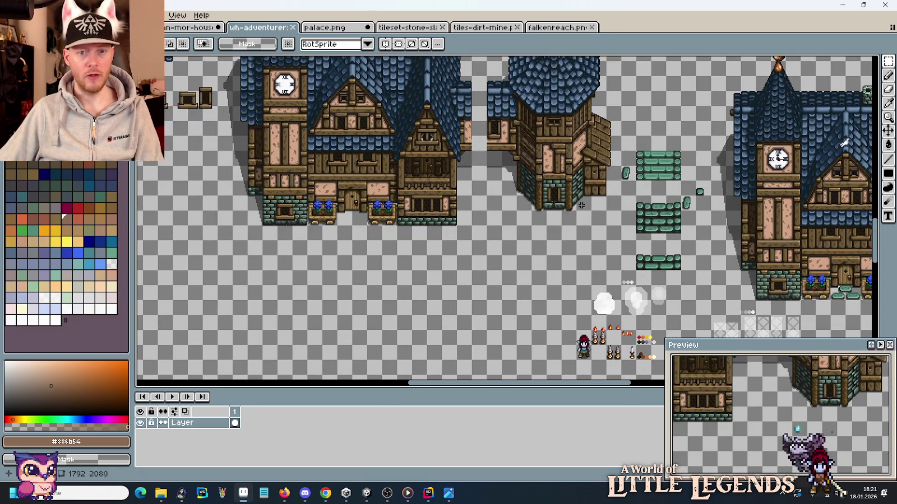
pyautogui.scroll(2, 575, 198)
pyautogui.moveTo(476, 173); pyautogui.dragTo(588, 273)
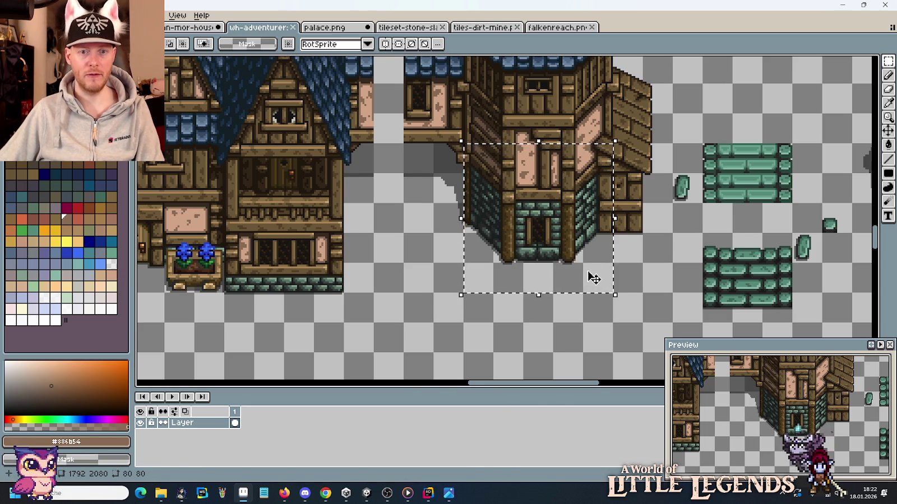
pyautogui.hotkey('alt', 'Tab')
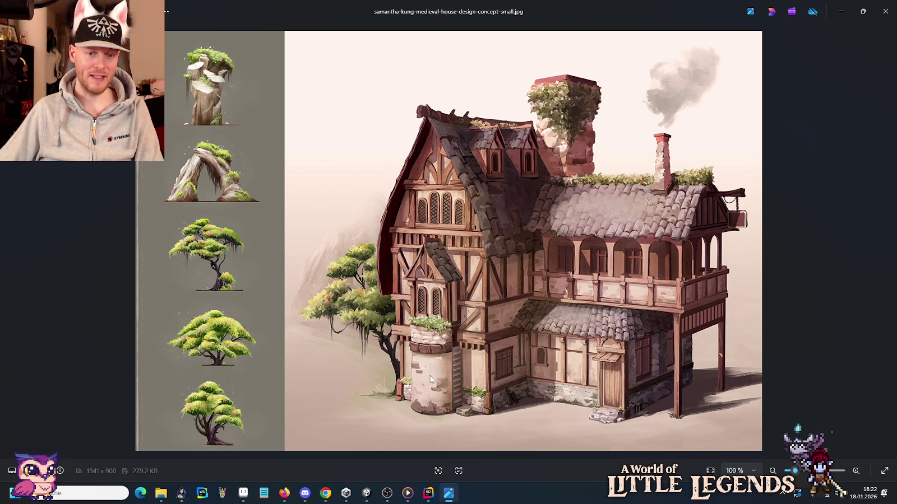
pyautogui.hotkey('alt', 'Tab')
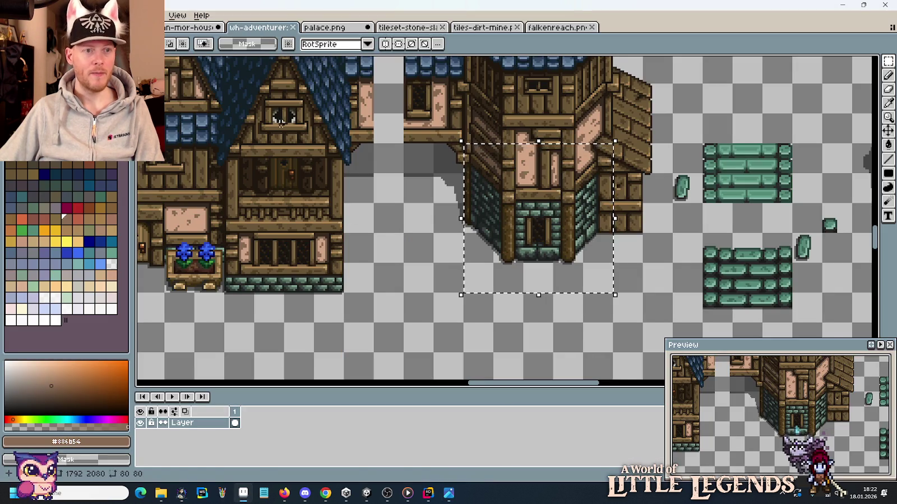
# Step: Paste the tower section into the house file, right of the window tile
pyautogui.hotkey('ctrl', 'shift', 'x')
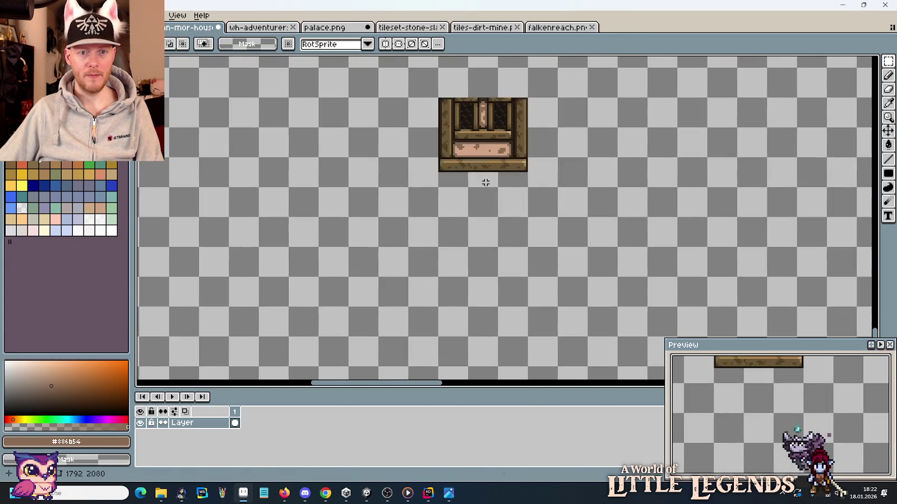
pyautogui.hotkey('ctrl', 'v')
pyautogui.moveTo(519, 193); pyautogui.dragTo(678, 215)
pyautogui.press('Return')
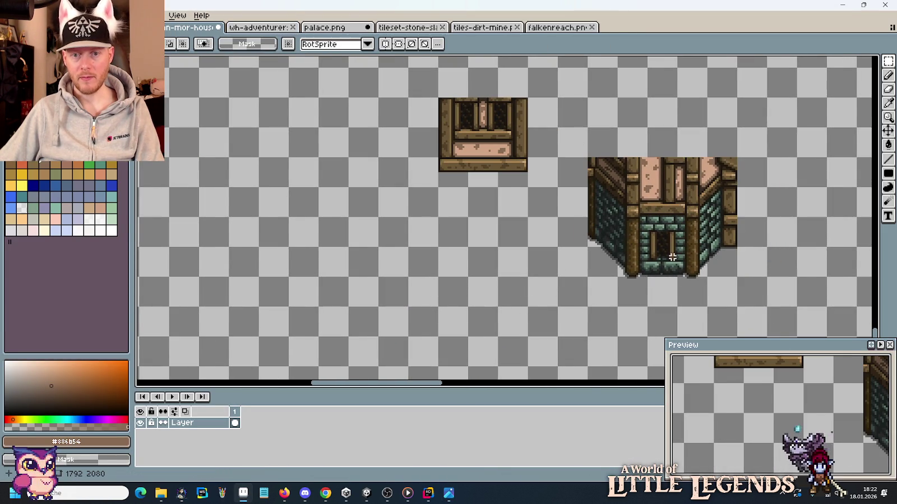
# Step: Delete both wooden door posts beside the tower doorway
pyautogui.scroll(1, 672, 258)
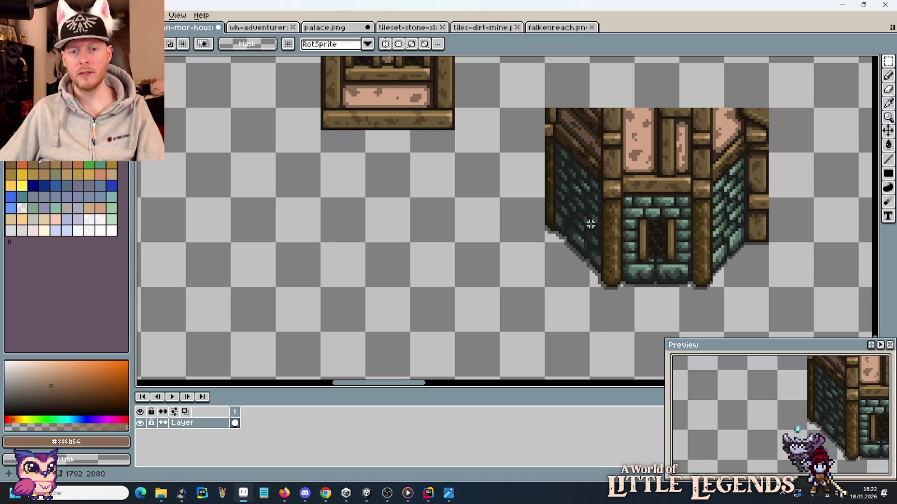
pyautogui.scroll(1, 744, 263)
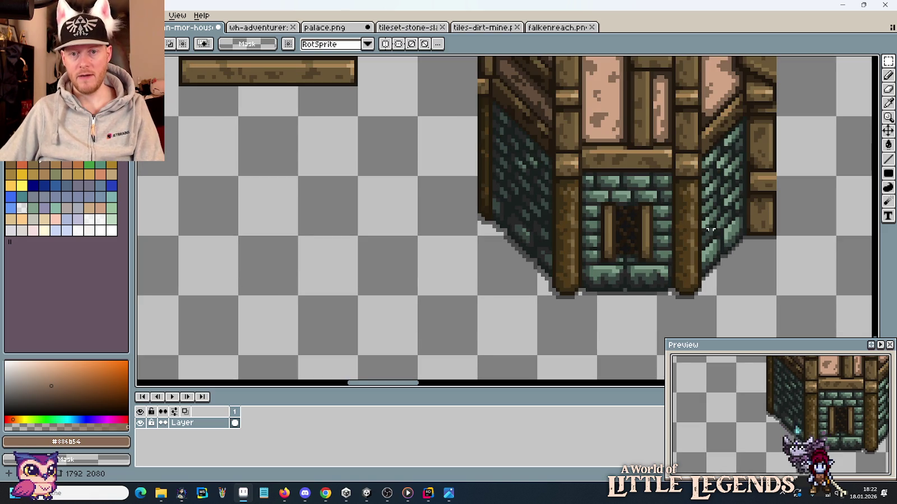
pyautogui.moveTo(672, 148); pyautogui.dragTo(701, 311)
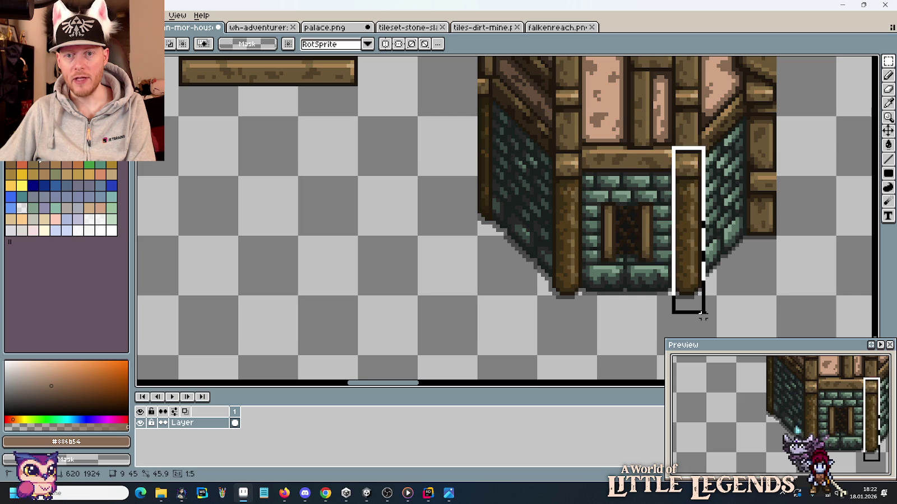
pyautogui.press('Delete')
pyautogui.moveTo(582, 143); pyautogui.dragTo(554, 331)
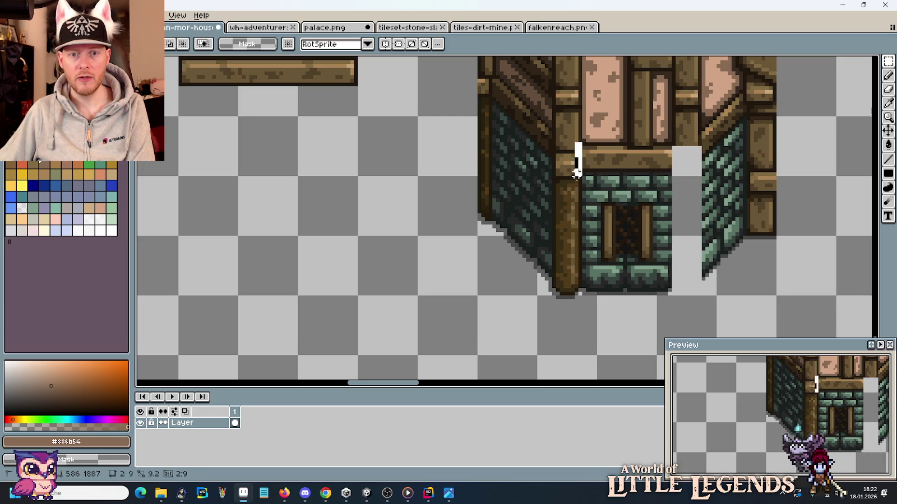
pyautogui.press('Delete')
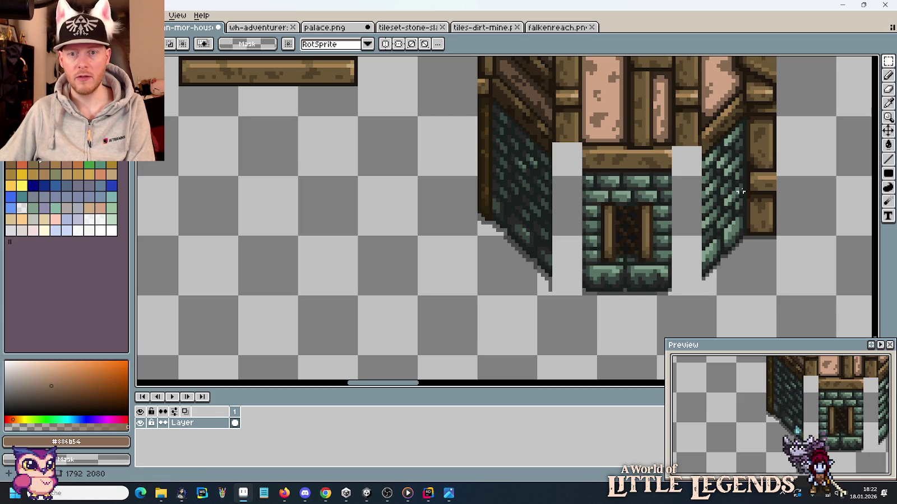
# Step: Move the right stone wall piece left to meet the centre wall
pyautogui.moveTo(696, 148)
pyautogui.mouseDown()
pyautogui.moveTo(804, 304)
pyautogui.moveTo(695, 77)
pyautogui.mouseUp()
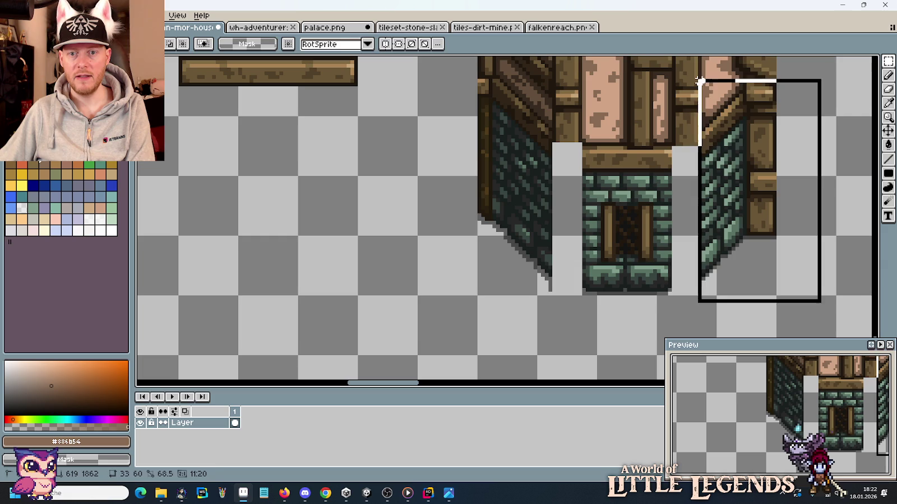
pyautogui.moveTo(727, 169)
pyautogui.mouseDown()
pyautogui.moveTo(703, 181)
pyautogui.moveTo(694, 172)
pyautogui.mouseUp()
pyautogui.hotkey('ctrl', 'd')
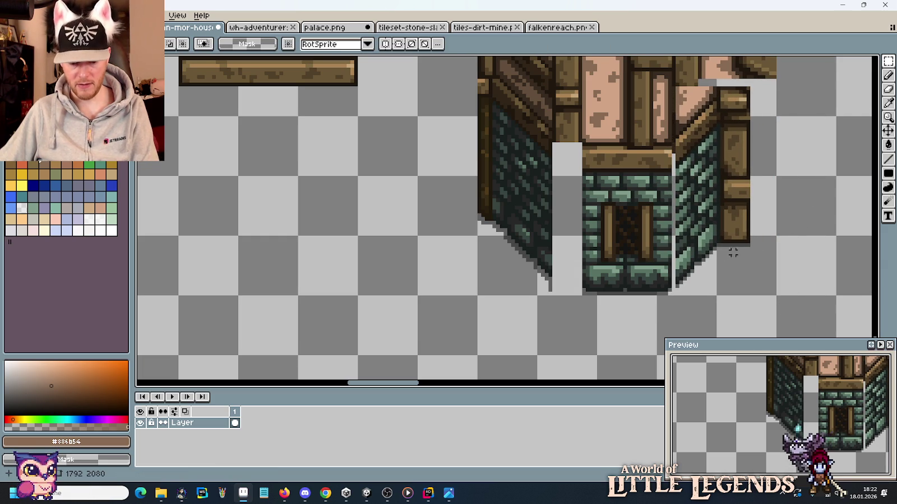
pyautogui.scroll(1, 701, 269)
pyautogui.scroll(1, 607, 314)
# Step: Pencil a dark #191f1d seam line up the gap between the walls
pyautogui.press('b')
pyautogui.keyDown('alt'); pyautogui.click(606, 314); pyautogui.keyUp('alt')
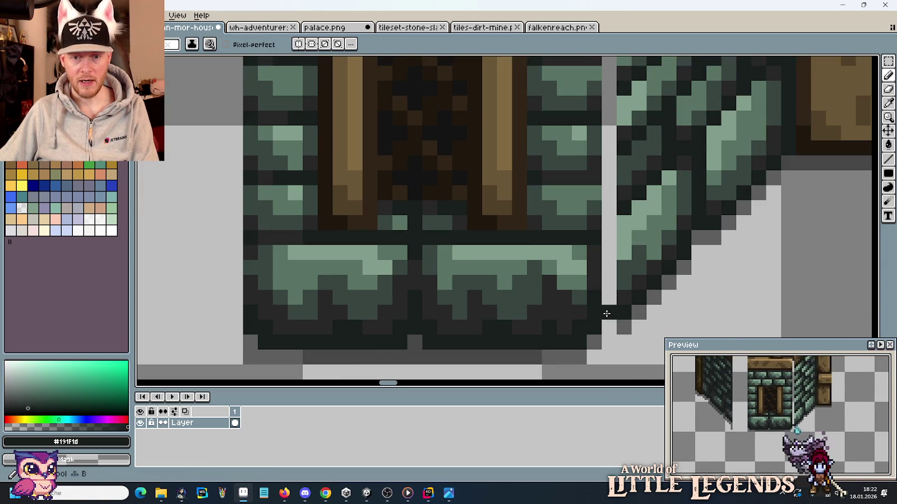
pyautogui.moveTo(607, 314); pyautogui.dragTo(604, 184)
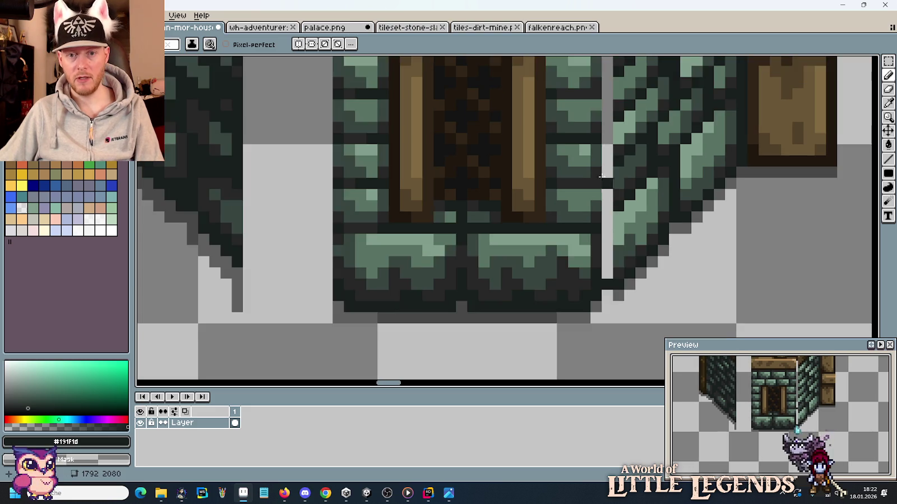
pyautogui.scroll(5, 604, 185)
pyautogui.keyDown('shift'); pyautogui.click(614, 107); pyautogui.keyUp('shift')
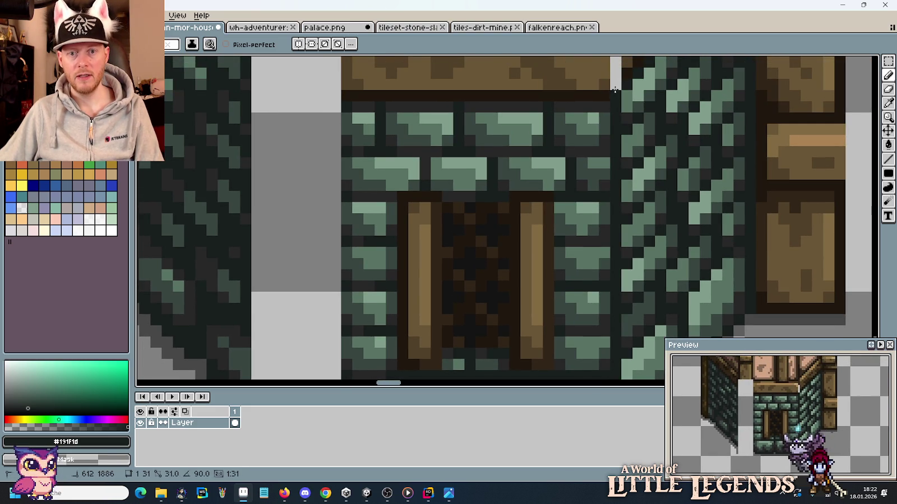
pyautogui.moveTo(615, 106); pyautogui.dragTo(615, 76)
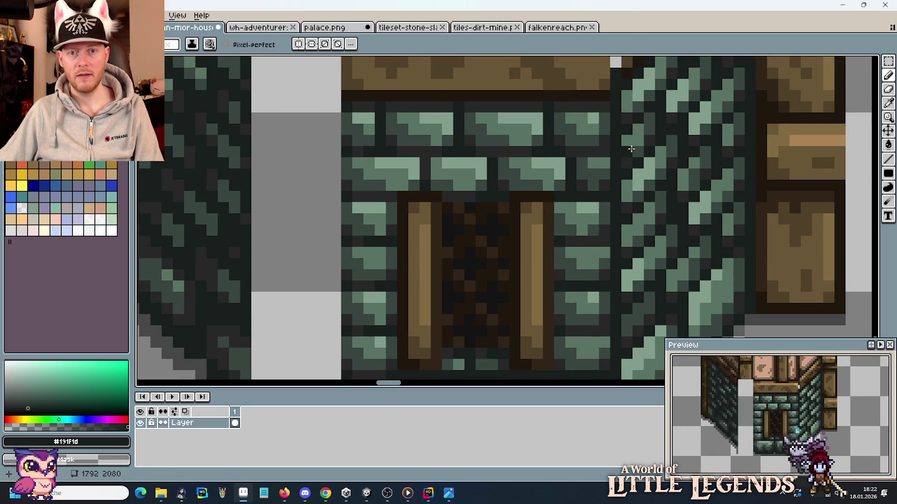
pyautogui.scroll(-3, 632, 150)
# Step: Nudge the selected right wall pixels up and left into place
pyautogui.press('m')
pyautogui.moveTo(771, 283); pyautogui.dragTo(634, 91)
pyautogui.press('Up')
pyautogui.press('Left')
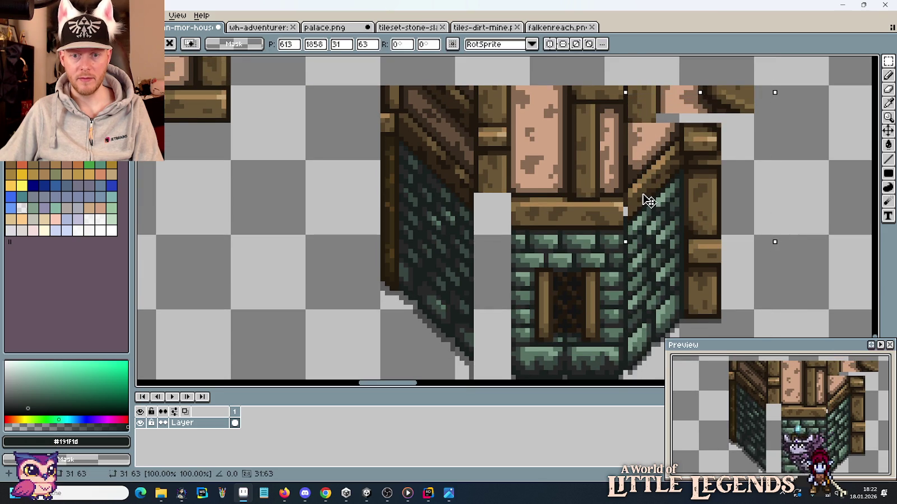
pyautogui.click(592, 265)
pyautogui.scroll(-3, 635, 317)
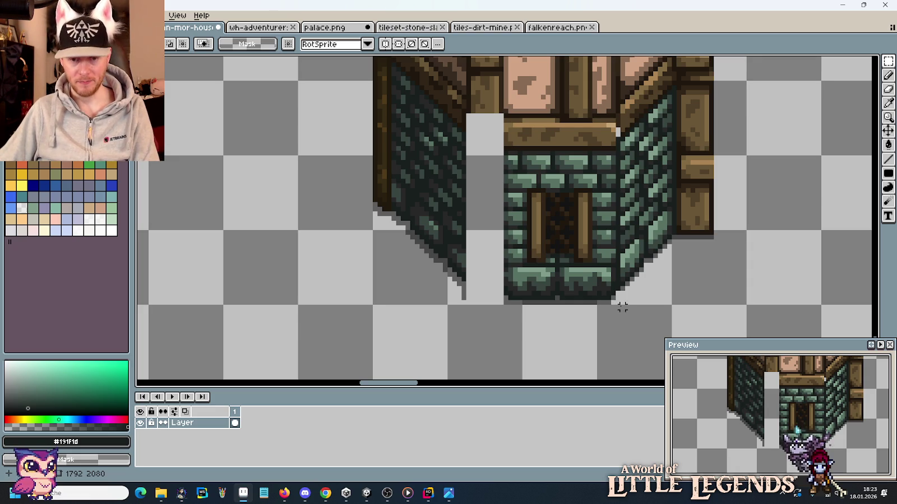
# Step: Move the left stone wall piece inward toward the doorway
pyautogui.hscroll(-3, 466, 250)
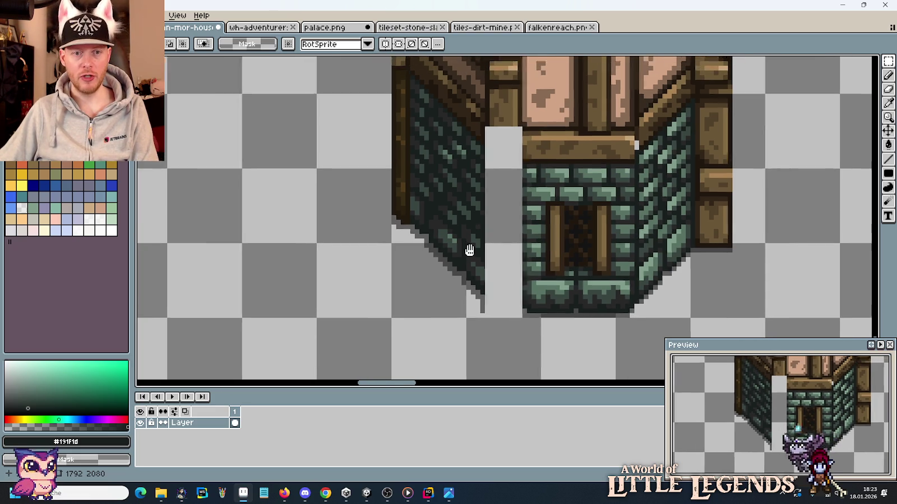
pyautogui.scroll(2, 467, 250)
pyautogui.moveTo(423, 86); pyautogui.dragTo(537, 367)
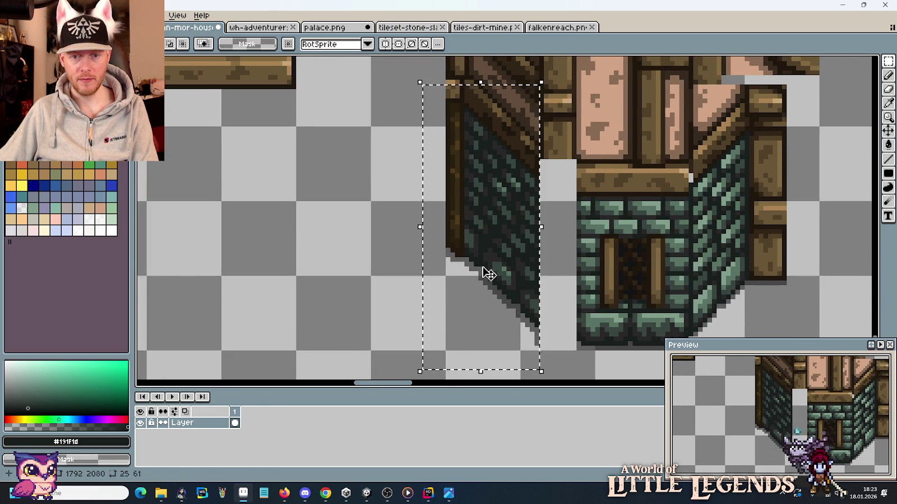
pyautogui.moveTo(484, 270); pyautogui.dragTo(523, 278)
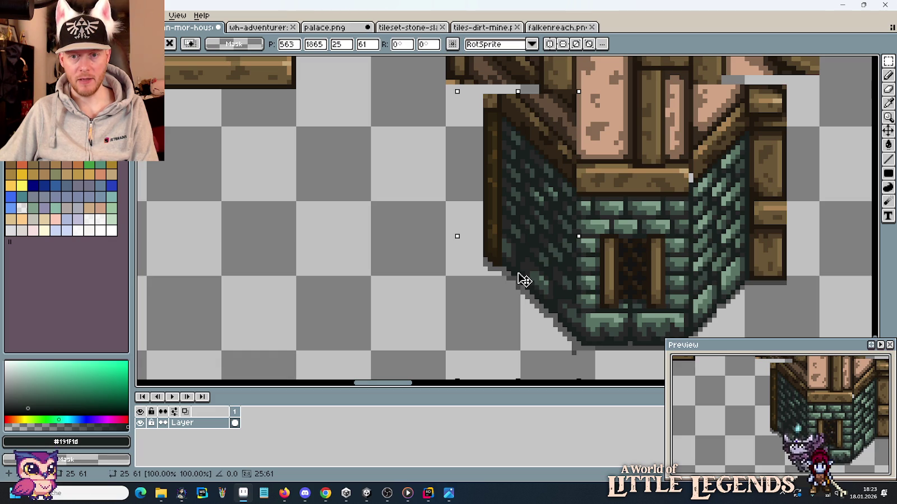
pyautogui.press('Return')
# Step: Shift the right stone wall section one pixel left and one pixel down
pyautogui.scroll(-2, 775, 244)
pyautogui.hscroll(2, 775, 244)
pyautogui.moveTo(785, 306)
pyautogui.mouseDown()
pyautogui.moveTo(671, 57)
pyautogui.moveTo(630, 57)
pyautogui.mouseUp()
pyautogui.moveTo(681, 130); pyautogui.dragTo(678, 133)
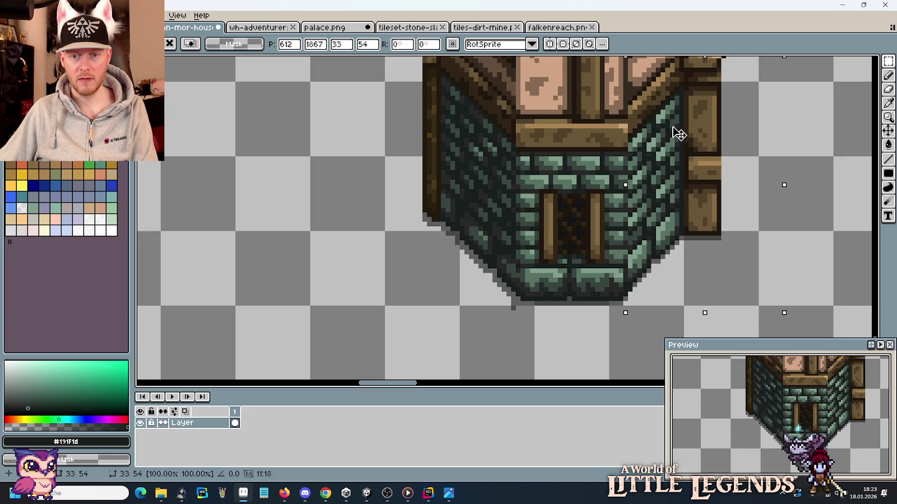
pyautogui.press('Down')
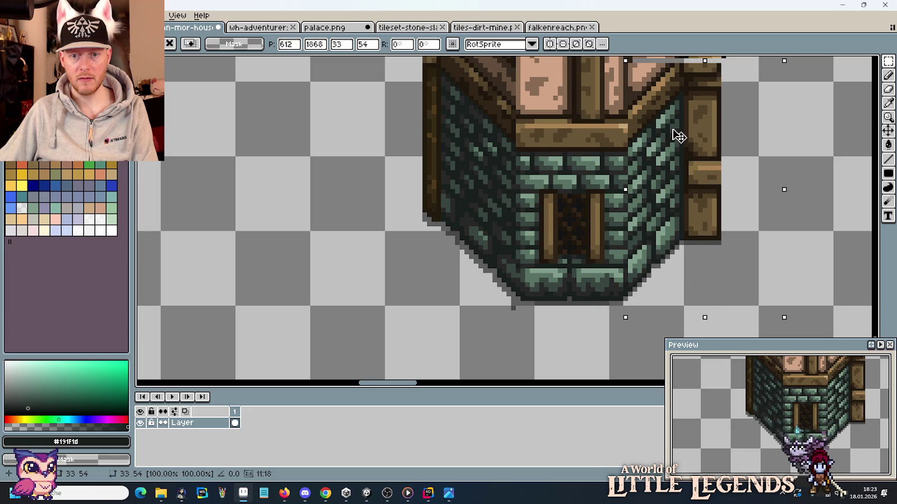
pyautogui.click(819, 274)
pyautogui.scroll(4, 632, 294)
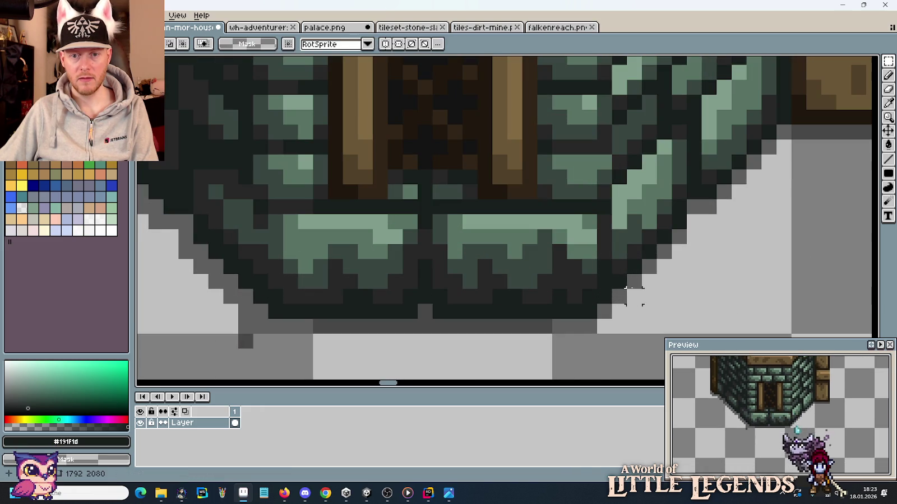
pyautogui.press('i')
pyautogui.click(606, 227)
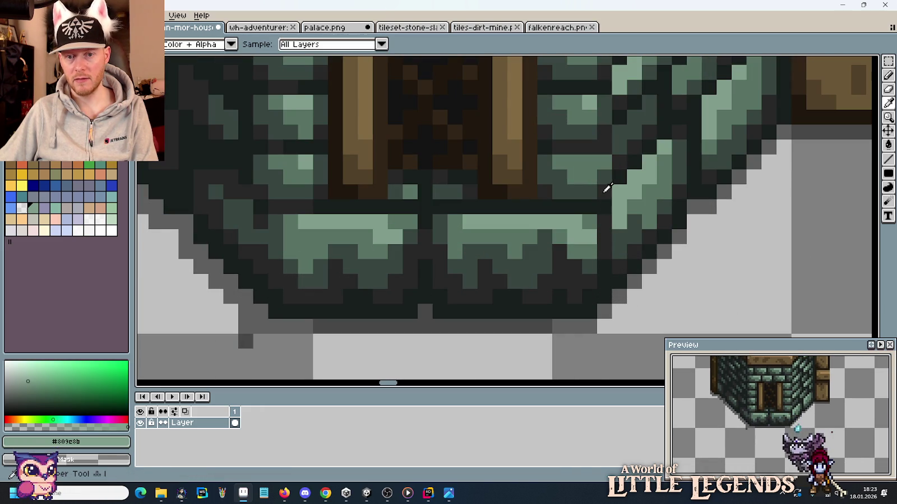
pyautogui.click(605, 191)
pyautogui.click(623, 195)
pyautogui.press('b')
pyautogui.click(590, 221)
pyautogui.press('i')
pyautogui.click(645, 206)
pyautogui.press('b')
pyautogui.press('i')
pyautogui.press('b')
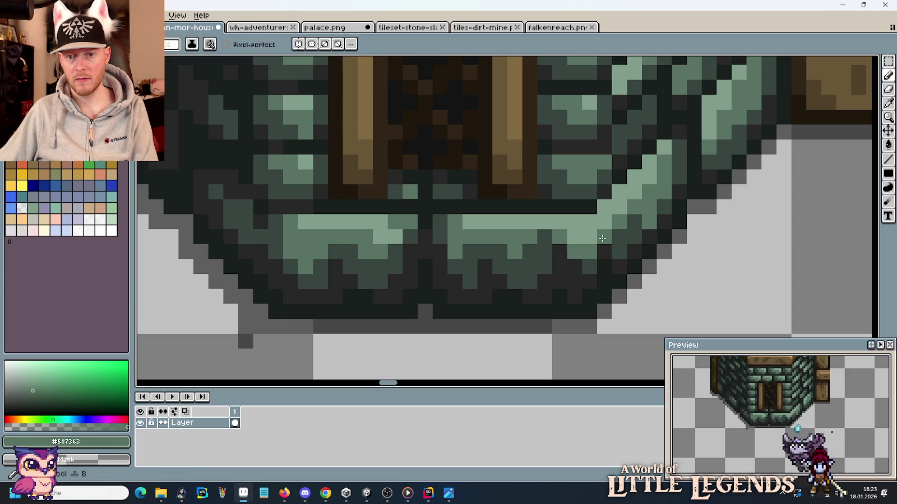
pyautogui.press('i')
pyautogui.click(605, 267)
pyautogui.press('b')
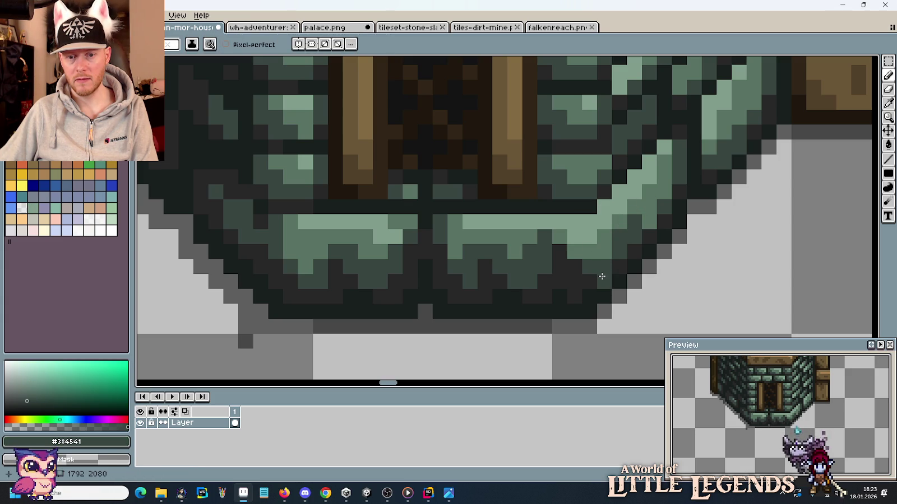
pyautogui.press('i')
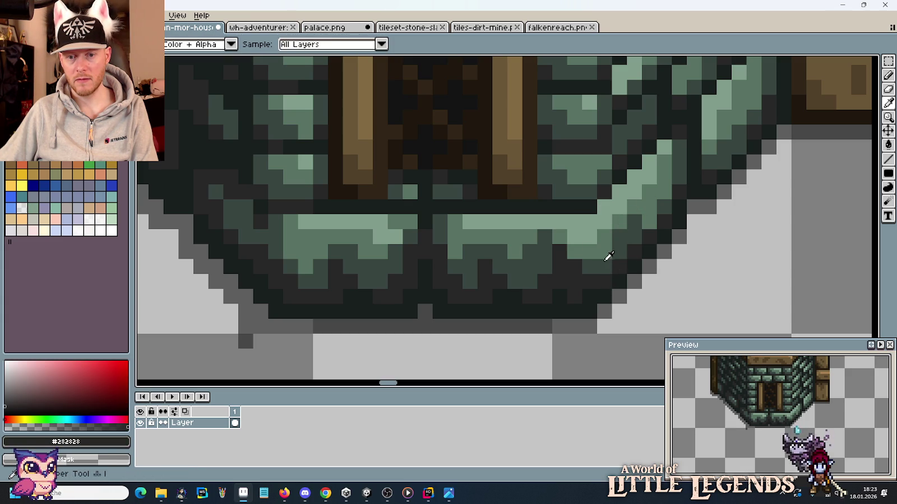
pyautogui.press('b')
pyautogui.scroll(-3, 677, 281)
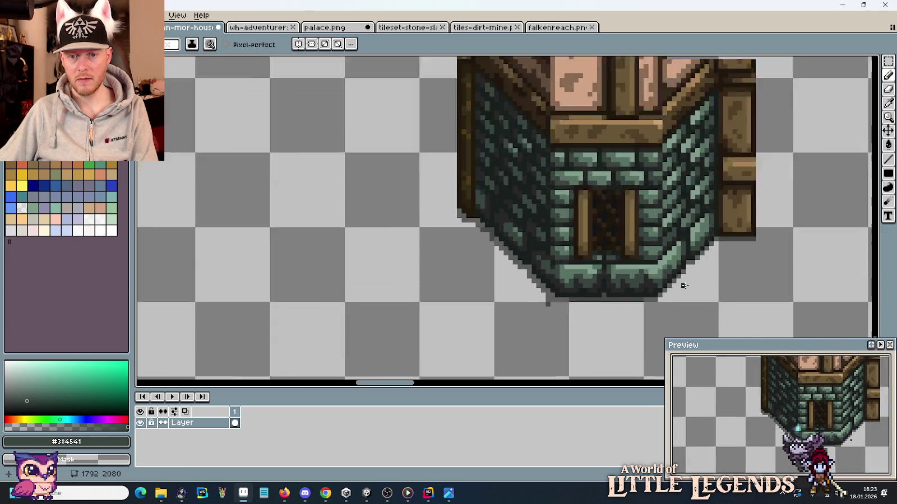
pyautogui.scroll(3, 678, 281)
pyautogui.press('i')
pyautogui.click(585, 240)
pyautogui.press('b')
pyautogui.scroll(-2, 671, 271)
pyautogui.scroll(-1, 671, 272)
pyautogui.scroll(3, 671, 272)
pyautogui.press('i')
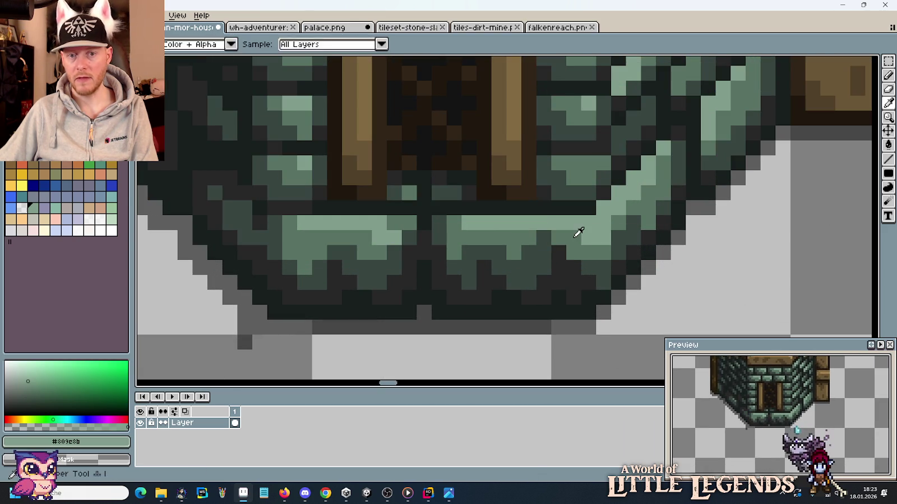
pyautogui.press('b')
pyautogui.scroll(-3, 606, 246)
pyautogui.scroll(1, 611, 244)
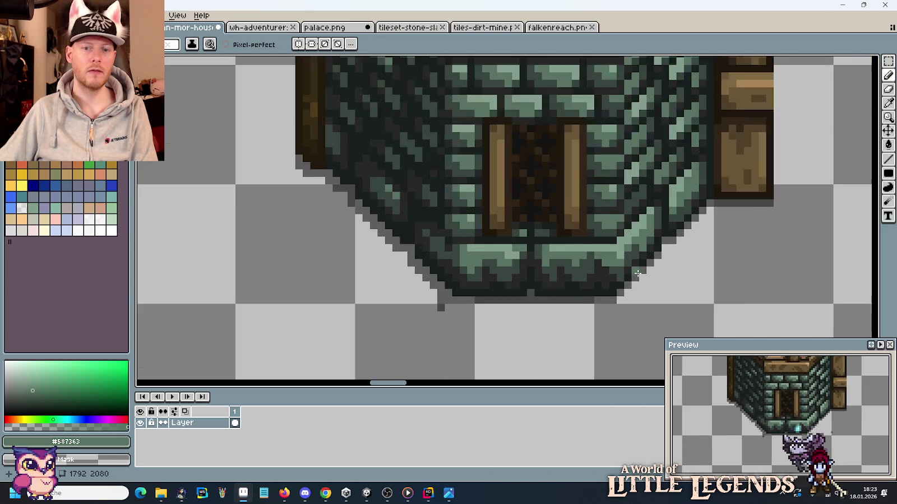
pyautogui.scroll(1, 616, 242)
pyautogui.press('i')
pyautogui.click(616, 243)
pyautogui.press('b')
pyautogui.scroll(-2, 617, 242)
pyautogui.scroll(-1, 680, 268)
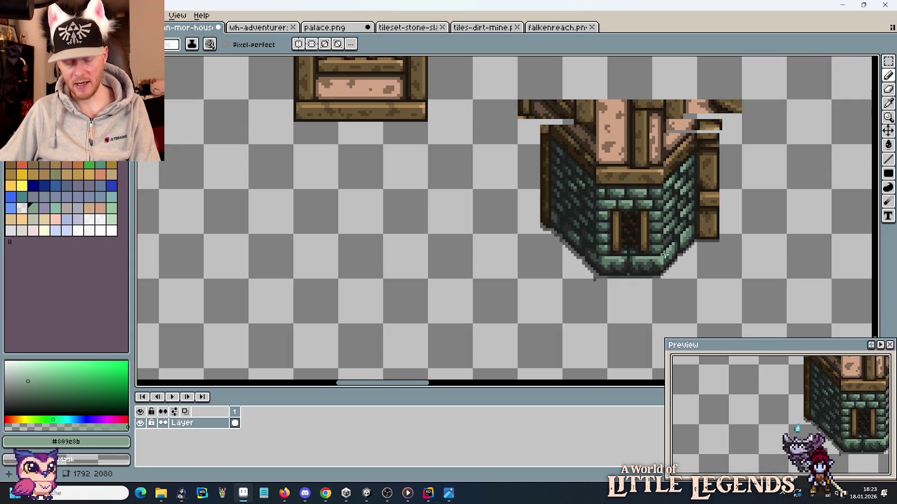
pyautogui.press('v')
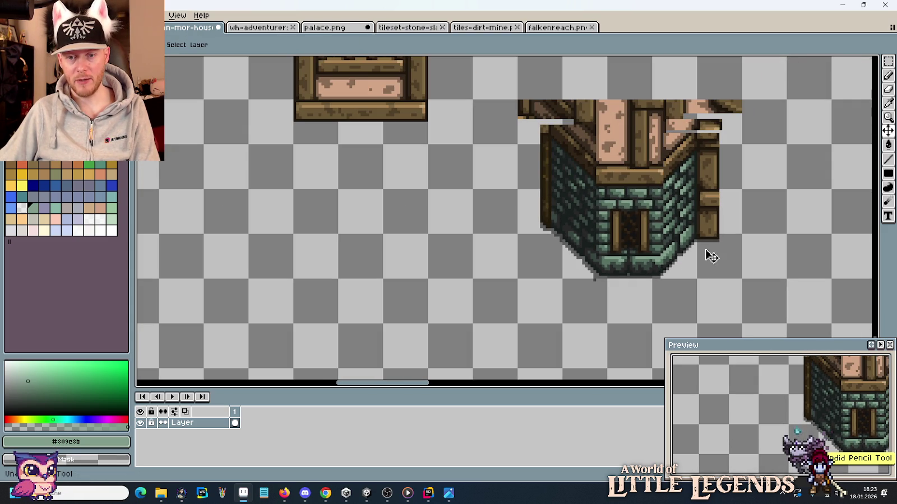
# Step: Clear the leftover selection and sample near-black #191f1d and dark grey #282828 from the wall
pyautogui.press('m')
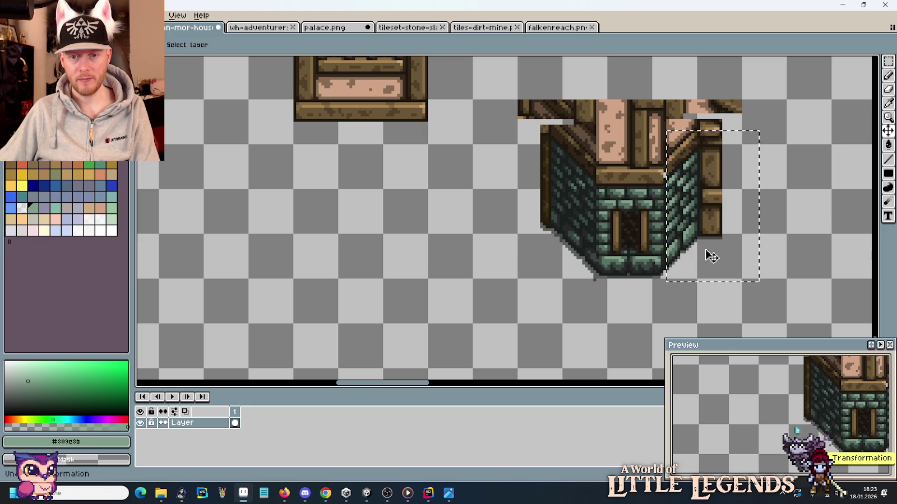
pyautogui.click(779, 263)
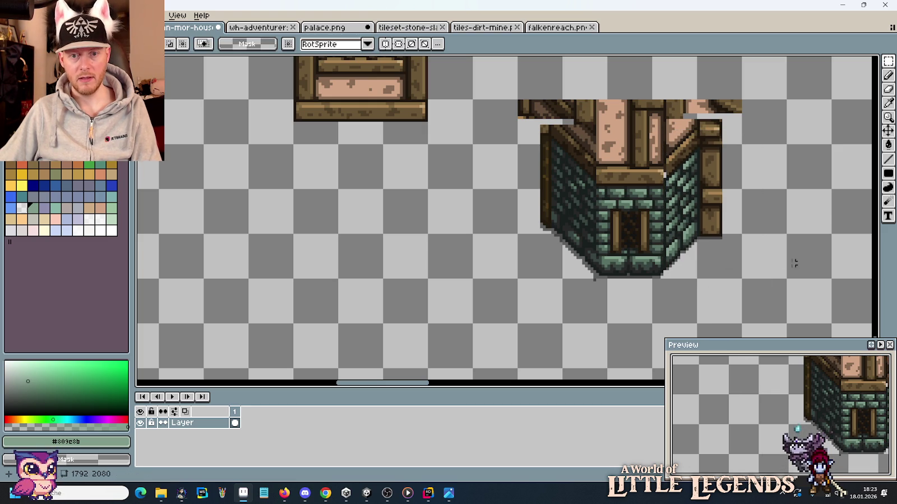
pyautogui.scroll(4, 588, 266)
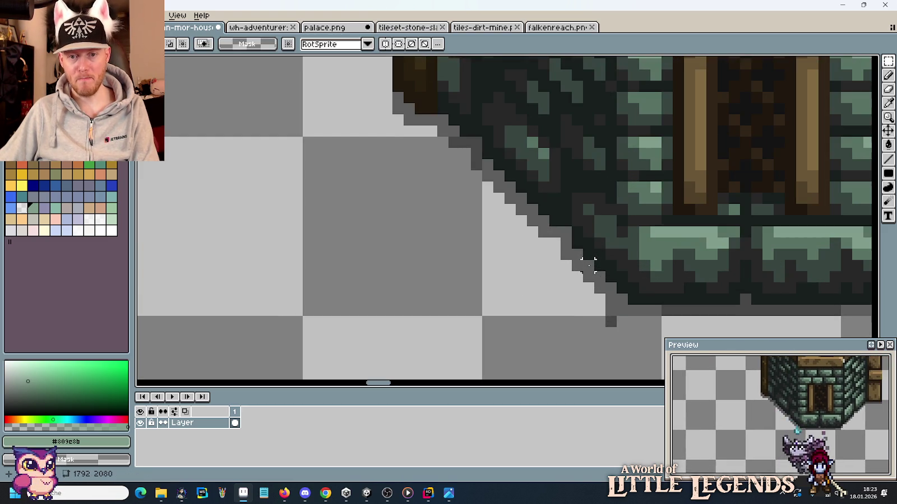
pyautogui.scroll(3, 600, 227)
pyautogui.scroll(-3, 606, 274)
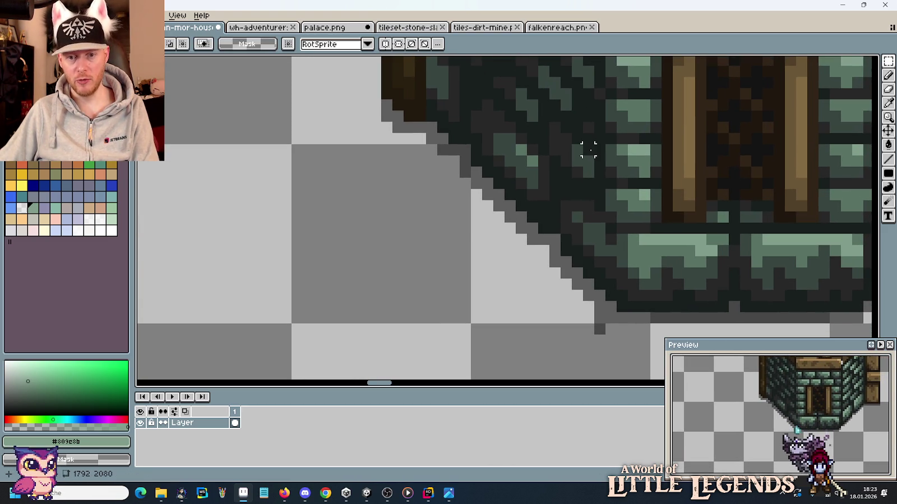
pyautogui.keyDown('alt'); pyautogui.click(605, 203); pyautogui.keyUp('alt')
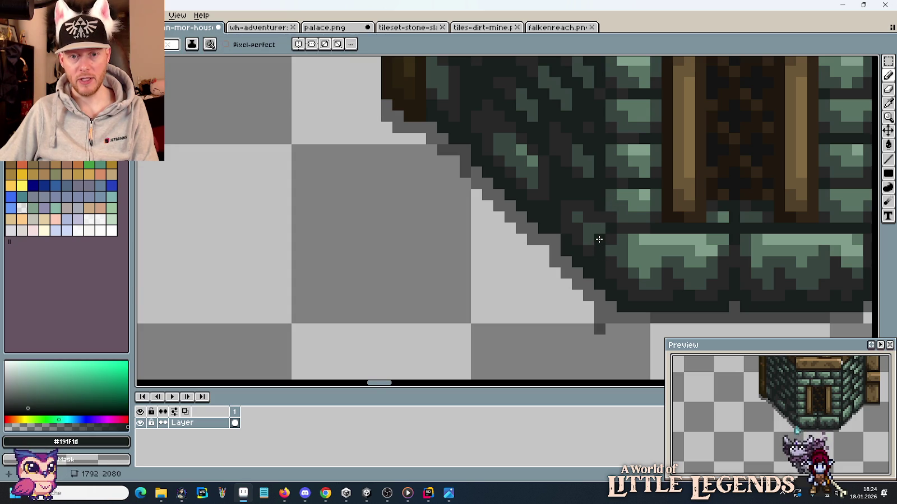
pyautogui.keyDown('alt'); pyautogui.click(600, 218); pyautogui.keyUp('alt')
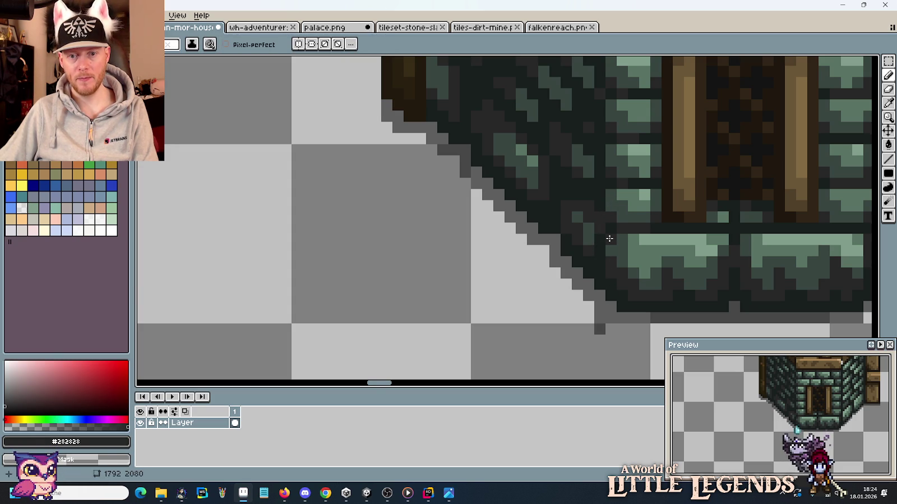
pyautogui.scroll(-4, 612, 262)
pyautogui.scroll(2, 694, 269)
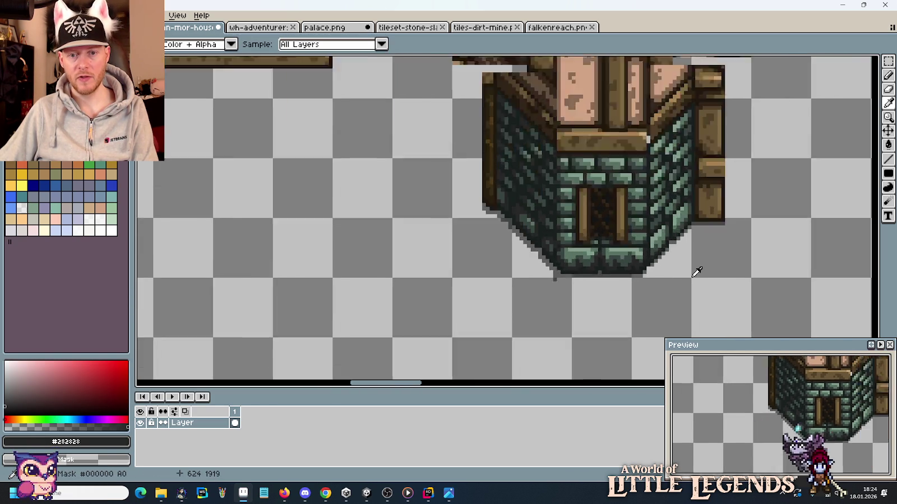
pyautogui.scroll(2, 653, 179)
pyautogui.scroll(3, 611, 270)
pyautogui.scroll(2, 603, 270)
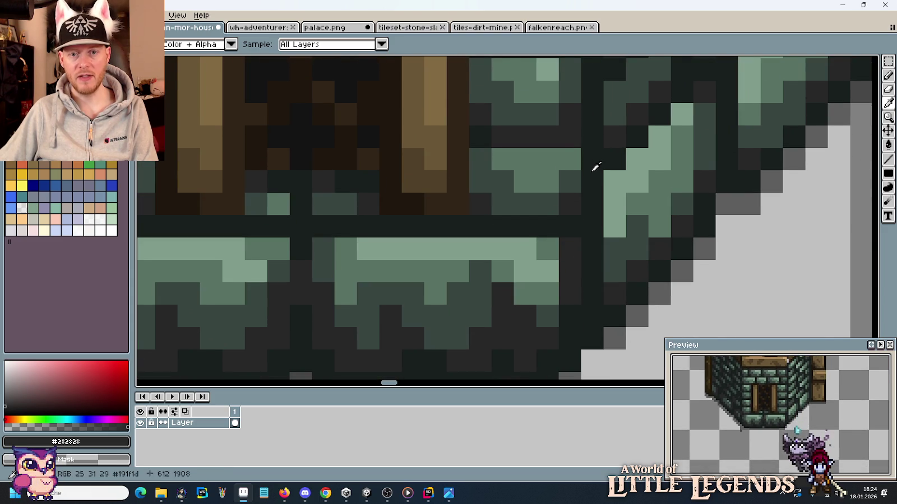
# Step: Sample dark grey-green #384541 and paint a dark pixel at the base's lower-right corner
pyautogui.press('b')
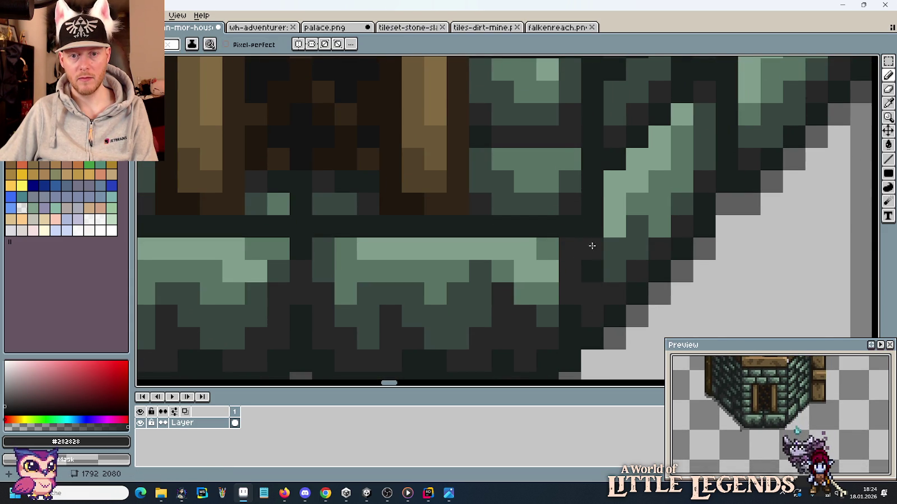
pyautogui.press('i')
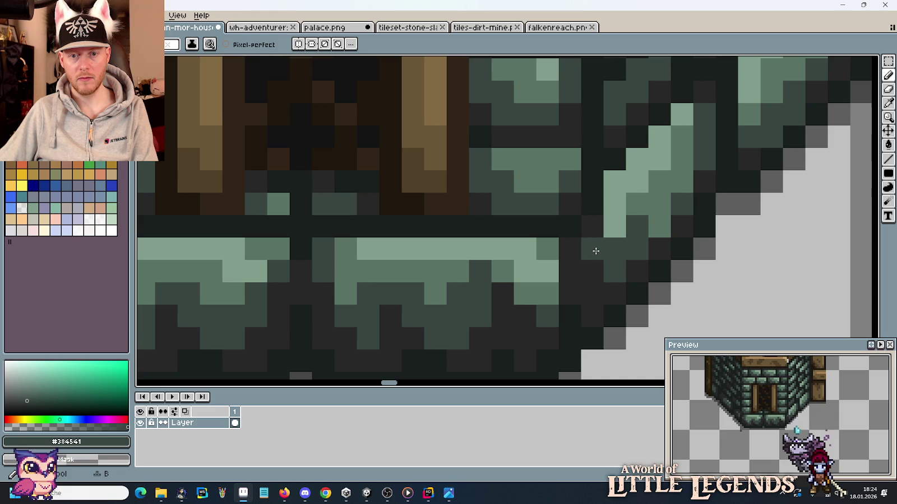
pyautogui.scroll(-5, 594, 249)
pyautogui.scroll(2, 642, 248)
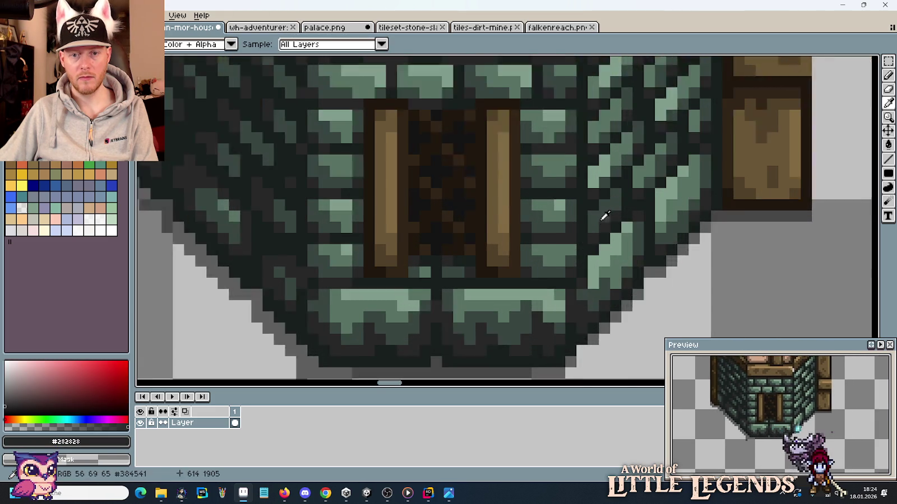
pyautogui.scroll(2, 600, 214)
pyautogui.click(575, 307)
pyautogui.click(566, 317)
pyautogui.press('b')
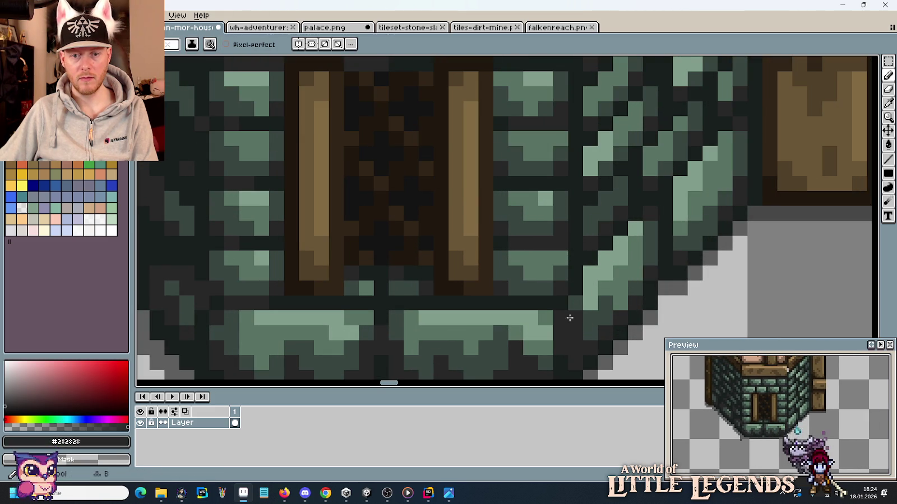
pyautogui.keyDown('alt'); pyautogui.click(593, 320); pyautogui.keyUp('alt')
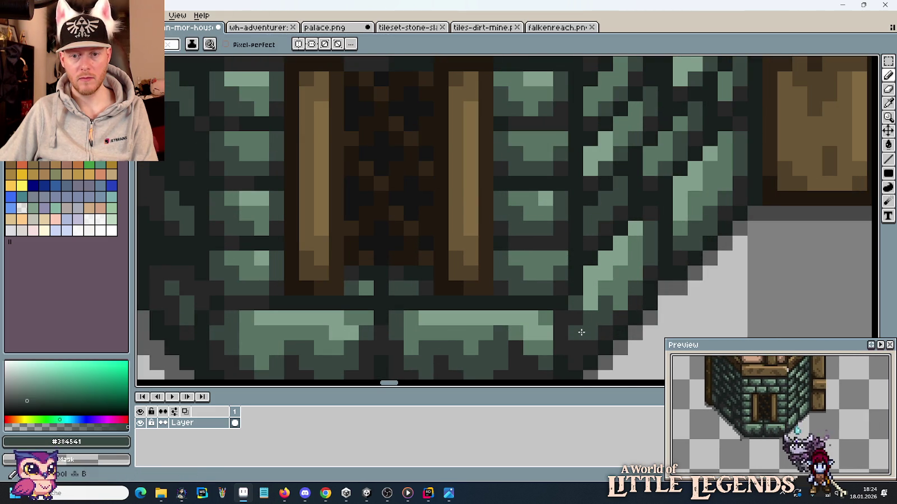
pyautogui.click(621, 273)
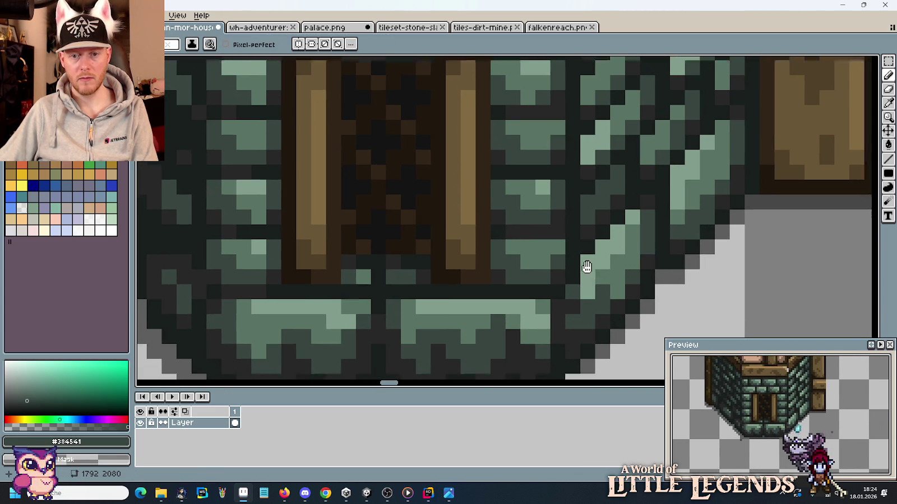
# Step: Paint #282828 corner seam pixels and a light green #809c8b pixel on the bottom stone
pyautogui.scroll(-3, 587, 263)
pyautogui.keyDown('alt'); pyautogui.click(554, 254); pyautogui.keyUp('alt')
pyautogui.click(551, 227)
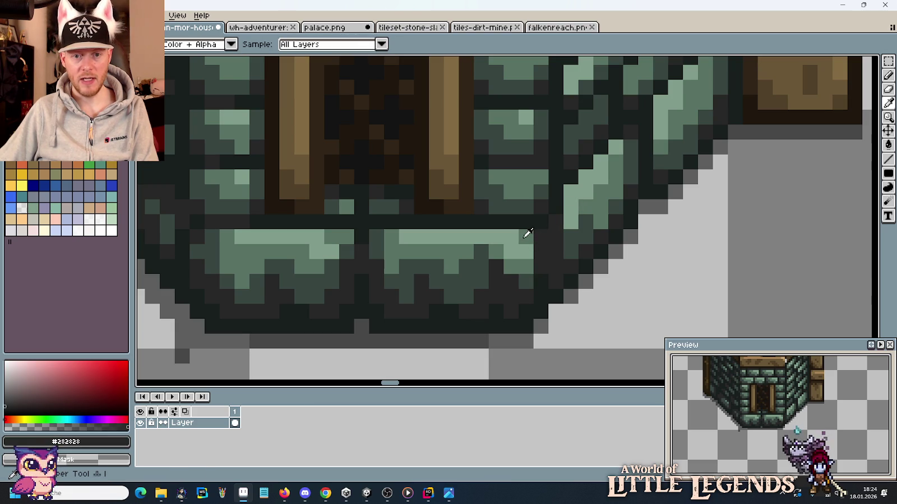
pyautogui.keyDown('alt'); pyautogui.click(525, 236); pyautogui.keyUp('alt')
pyautogui.click(541, 251)
pyautogui.keyDown('alt'); pyautogui.click(495, 255); pyautogui.keyUp('alt')
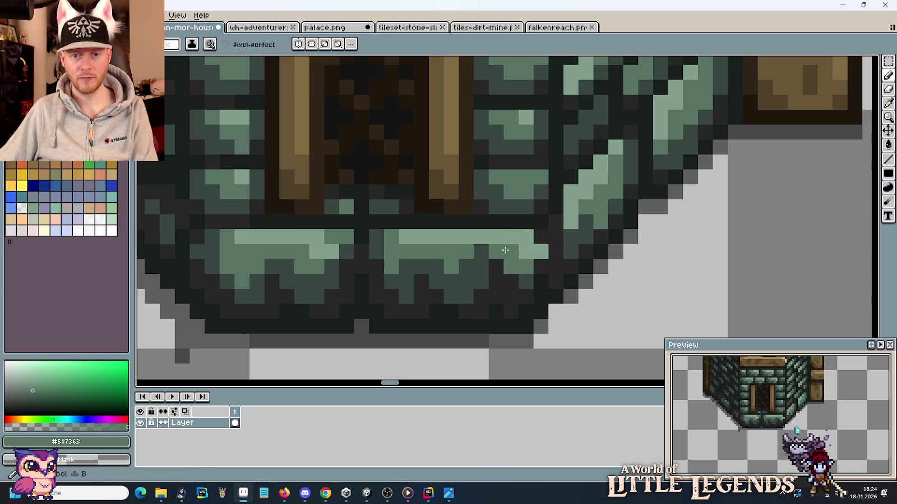
pyautogui.keyDown('alt'); pyautogui.click(539, 244); pyautogui.keyUp('alt')
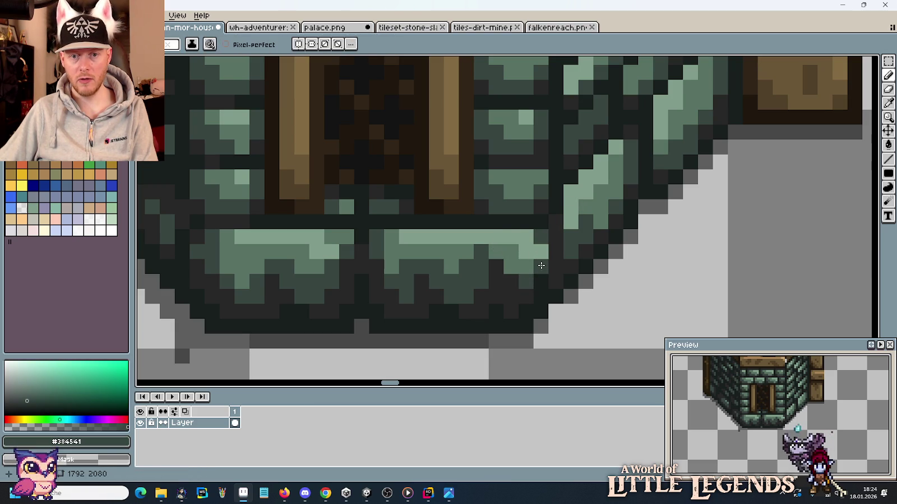
# Step: Repaint the seam pixels between front and right walls in dark grey #282828
pyautogui.scroll(-3, 600, 294)
pyautogui.scroll(1, 583, 290)
pyautogui.scroll(1, 570, 288)
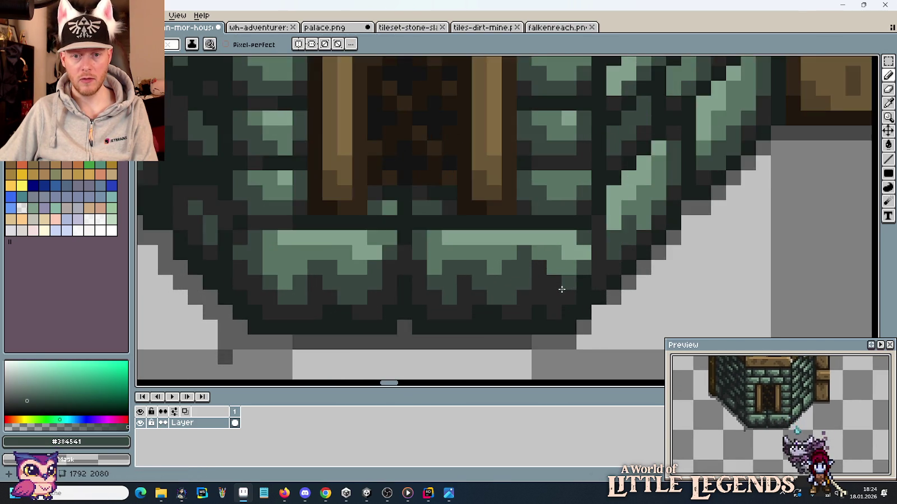
pyautogui.scroll(-2, 563, 286)
pyautogui.scroll(2, 619, 236)
pyautogui.scroll(1, 618, 236)
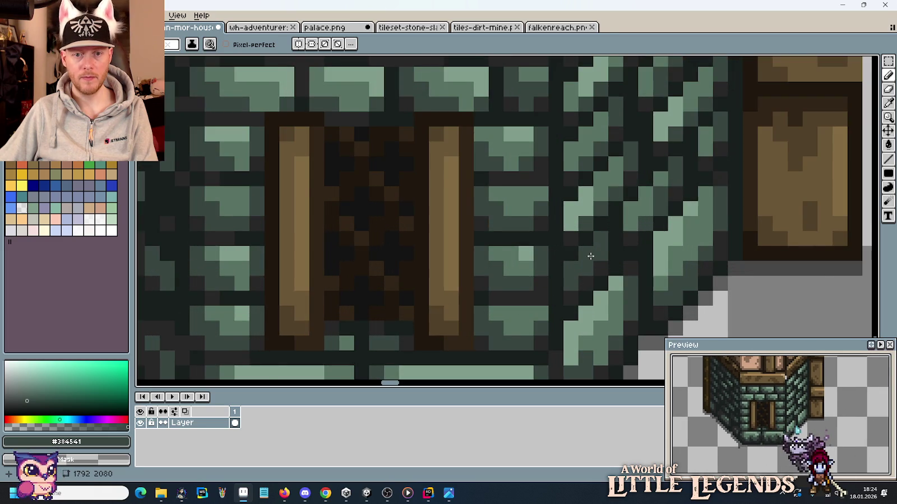
pyautogui.scroll(-2, 611, 241)
pyautogui.scroll(1, 599, 250)
pyautogui.scroll(2, 590, 256)
pyautogui.keyDown('alt'); pyautogui.click(556, 226); pyautogui.keyUp('alt')
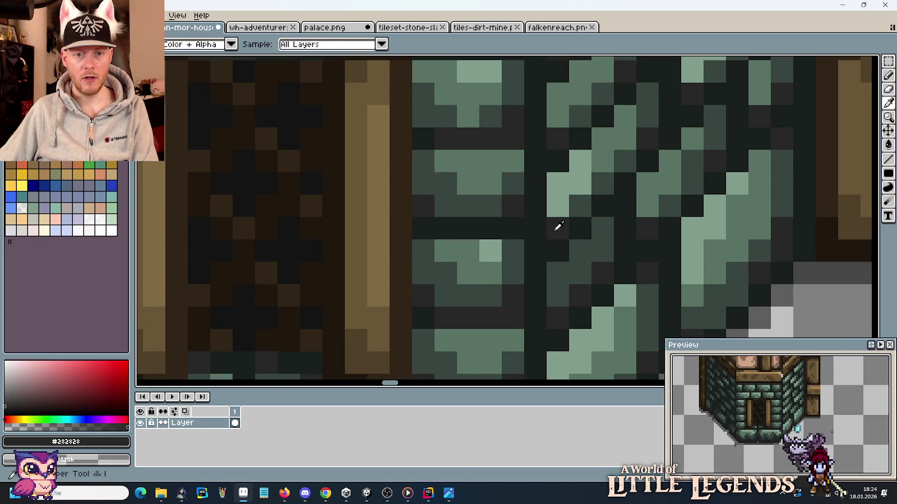
pyautogui.click(536, 93)
pyautogui.click(537, 206)
pyautogui.click(534, 227)
pyautogui.click(533, 274)
pyautogui.scroll(-5, 574, 292)
pyautogui.scroll(5, 566, 176)
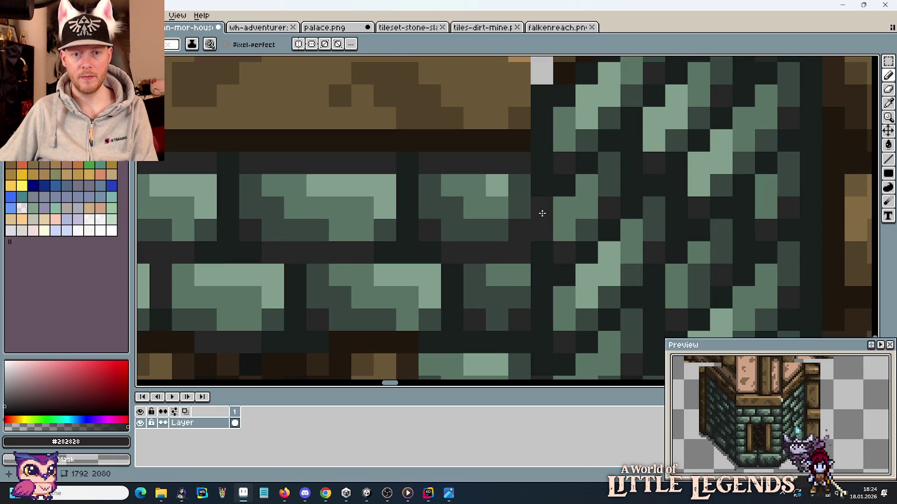
pyautogui.scroll(-2, 540, 256)
pyautogui.scroll(-2, 542, 257)
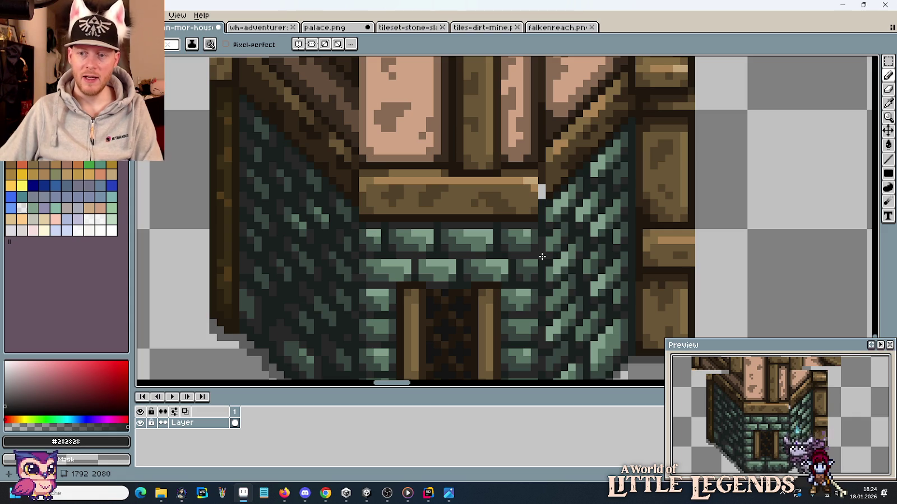
pyautogui.scroll(-1, 542, 257)
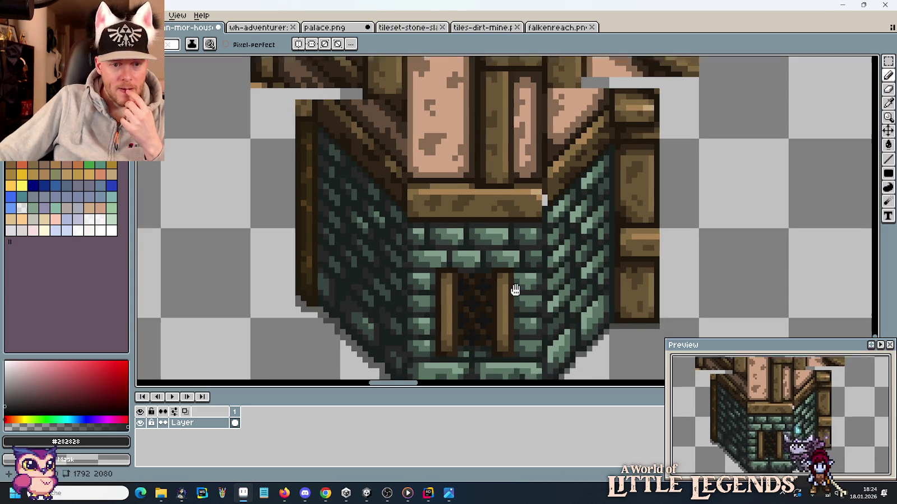
# Step: Zoom out over the whole tower piece and glance at the medieval house concept image
pyautogui.moveTo(512, 290); pyautogui.dragTo(543, 213)
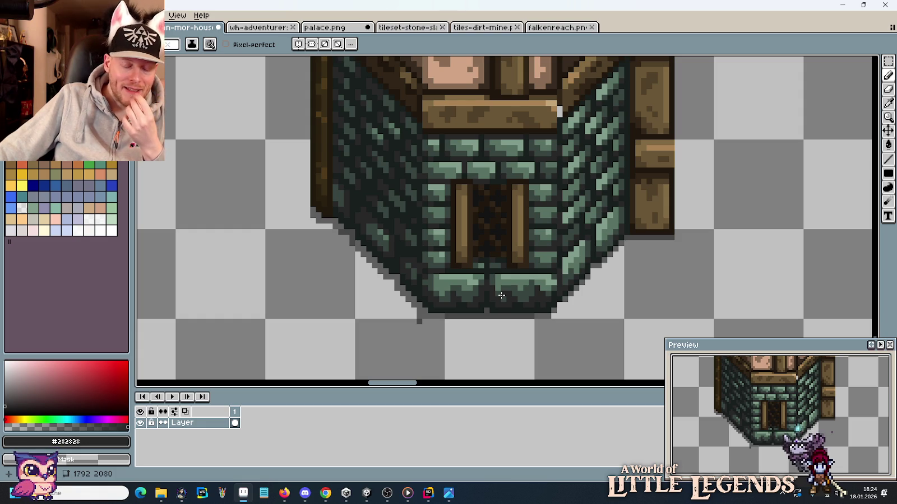
pyautogui.scroll(-1, 501, 295)
pyautogui.scroll(-1, 501, 295)
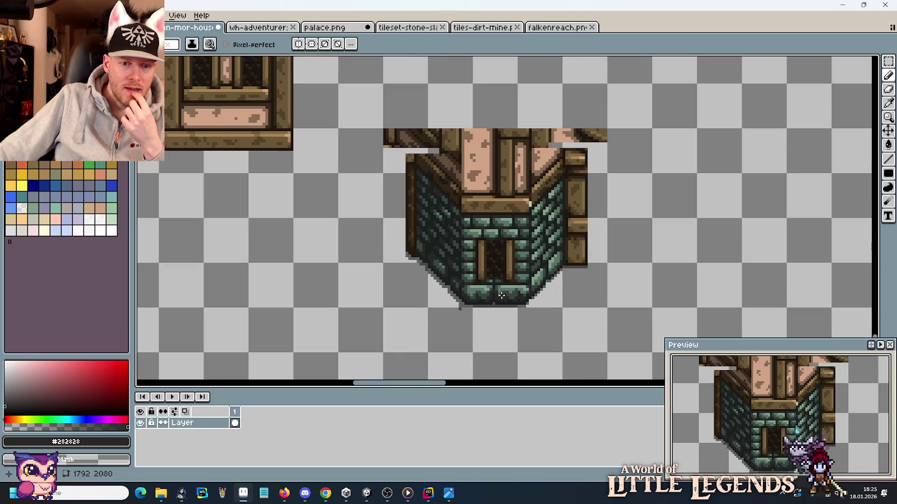
pyautogui.scroll(-1, 502, 295)
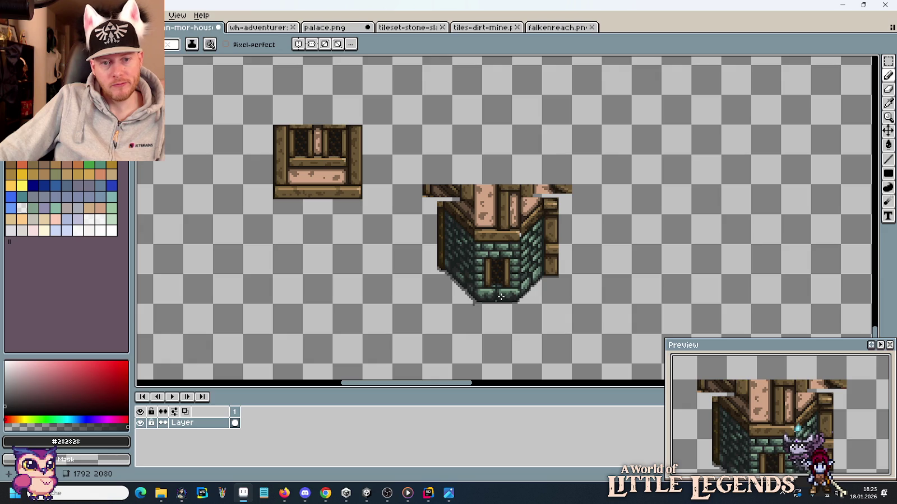
pyautogui.hotkey('alt', 'Tab')
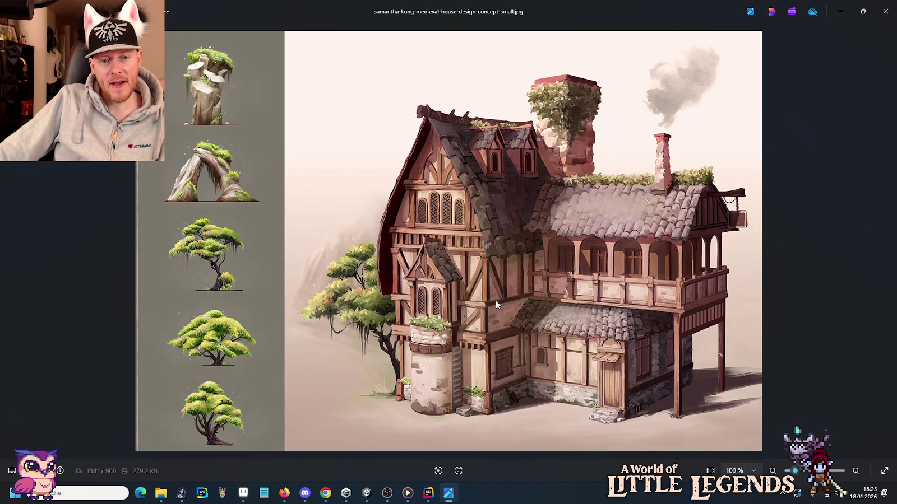
pyautogui.hotkey('alt', 'Tab')
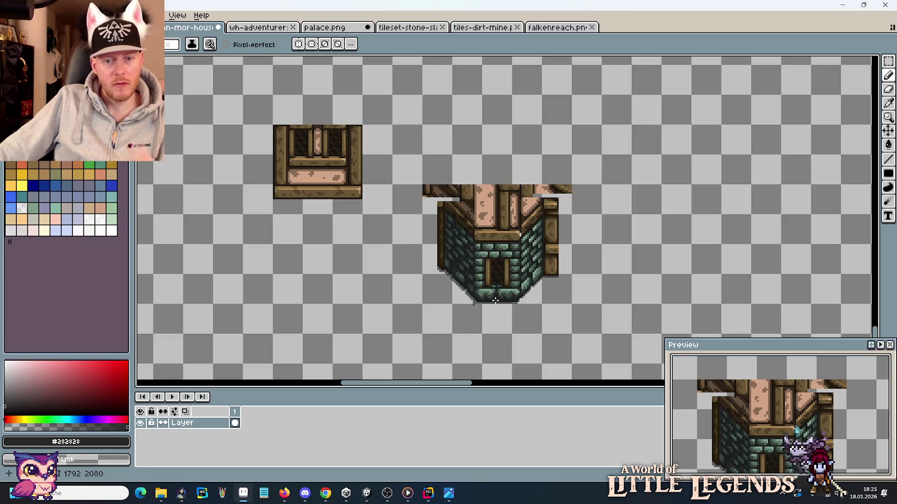
pyautogui.scroll(3, 525, 279)
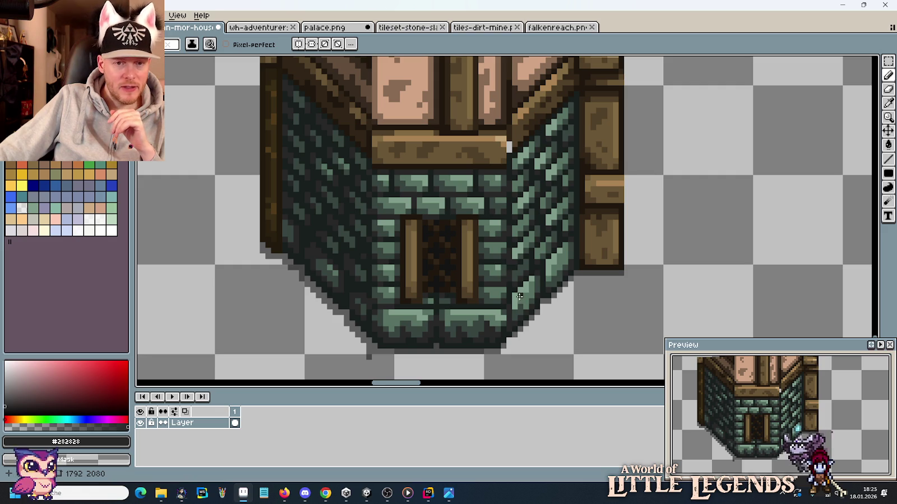
pyautogui.scroll(-3, 520, 297)
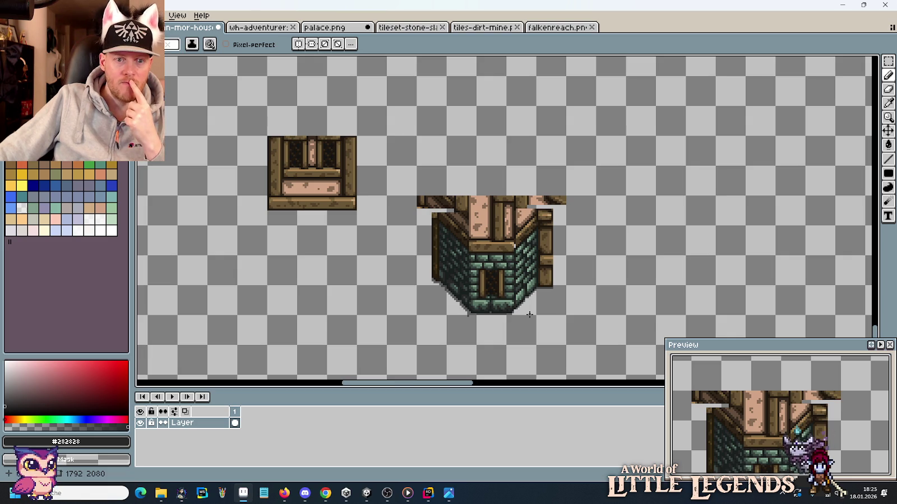
pyautogui.scroll(-2, 528, 315)
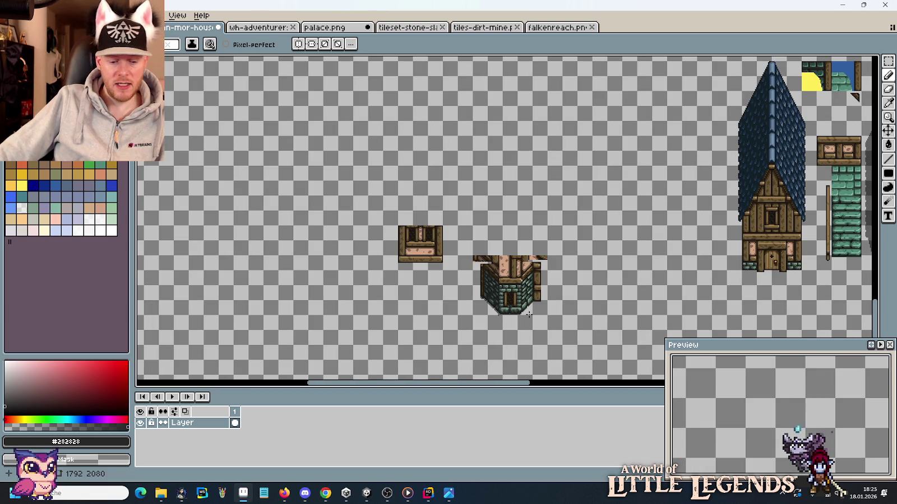
pyautogui.hotkey('alt', 'Tab')
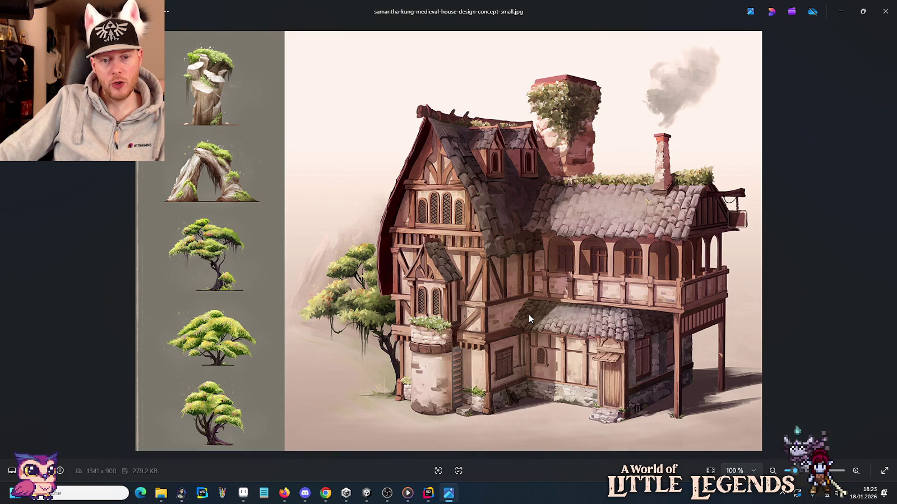
# Step: Delete the small stone-and-timber tower sprite and save the houses tileset
pyautogui.hotkey('alt', 'Tab')
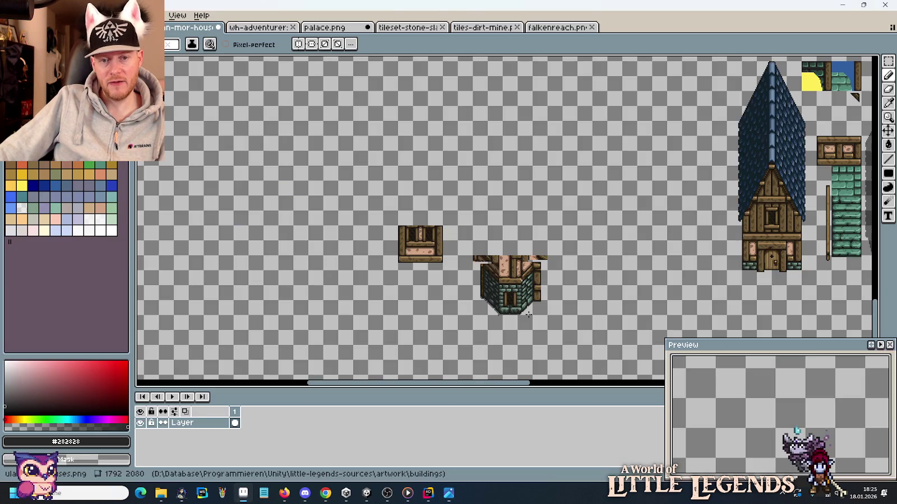
pyautogui.moveTo(567, 335); pyautogui.dragTo(466, 221)
pyautogui.press('Delete')
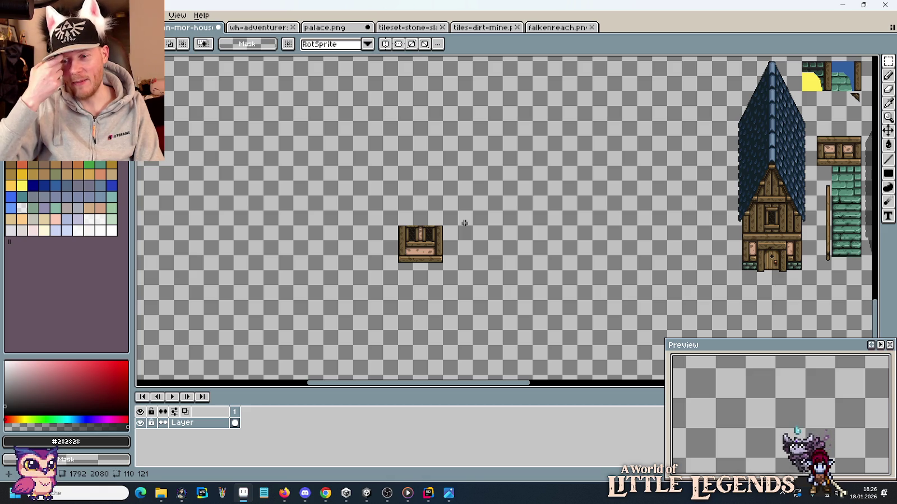
pyautogui.hotkey('ctrl', 's')
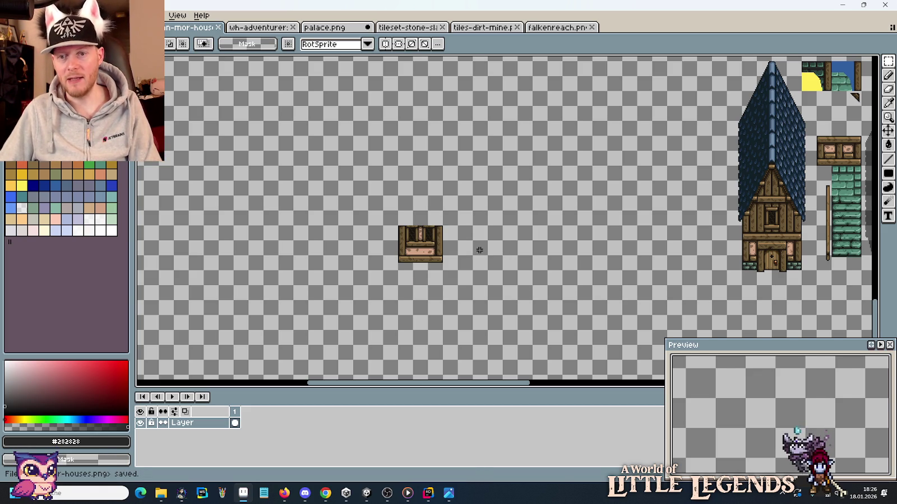
# Step: Pan around the house tile sheet, then bring up the buildings samples folder
pyautogui.scroll(-2, 480, 250)
pyautogui.moveTo(564, 184)
pyautogui.mouseDown()
pyautogui.moveTo(555, 283)
pyautogui.moveTo(535, 306)
pyautogui.mouseUp()
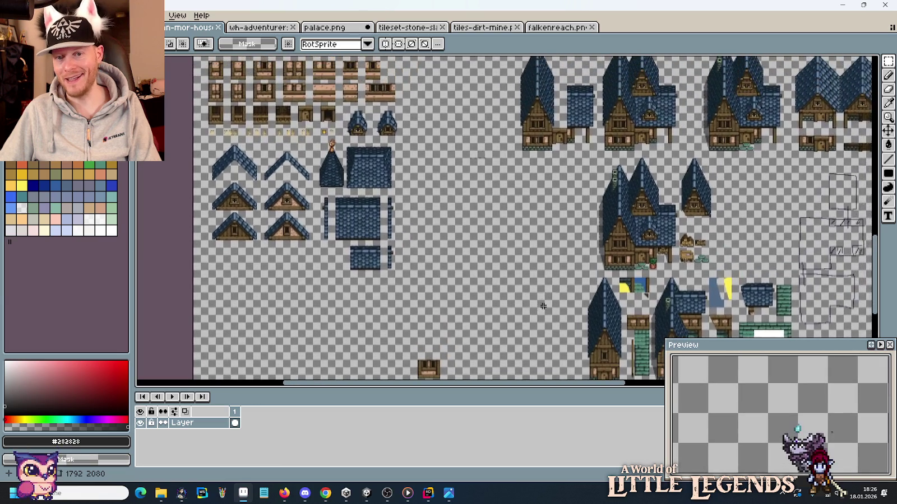
pyautogui.moveTo(503, 137); pyautogui.dragTo(497, 195)
pyautogui.scroll(-2, 497, 195)
pyautogui.moveTo(493, 84)
pyautogui.mouseDown()
pyautogui.moveTo(487, 270)
pyautogui.moveTo(481, 112)
pyautogui.mouseUp()
pyautogui.scroll(2, 476, 269)
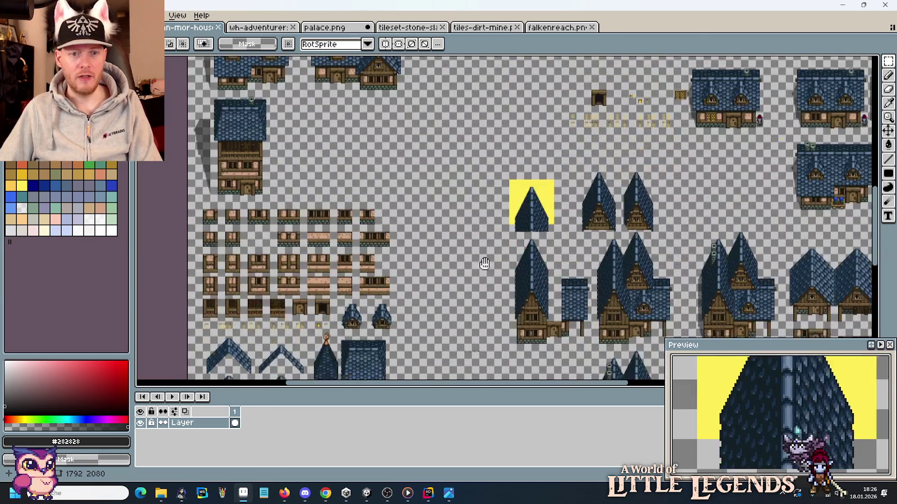
pyautogui.moveTo(480, 314); pyautogui.dragTo(502, 118)
pyautogui.moveTo(517, 286); pyautogui.dragTo(520, 230)
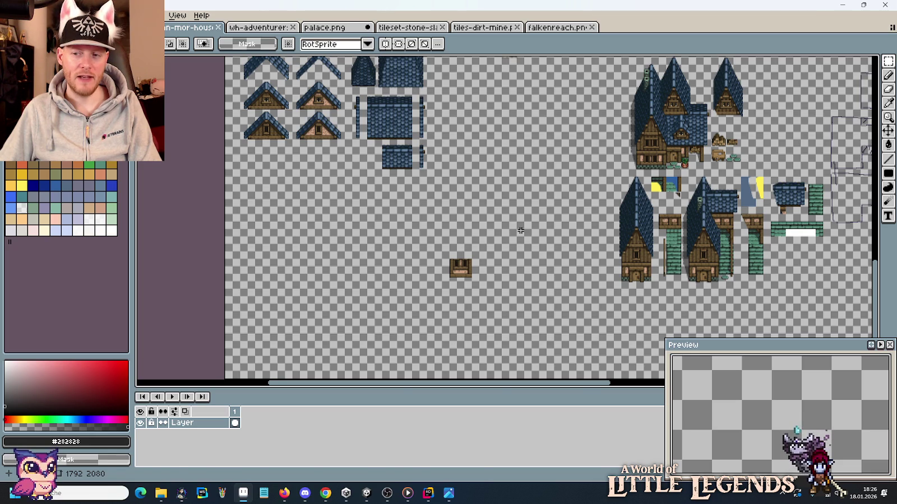
pyautogui.hotkey('alt', 'Tab')
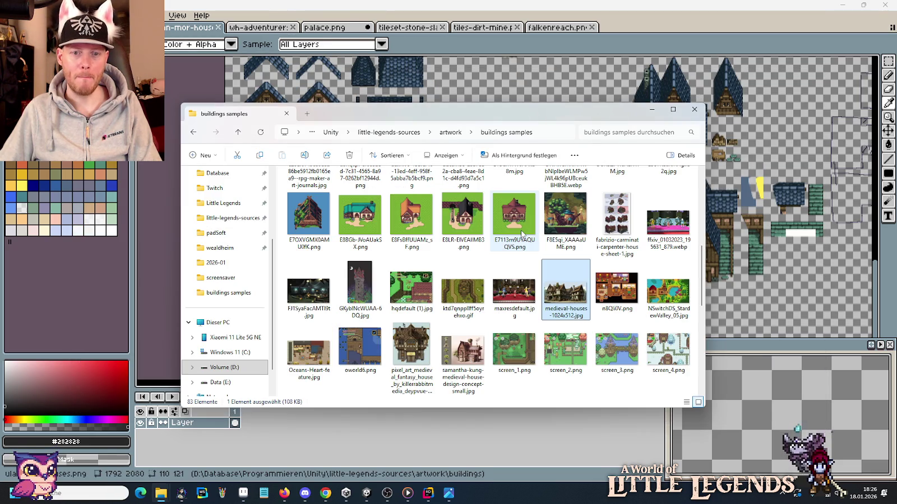
# Step: Open decoration.PNG from artwork > entities into Aseprite
pyautogui.click(454, 137)
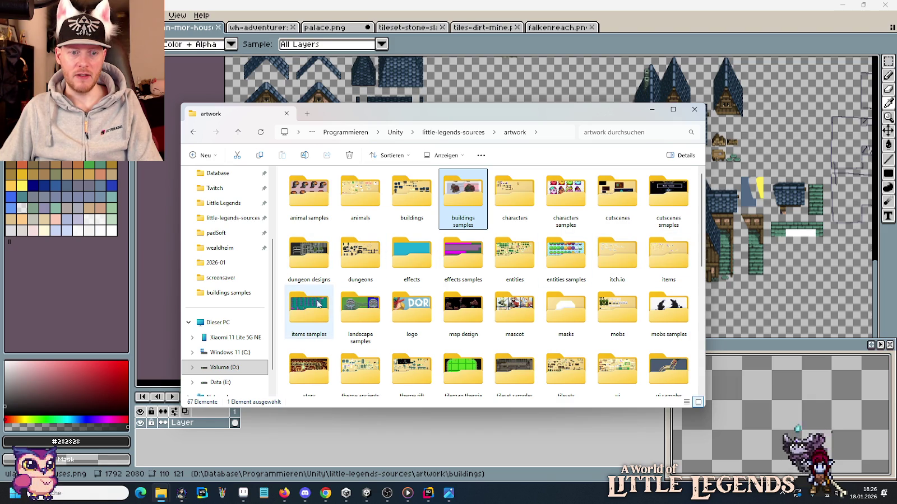
pyautogui.doubleClick(523, 244)
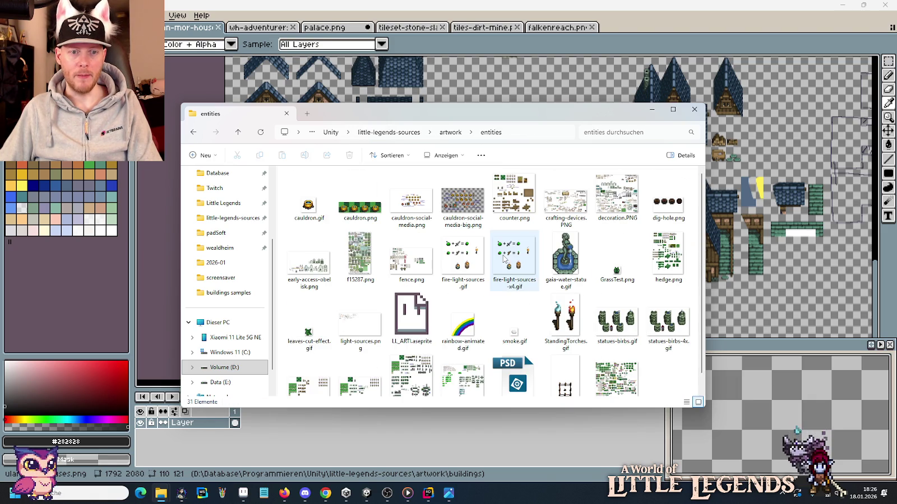
pyautogui.doubleClick(617, 200)
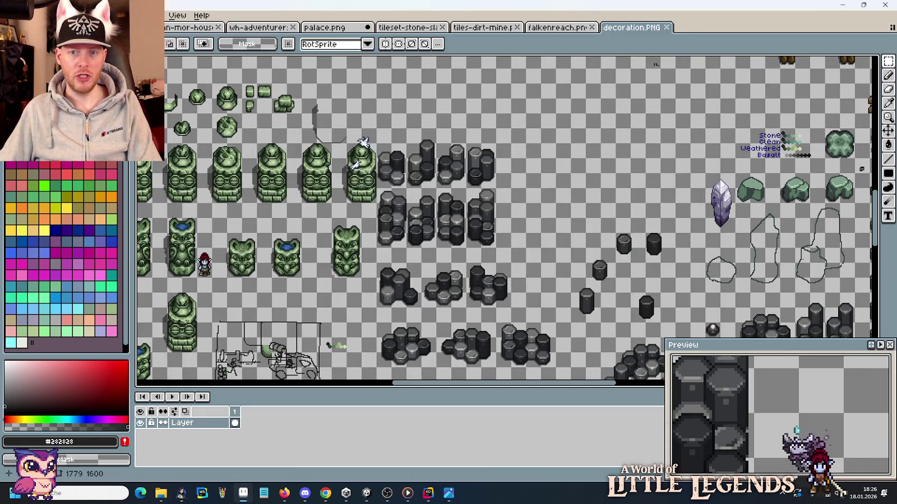
# Step: Pan around the decoration sheet past statues, pots, fences and bookshelves
pyautogui.moveTo(370, 294); pyautogui.dragTo(483, 224)
pyautogui.moveTo(423, 230); pyautogui.dragTo(526, 288)
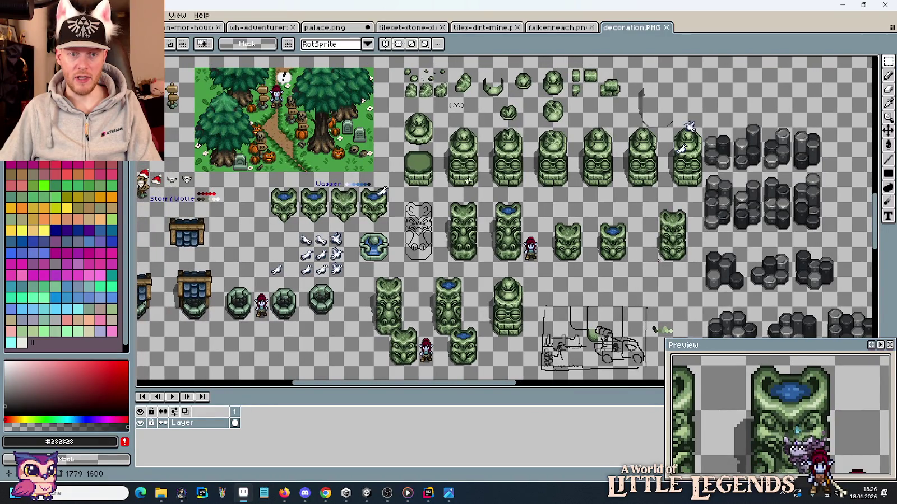
pyautogui.scroll(4, 468, 181)
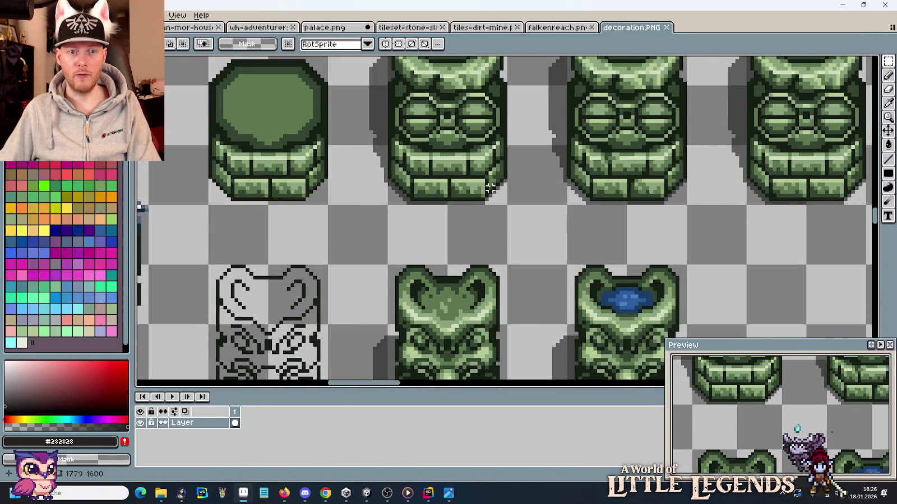
pyautogui.scroll(-1, 489, 188)
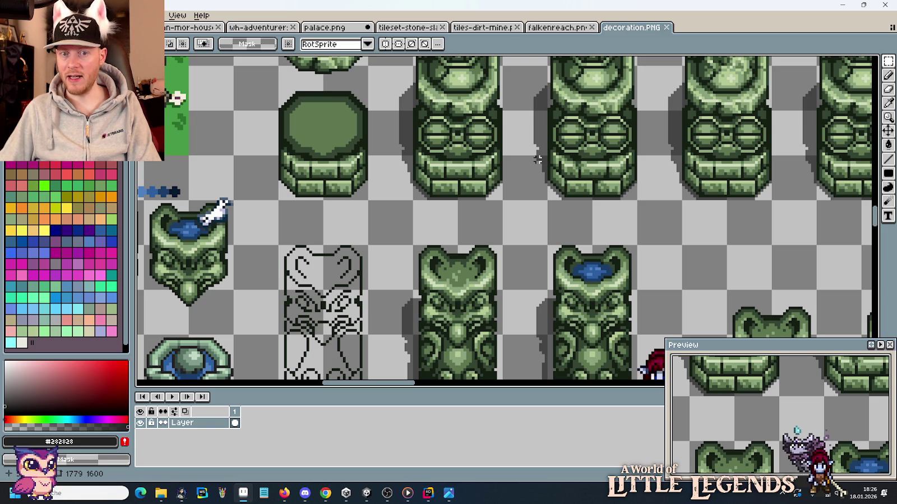
pyautogui.scroll(-1, 537, 159)
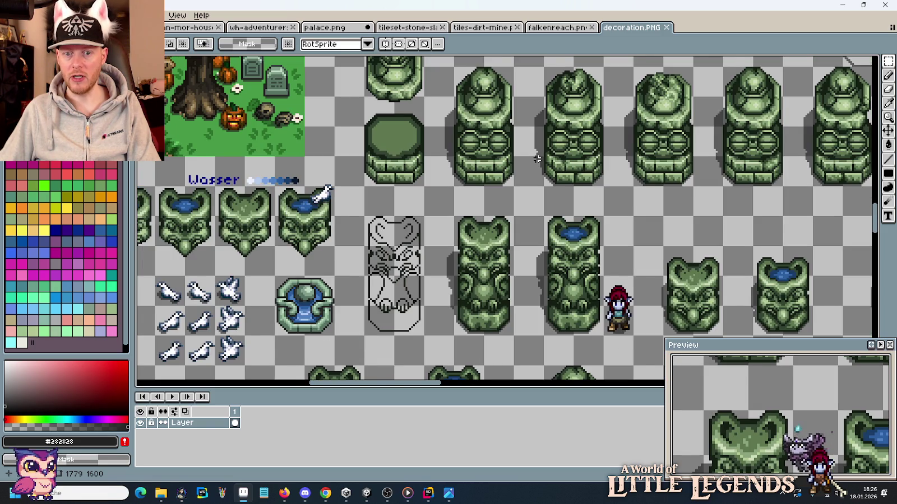
pyautogui.scroll(-1, 537, 160)
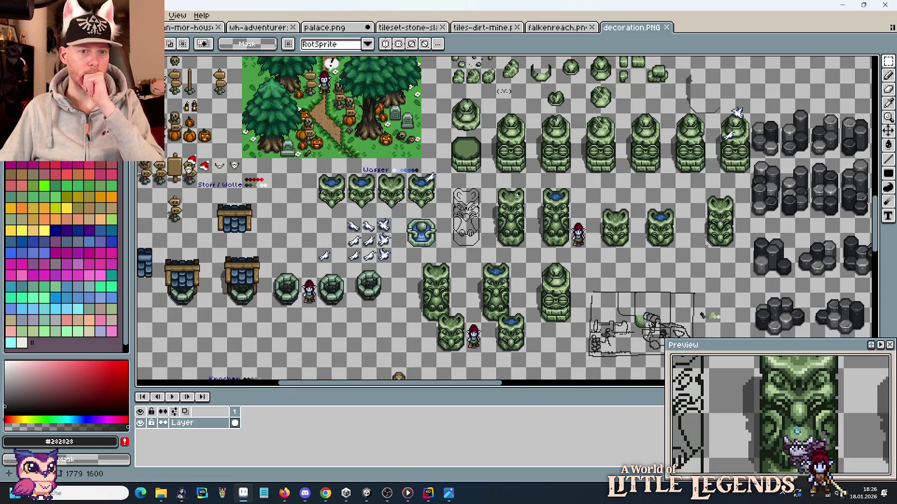
pyautogui.moveTo(355, 322)
pyautogui.mouseDown()
pyautogui.moveTo(517, 277)
pyautogui.moveTo(269, 24)
pyautogui.mouseUp()
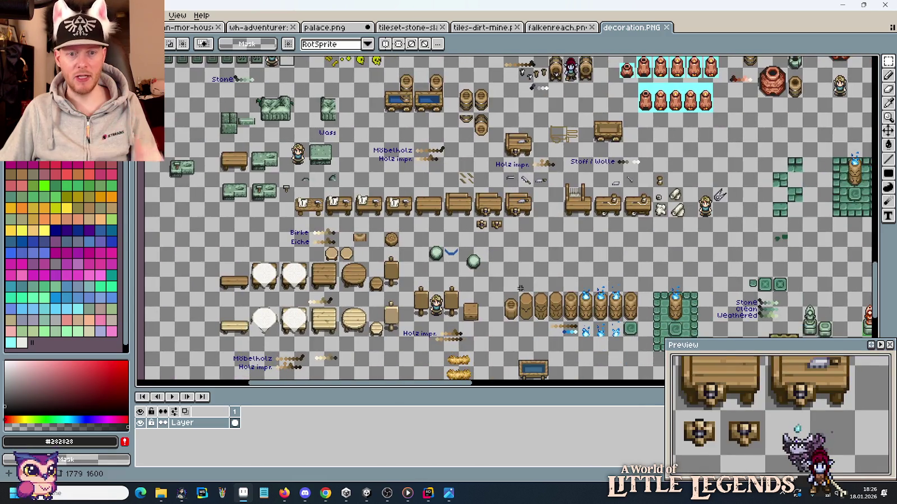
pyautogui.moveTo(505, 252); pyautogui.dragTo(500, 229)
pyautogui.moveTo(336, 252); pyautogui.dragTo(550, 190)
pyautogui.moveTo(617, 224); pyautogui.dragTo(206, 299)
pyautogui.moveTo(628, 182)
pyautogui.mouseDown()
pyautogui.moveTo(400, 140)
pyautogui.moveTo(333, 109)
pyautogui.mouseUp()
pyautogui.moveTo(673, 140); pyautogui.dragTo(319, 190)
pyautogui.moveTo(336, 56); pyautogui.dragTo(347, 177)
pyautogui.moveTo(421, 77); pyautogui.dragTo(443, 134)
pyautogui.moveTo(474, 300)
pyautogui.mouseDown()
pyautogui.moveTo(332, 125)
pyautogui.moveTo(322, 131)
pyautogui.mouseUp()
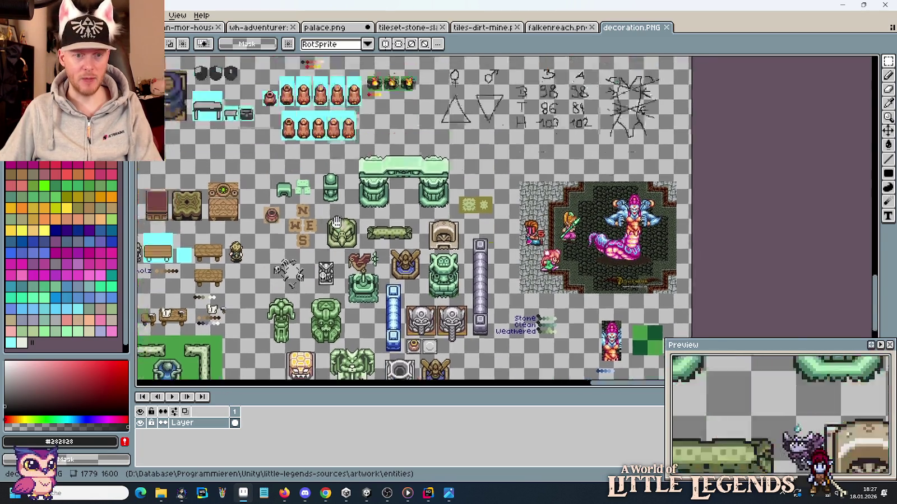
pyautogui.moveTo(321, 131); pyautogui.dragTo(370, 331)
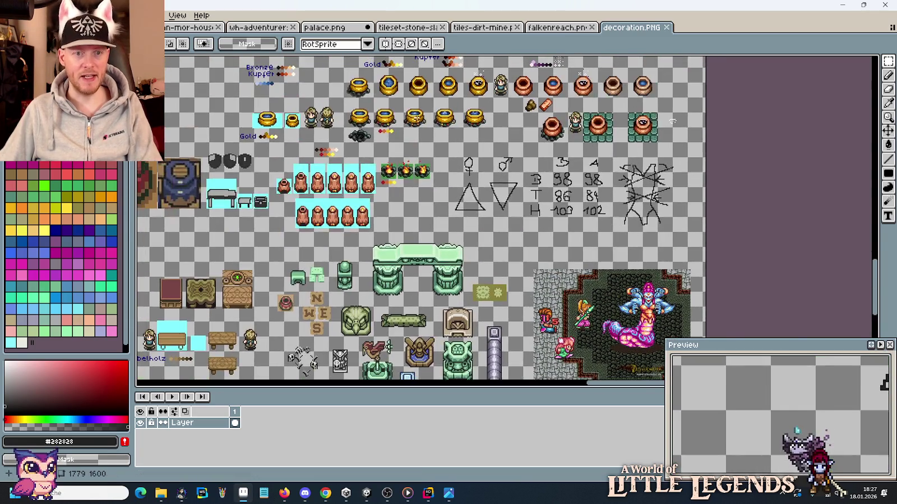
pyautogui.moveTo(393, 56); pyautogui.dragTo(424, 220)
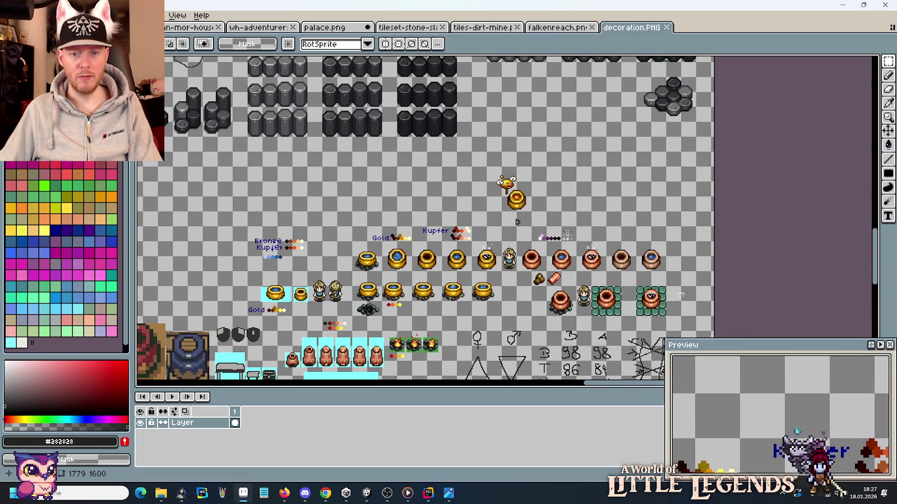
pyautogui.moveTo(518, 222); pyautogui.dragTo(357, 298)
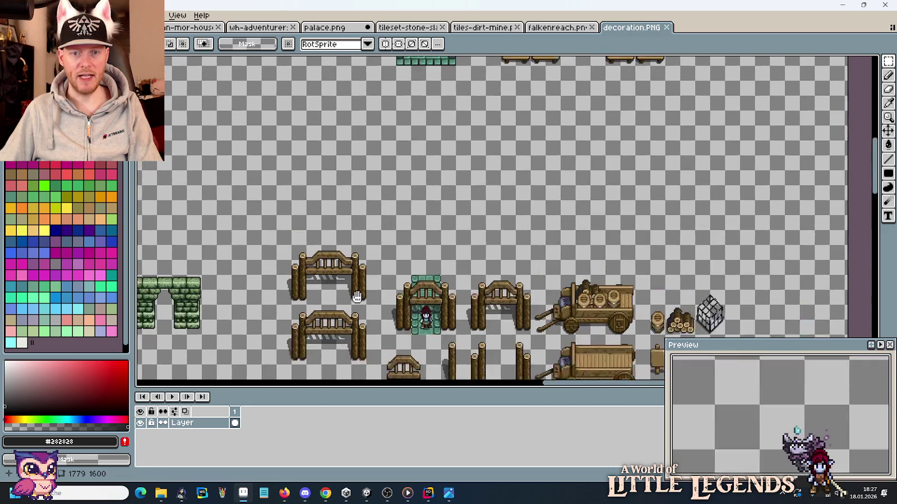
pyautogui.moveTo(358, 62); pyautogui.dragTo(398, 256)
# Step: Bring the green tile block into view and marquee its 32x32 octagonal stone tile
pyautogui.moveTo(393, 172); pyautogui.dragTo(673, 191)
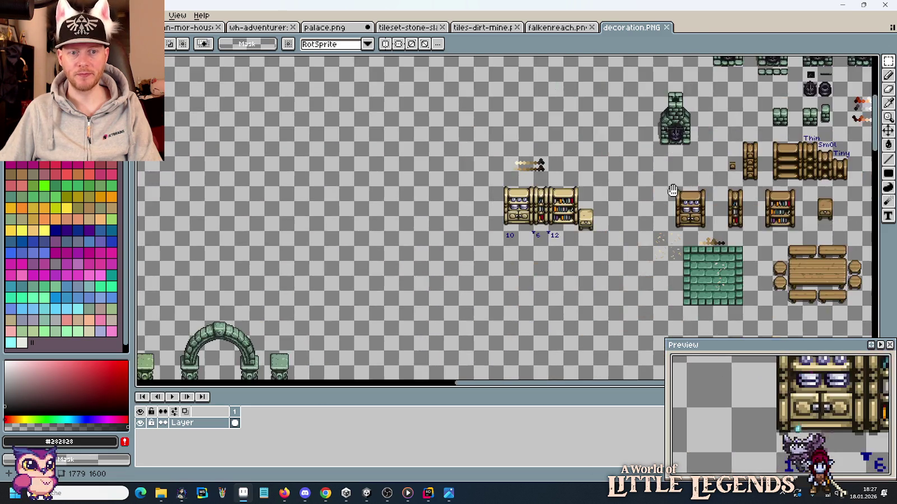
pyautogui.moveTo(403, 280); pyautogui.dragTo(645, 163)
pyautogui.moveTo(177, 239); pyautogui.dragTo(462, 123)
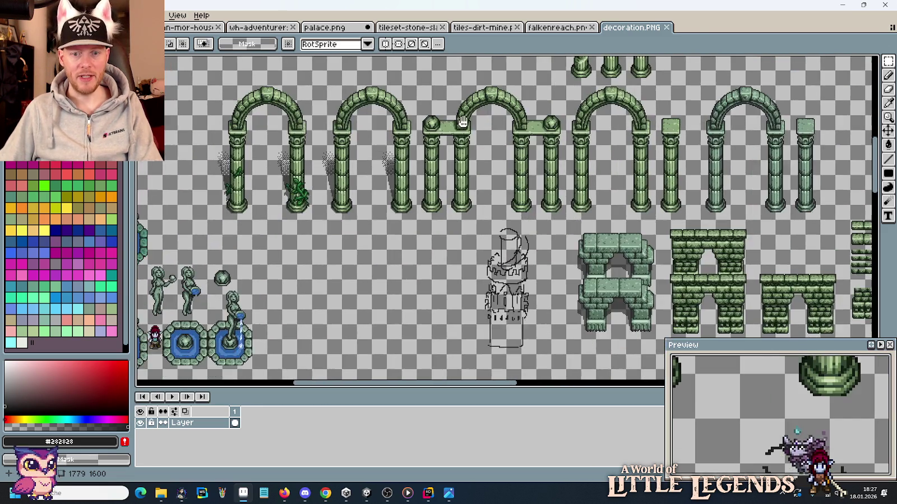
pyautogui.moveTo(354, 255)
pyautogui.mouseDown()
pyautogui.moveTo(569, 135)
pyautogui.moveTo(576, 142)
pyautogui.mouseUp()
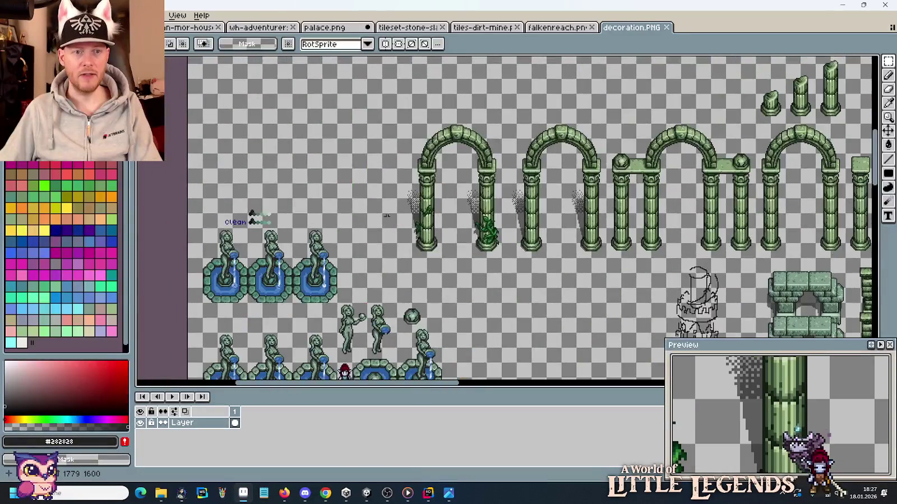
pyautogui.moveTo(428, 142); pyautogui.dragTo(389, 252)
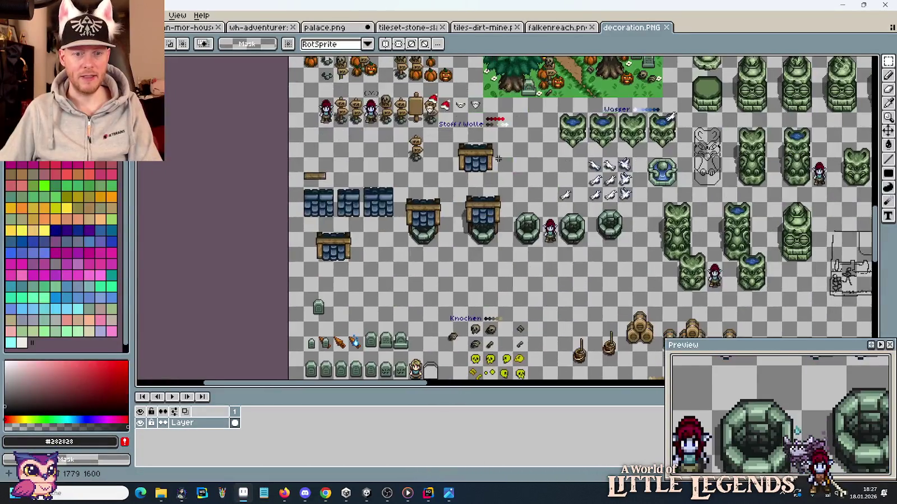
pyautogui.scroll(2, 496, 237)
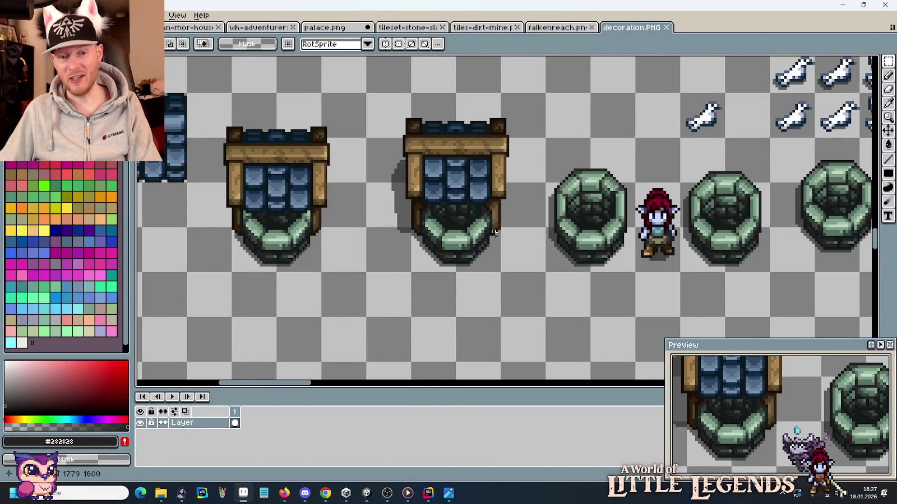
pyautogui.scroll(-2, 490, 233)
pyautogui.scroll(-2, 538, 226)
pyautogui.scroll(1, 671, 207)
pyautogui.hscroll(2, 619, 260)
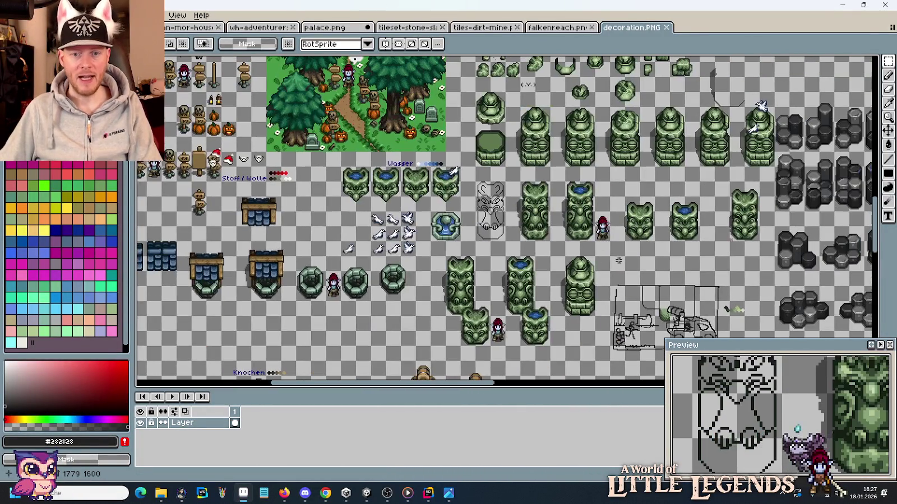
pyautogui.scroll(2, 483, 157)
pyautogui.moveTo(547, 174); pyautogui.dragTo(463, 96)
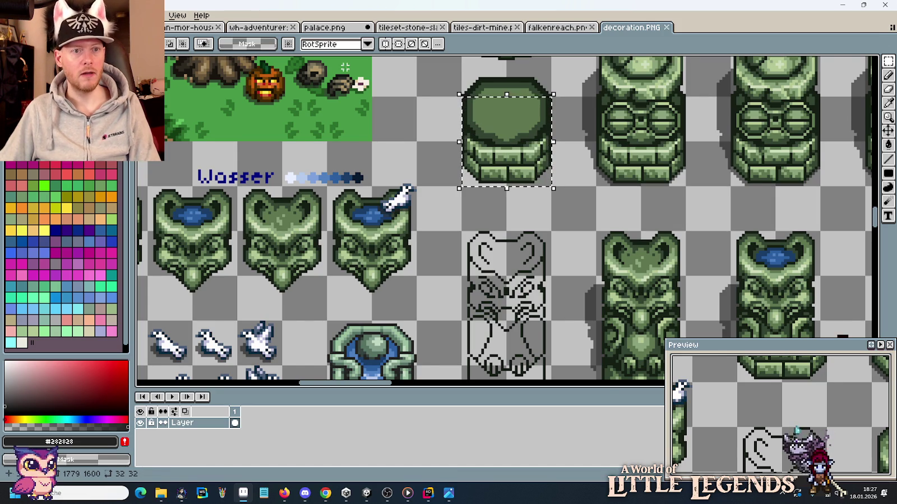
# Step: Paste the green stone block into the buildings tileset beside the timber window
pyautogui.click(335, 28)
pyautogui.click(175, 28)
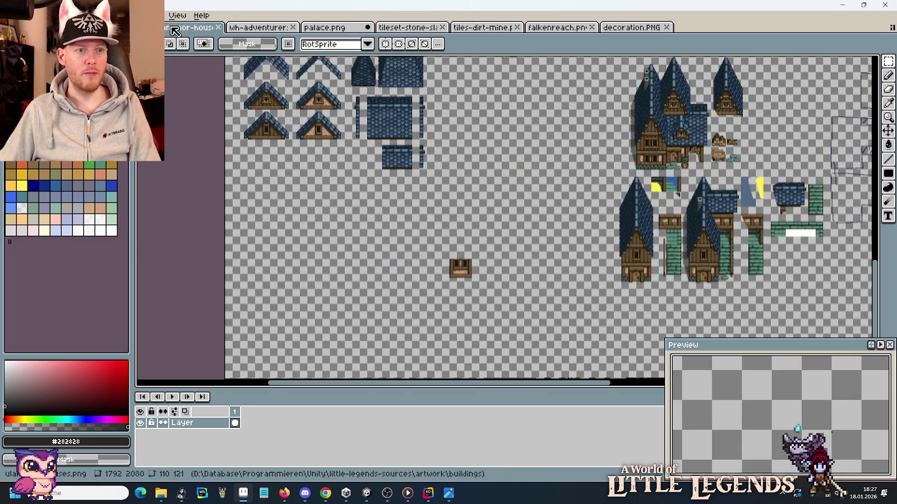
pyautogui.scroll(-2, 479, 246)
pyautogui.scroll(3, 479, 246)
pyautogui.hotkey('ctrl', 'v')
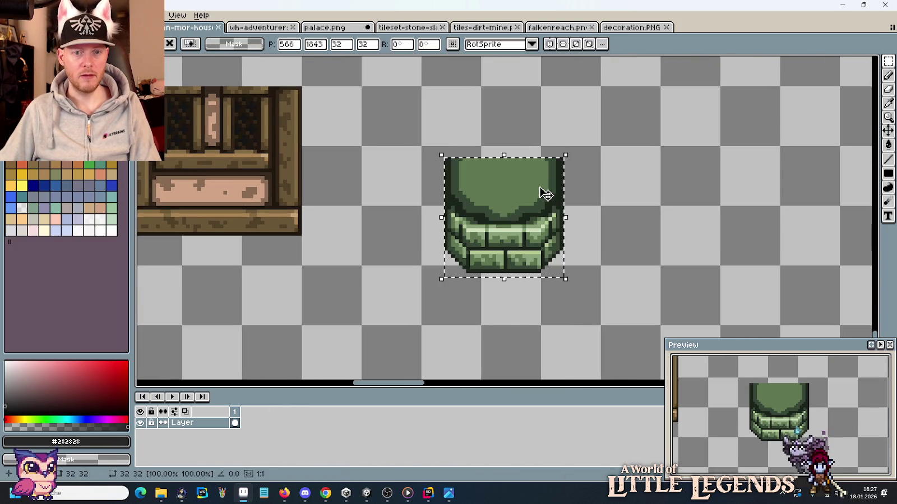
pyautogui.moveTo(503, 213); pyautogui.dragTo(540, 203)
pyautogui.click(664, 226)
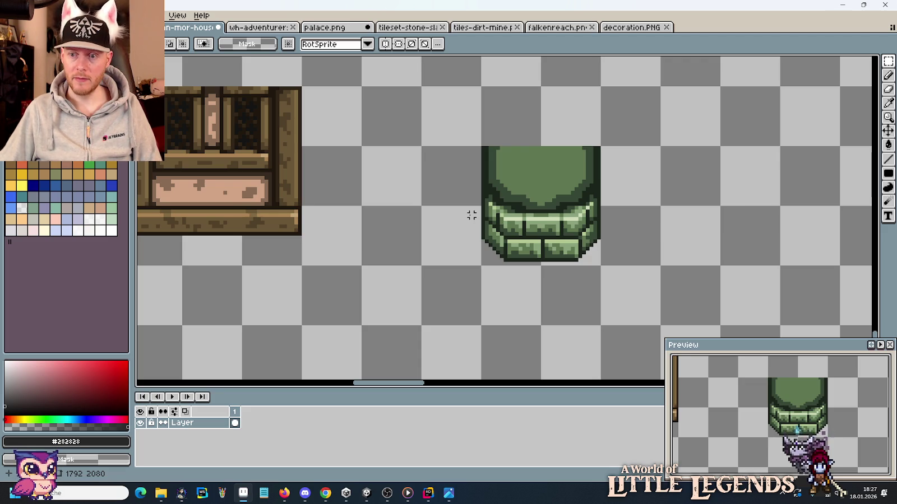
# Step: Pull the block's left wall strip outward, nudging it one pixel up-left
pyautogui.scroll(1, 472, 215)
pyautogui.scroll(1, 472, 214)
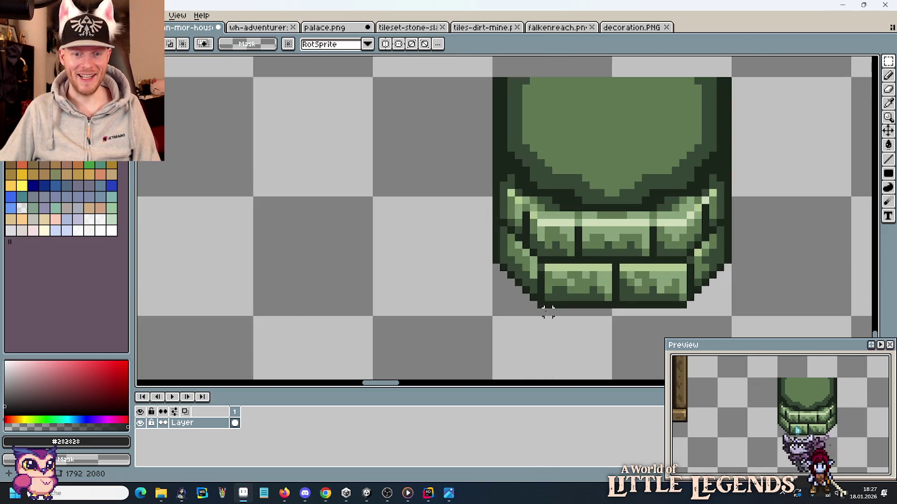
pyautogui.moveTo(533, 310); pyautogui.dragTo(498, 152)
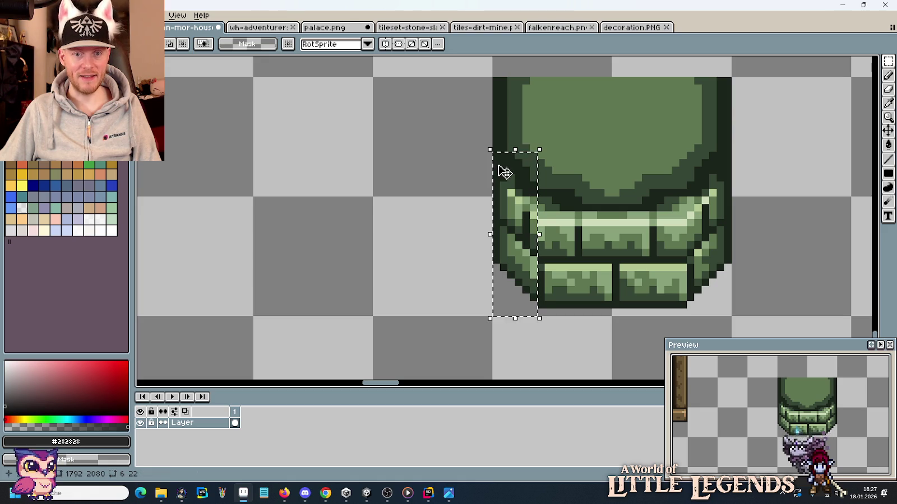
pyautogui.moveTo(519, 255); pyautogui.dragTo(471, 207)
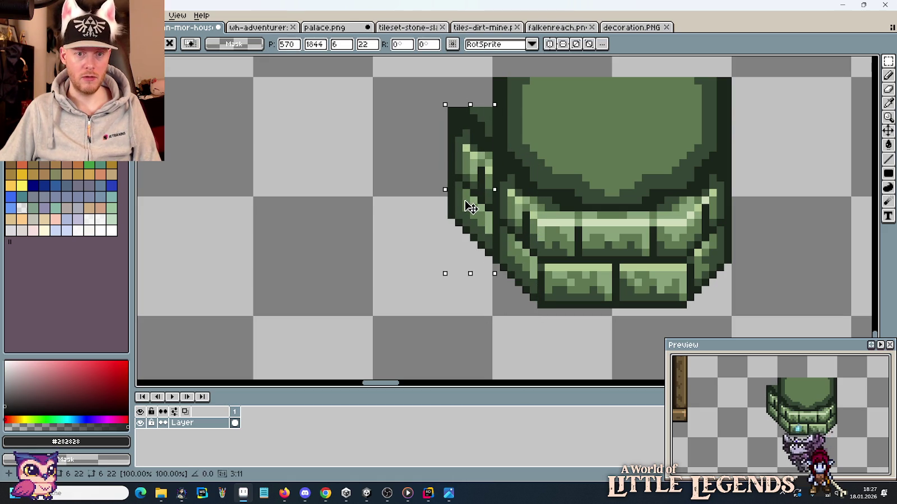
pyautogui.moveTo(471, 207); pyautogui.dragTo(469, 203)
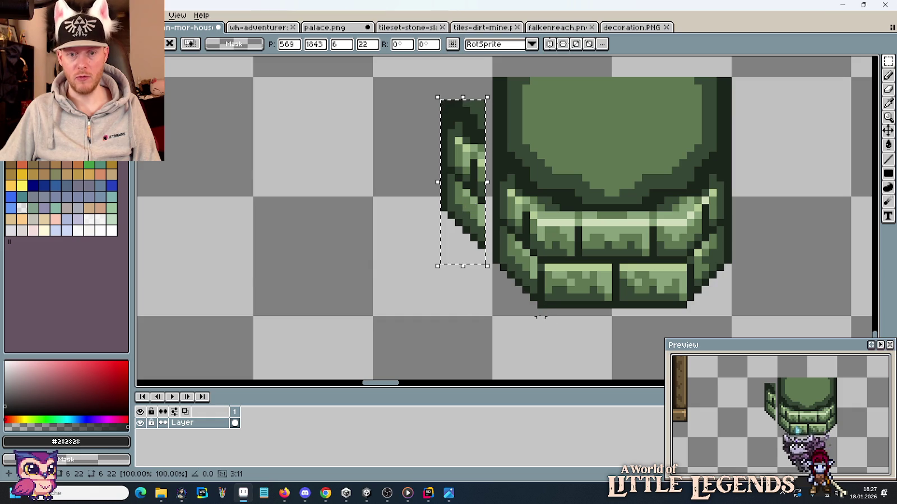
pyautogui.moveTo(532, 319); pyautogui.dragTo(422, 82)
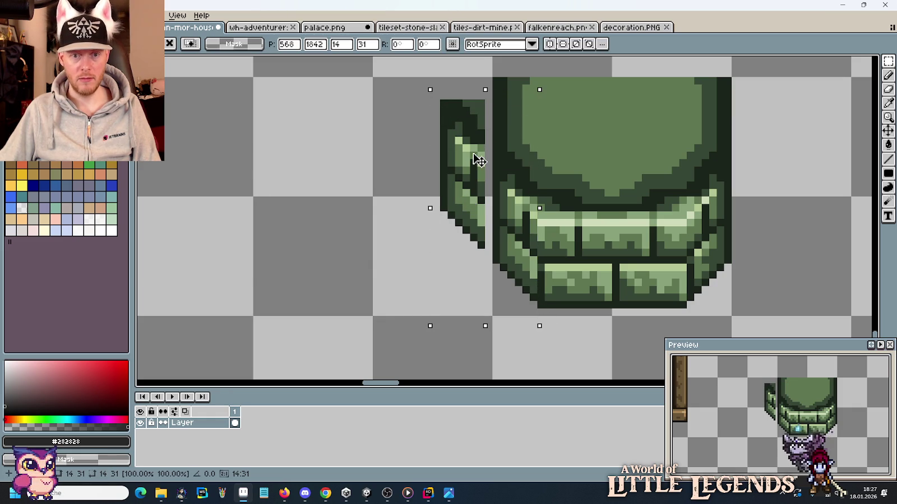
pyautogui.moveTo(481, 162); pyautogui.dragTo(474, 154)
pyautogui.hotkey('ctrl', 'd')
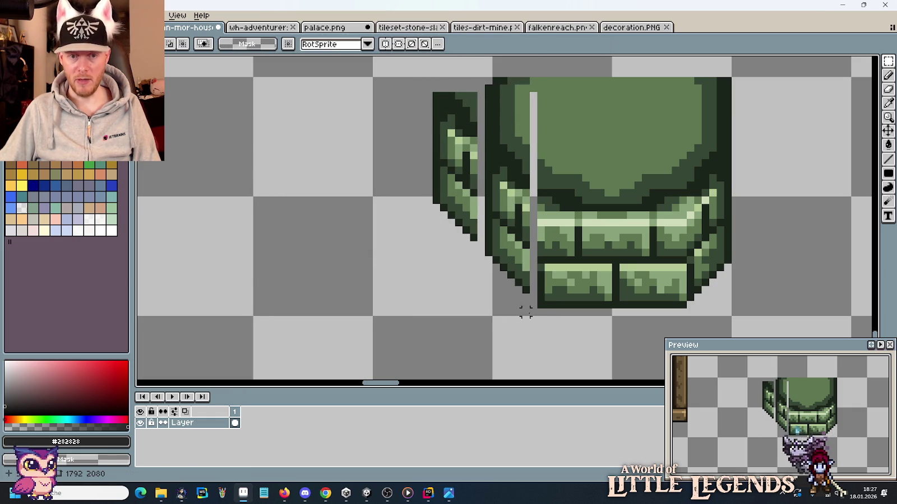
# Step: Shift the grey seam line left and move the right wall strip outward and up
pyautogui.moveTo(533, 330)
pyautogui.mouseDown()
pyautogui.moveTo(523, 90)
pyautogui.moveTo(541, 118)
pyautogui.moveTo(533, 119)
pyautogui.mouseUp()
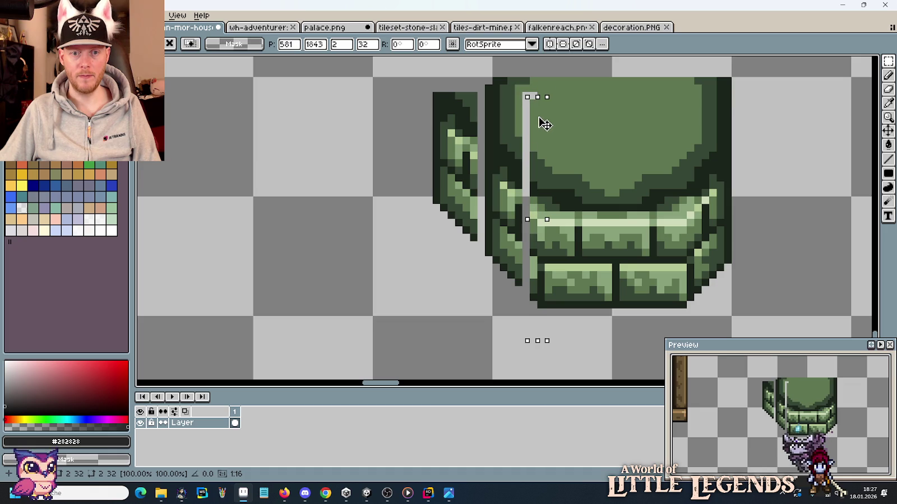
pyautogui.hotkey('ctrl', 'd')
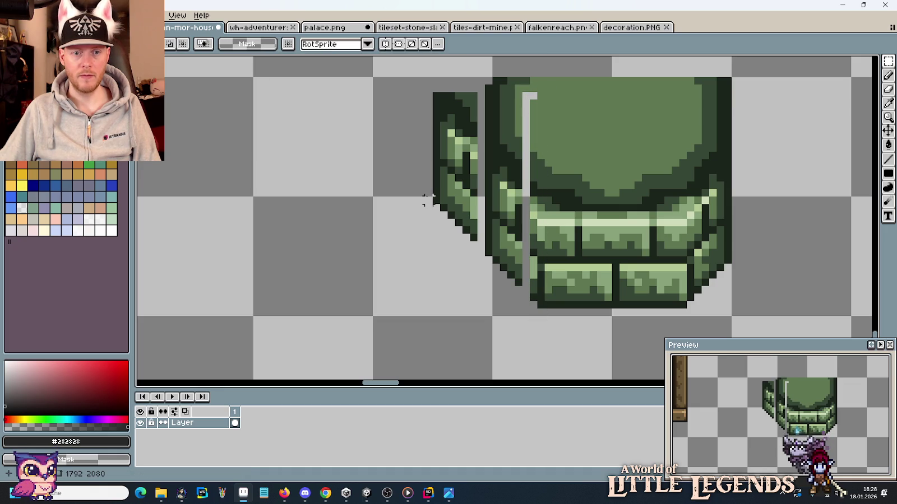
pyautogui.moveTo(432, 192); pyautogui.dragTo(487, 275)
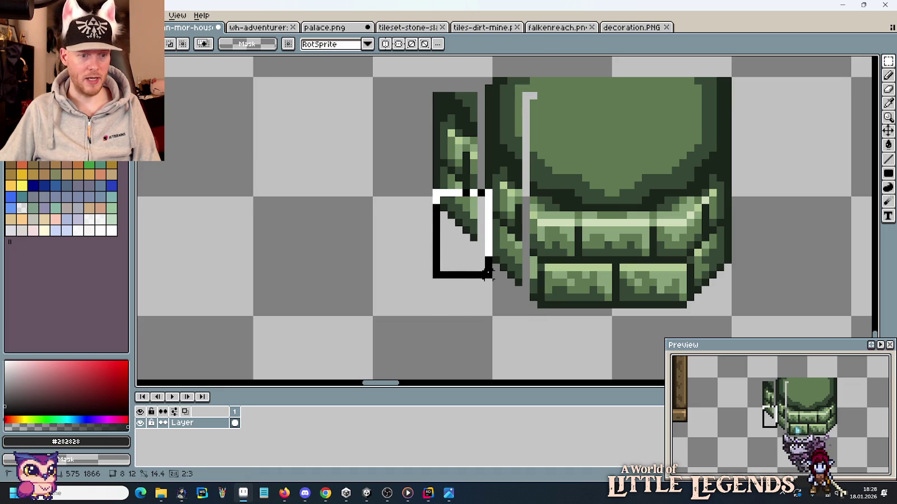
pyautogui.moveTo(779, 296); pyautogui.dragTo(594, 326)
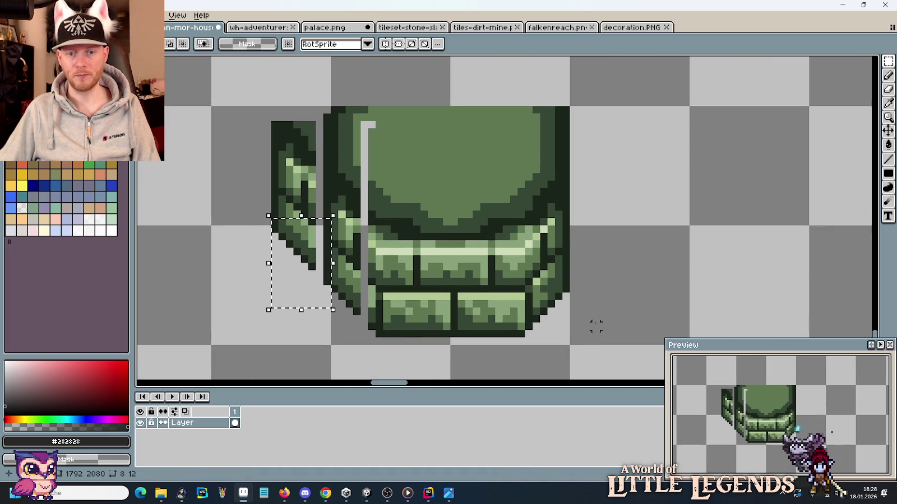
pyautogui.moveTo(624, 354); pyautogui.dragTo(531, 119)
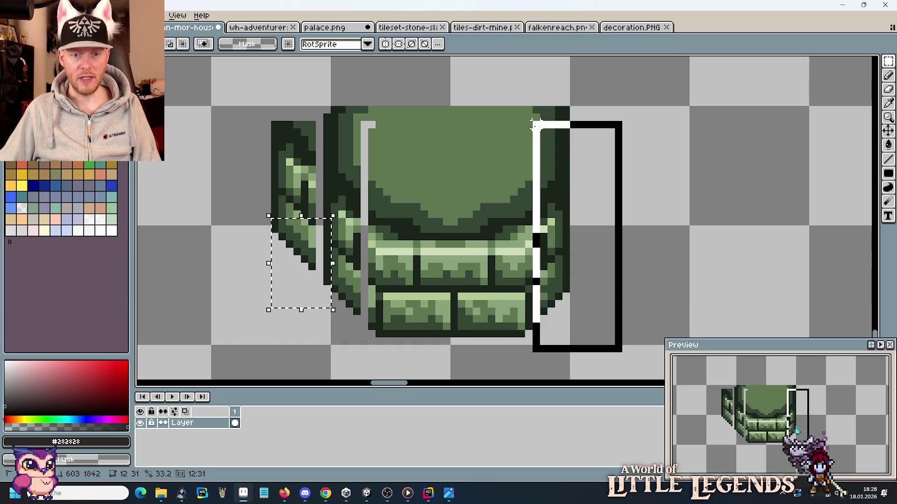
pyautogui.moveTo(566, 203); pyautogui.dragTo(573, 195)
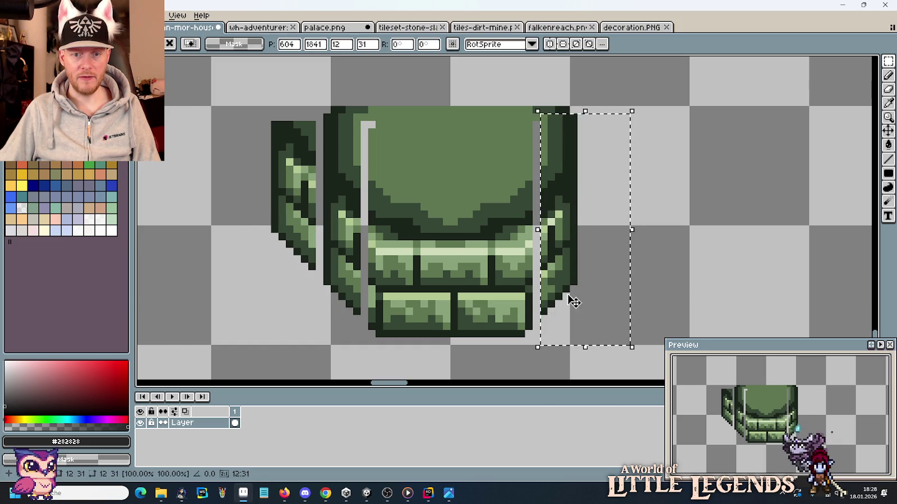
pyautogui.moveTo(570, 305)
pyautogui.mouseDown()
pyautogui.moveTo(630, 260)
pyautogui.moveTo(611, 256)
pyautogui.moveTo(634, 246)
pyautogui.mouseUp()
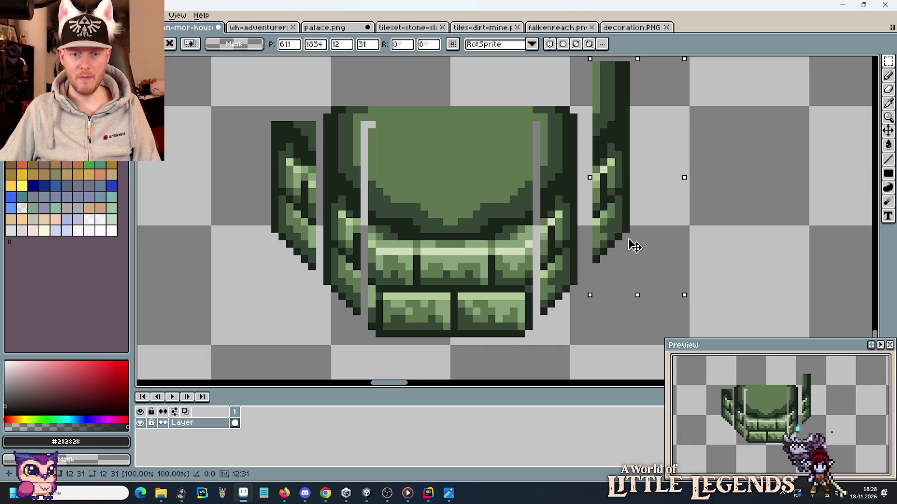
pyautogui.hotkey('ctrl', 'd')
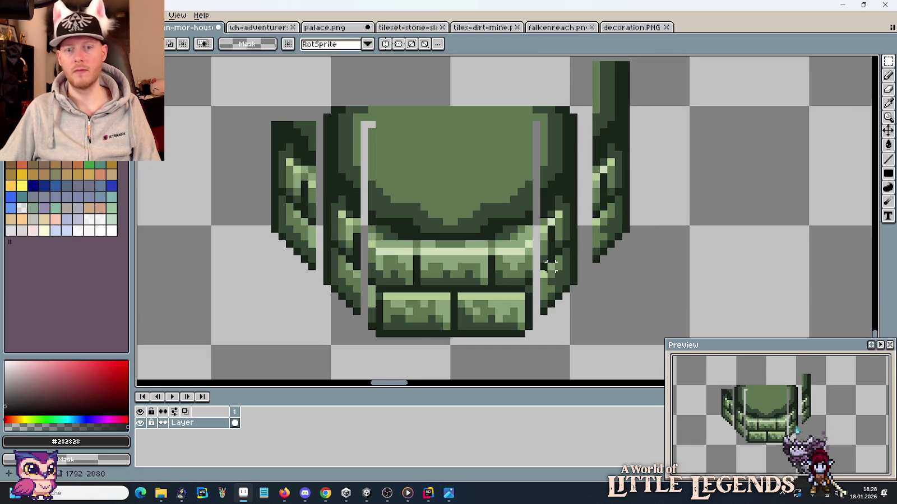
# Step: Erase the top strip of the green block and pillar
pyautogui.scroll(-1, 597, 252)
pyautogui.scroll(-1, 595, 253)
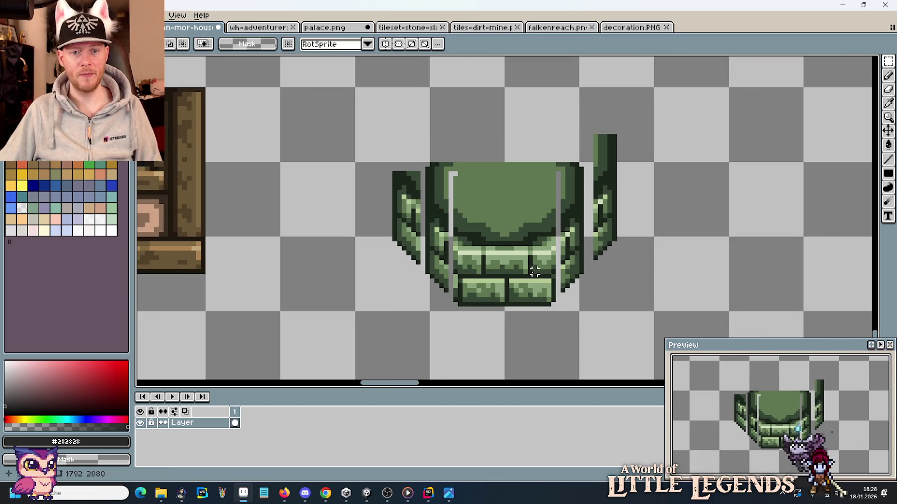
pyautogui.moveTo(535, 271); pyautogui.dragTo(672, 261)
pyautogui.scroll(-1, 701, 236)
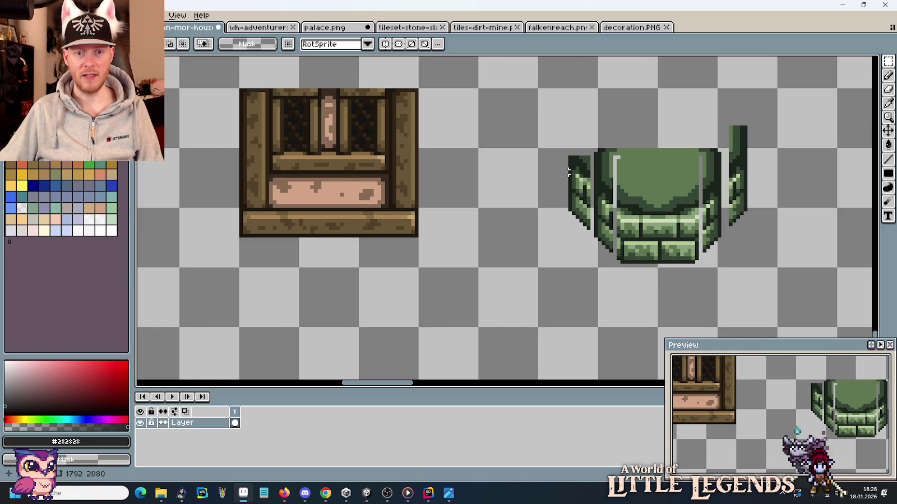
pyautogui.moveTo(532, 105); pyautogui.dragTo(779, 161)
pyautogui.press('Delete')
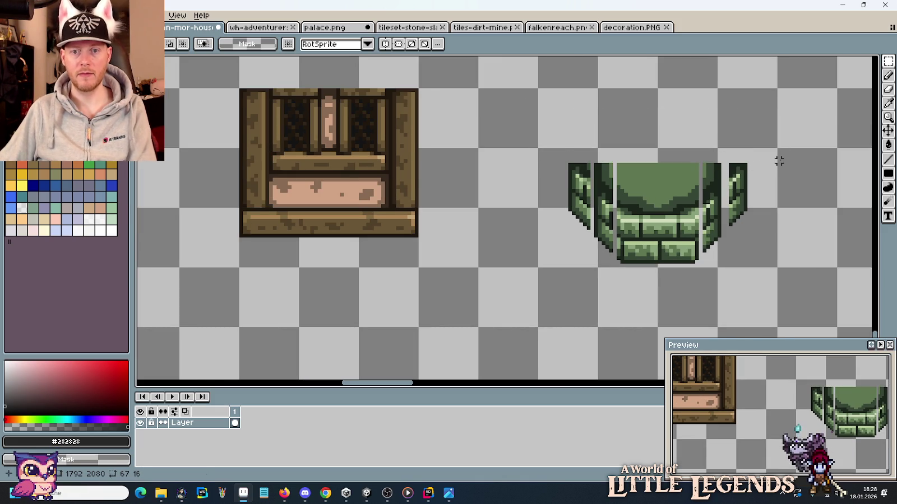
# Step: Shift the green arch slightly left and place a copy under the timber window
pyautogui.moveTo(745, 208); pyautogui.dragTo(720, 250)
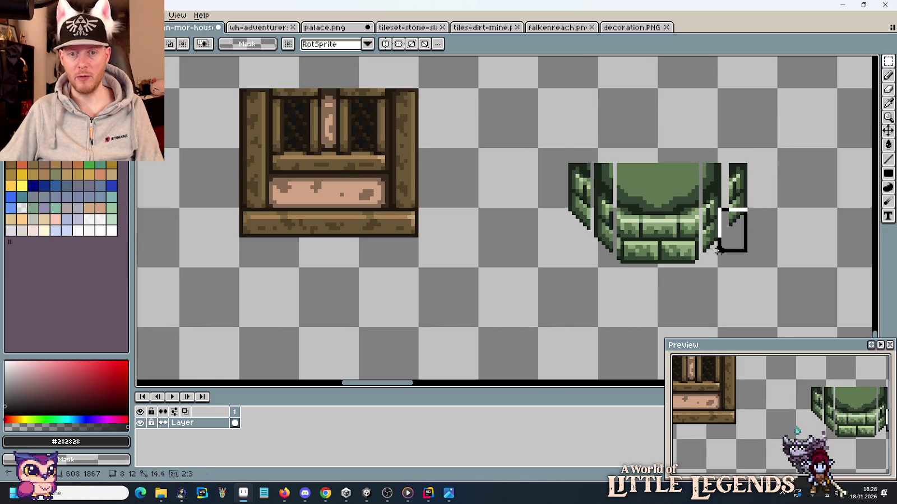
pyautogui.moveTo(537, 269); pyautogui.dragTo(778, 146)
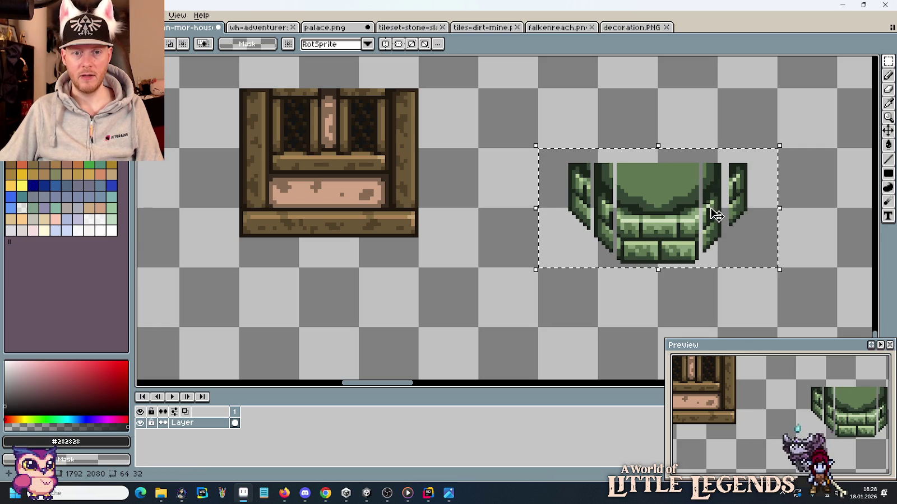
pyautogui.moveTo(692, 226); pyautogui.dragTo(662, 226)
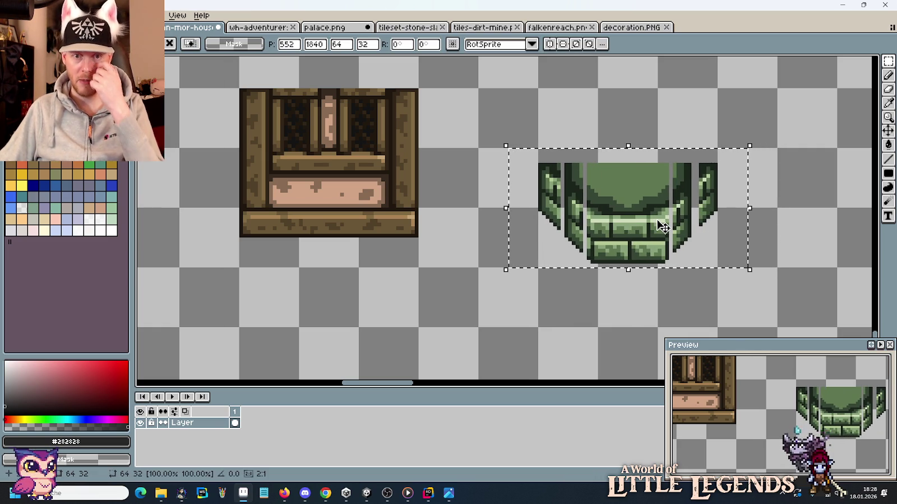
pyautogui.moveTo(652, 202)
pyautogui.mouseDown()
pyautogui.moveTo(421, 324)
pyautogui.moveTo(344, 287)
pyautogui.moveTo(351, 282)
pyautogui.mouseUp()
pyautogui.scroll(-1, 393, 291)
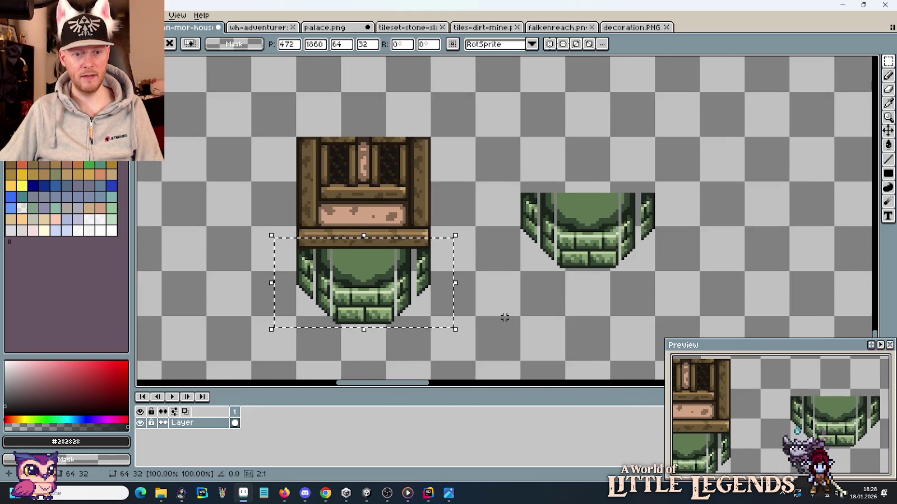
pyautogui.scroll(-1, 561, 291)
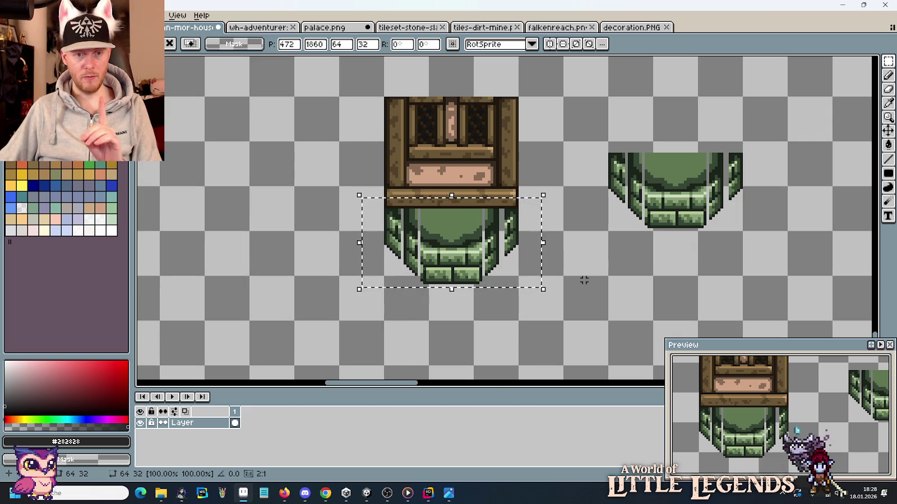
pyautogui.click(584, 280)
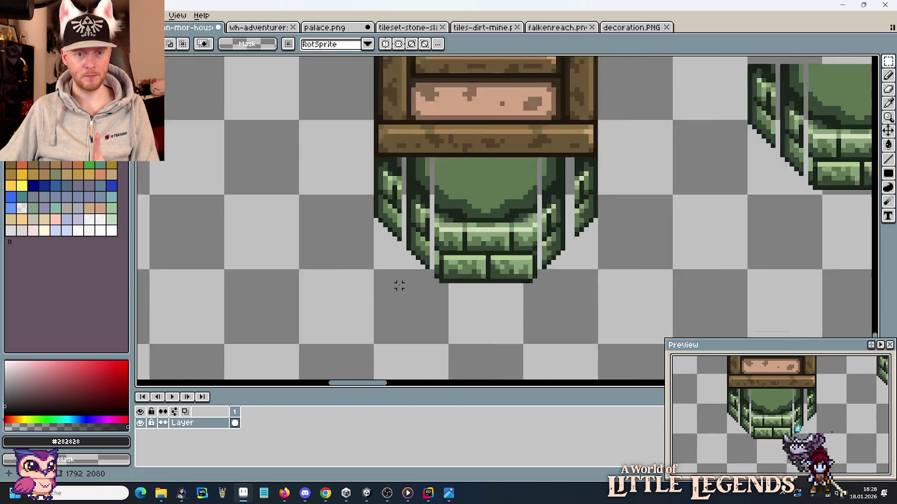
pyautogui.scroll(1, 397, 284)
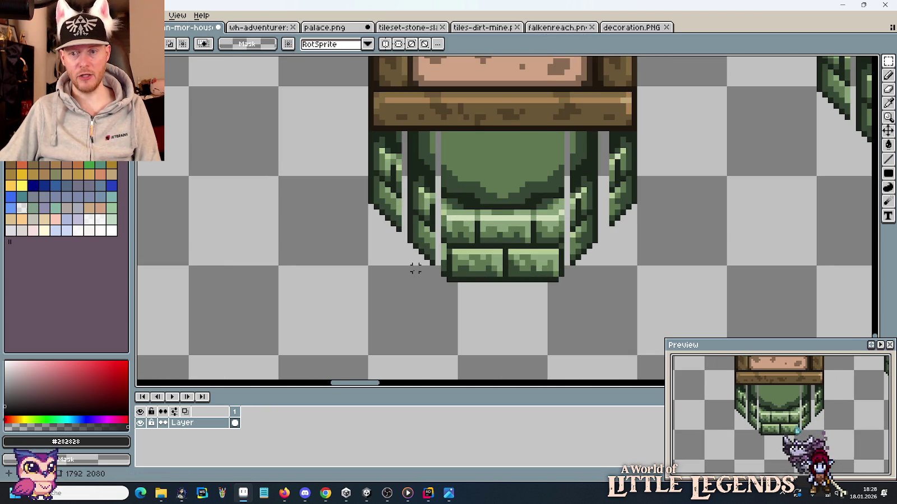
pyautogui.scroll(-1, 426, 274)
pyautogui.scroll(-1, 431, 274)
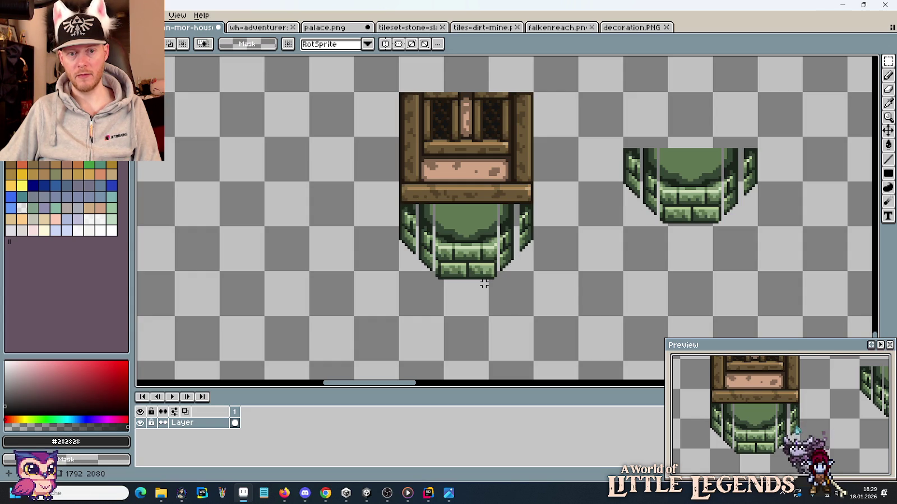
pyautogui.scroll(1, 484, 284)
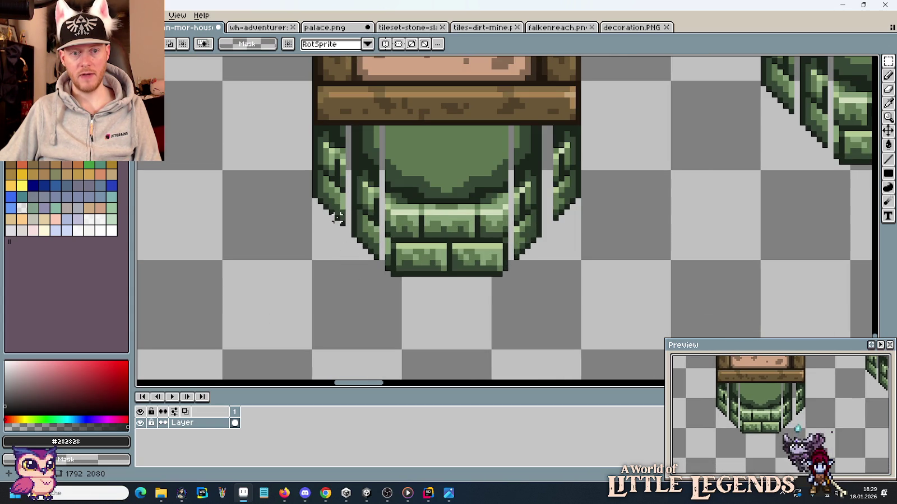
# Step: Move the left pillar one pixel right and down to close its gap
pyautogui.moveTo(349, 279); pyautogui.dragTo(386, 125)
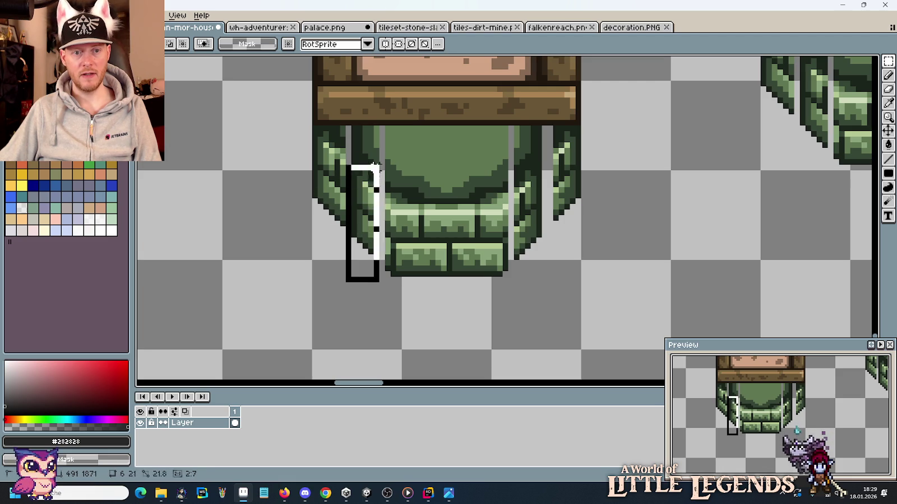
pyautogui.moveTo(298, 123)
pyautogui.mouseDown()
pyautogui.moveTo(348, 251)
pyautogui.moveTo(340, 244)
pyautogui.mouseUp()
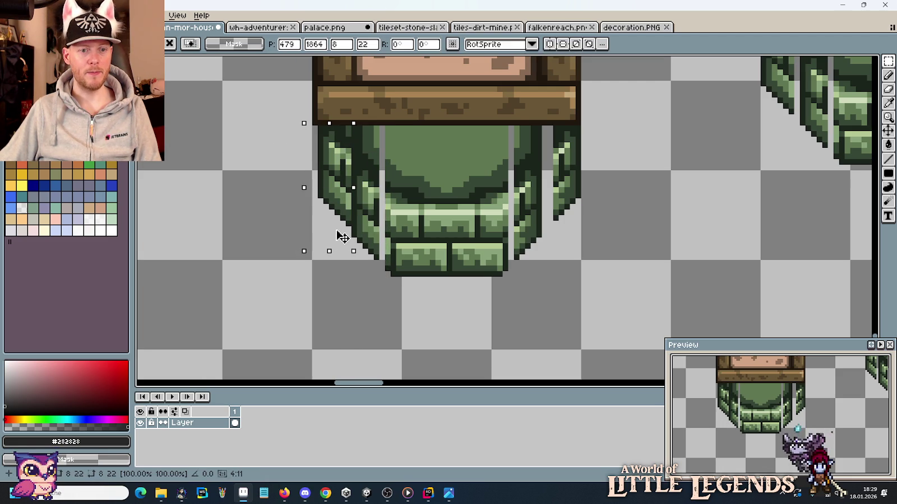
pyautogui.hotkey('ctrl', 'd')
pyautogui.moveTo(353, 206); pyautogui.dragTo(311, 124)
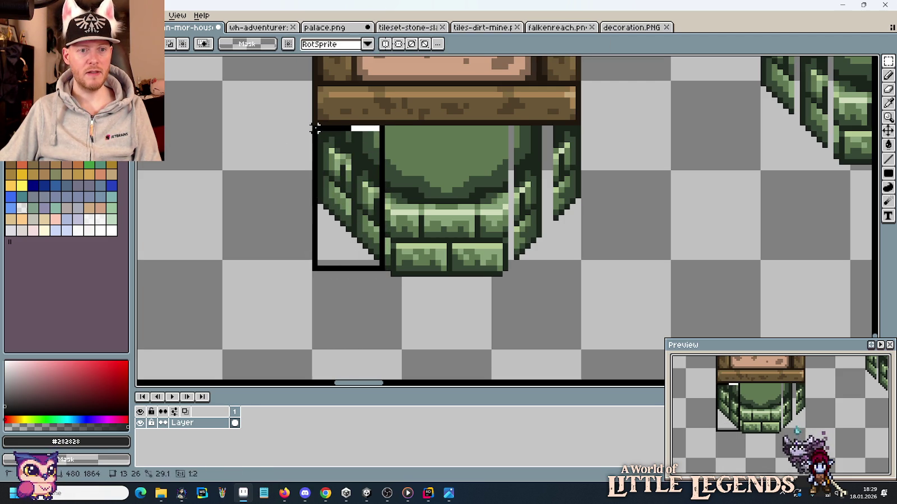
pyautogui.moveTo(344, 174); pyautogui.dragTo(350, 180)
pyautogui.hotkey('ctrl', 'd')
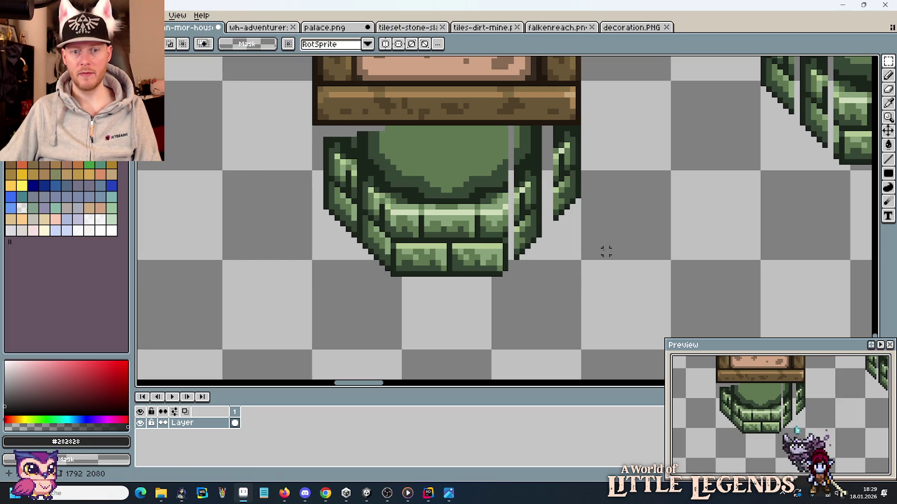
# Step: Shift the right pillar left and down so it joins the base
pyautogui.moveTo(644, 313); pyautogui.dragTo(545, 123)
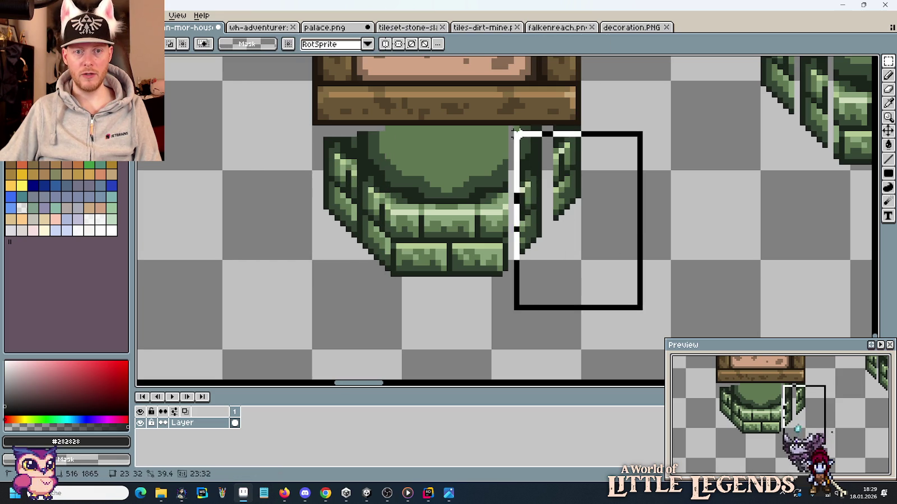
pyautogui.moveTo(573, 164); pyautogui.dragTo(560, 172)
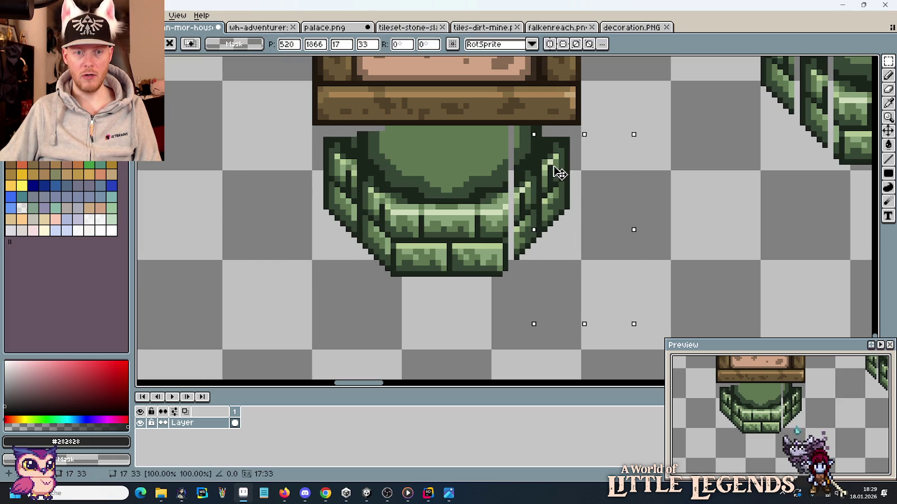
pyautogui.hotkey('ctrl', 'd')
pyautogui.moveTo(515, 269); pyautogui.dragTo(566, 178)
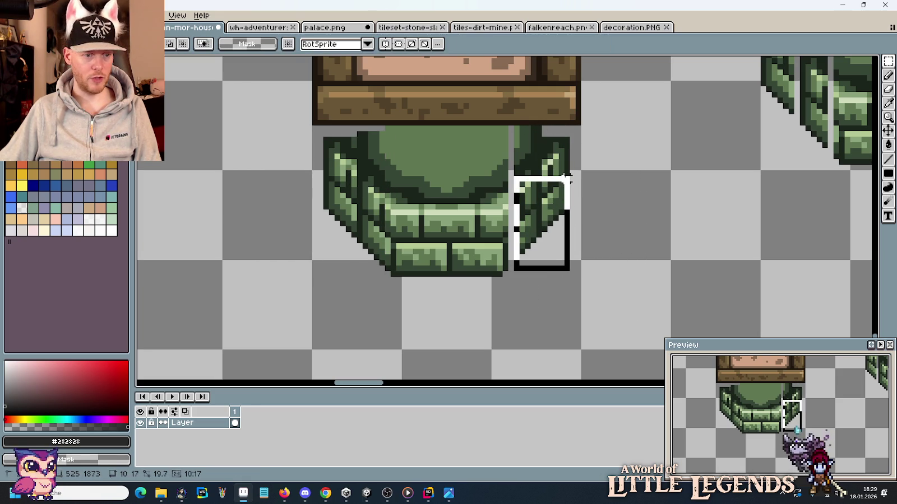
pyautogui.moveTo(388, 280)
pyautogui.mouseDown()
pyautogui.moveTo(342, 199)
pyautogui.moveTo(320, 181)
pyautogui.mouseUp()
pyautogui.click(521, 292)
pyautogui.moveTo(521, 255); pyautogui.dragTo(570, 126)
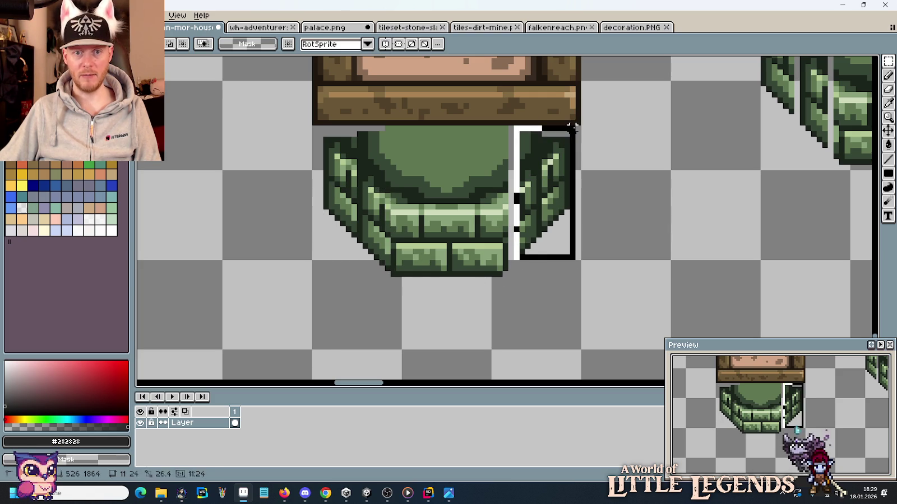
pyautogui.moveTo(572, 176); pyautogui.dragTo(566, 182)
pyautogui.click(515, 263)
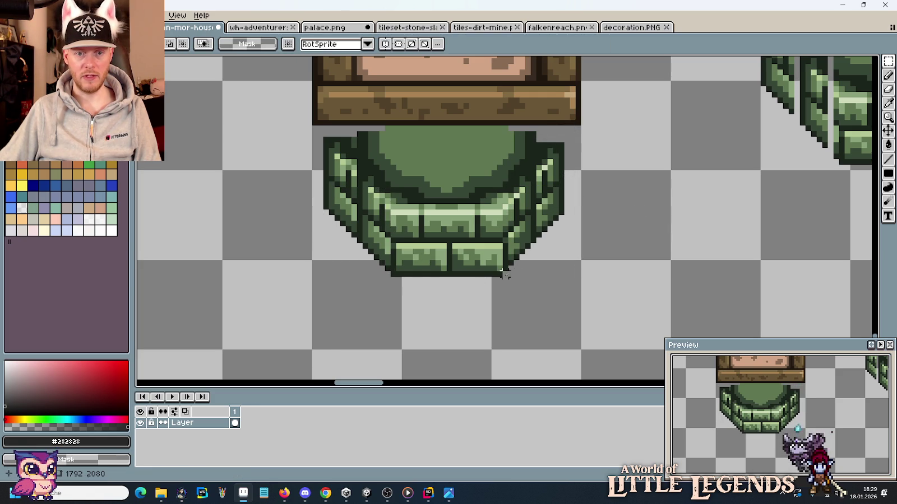
# Step: Nudge the right pillar part one pixel right to align it
pyautogui.moveTo(503, 274); pyautogui.dragTo(559, 161)
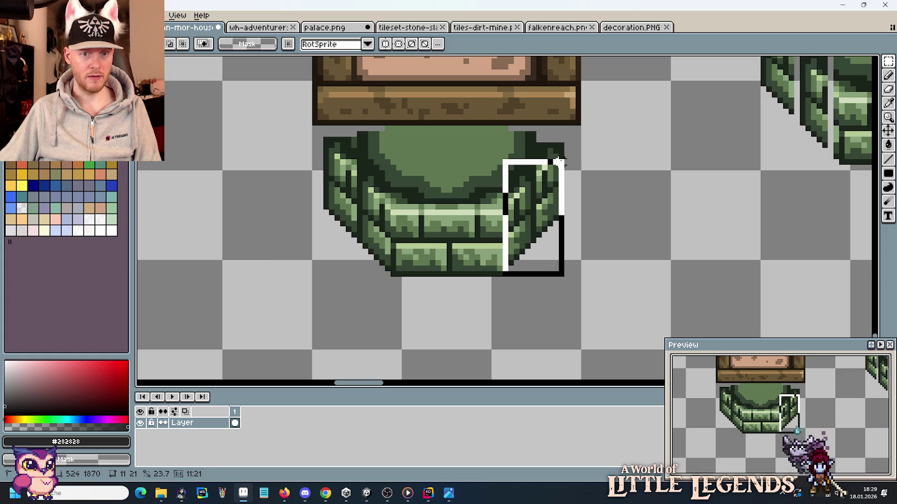
pyautogui.click(616, 217)
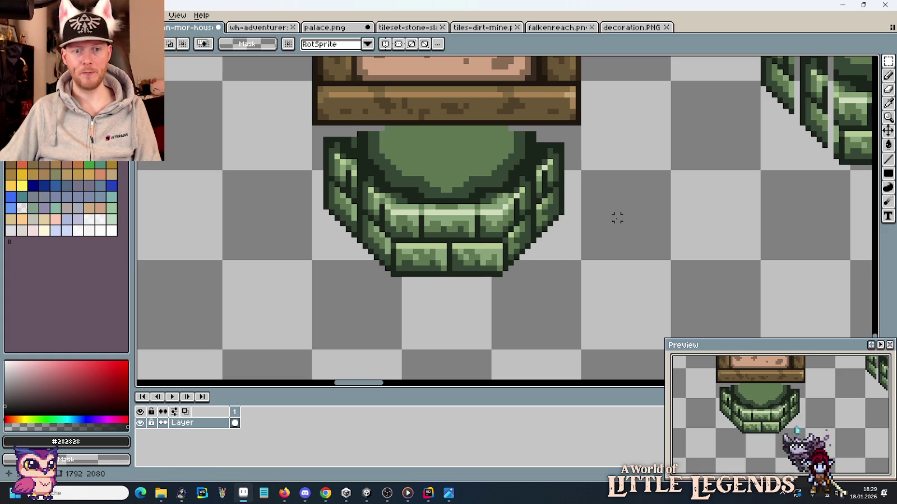
pyautogui.moveTo(320, 212); pyautogui.dragTo(611, 212)
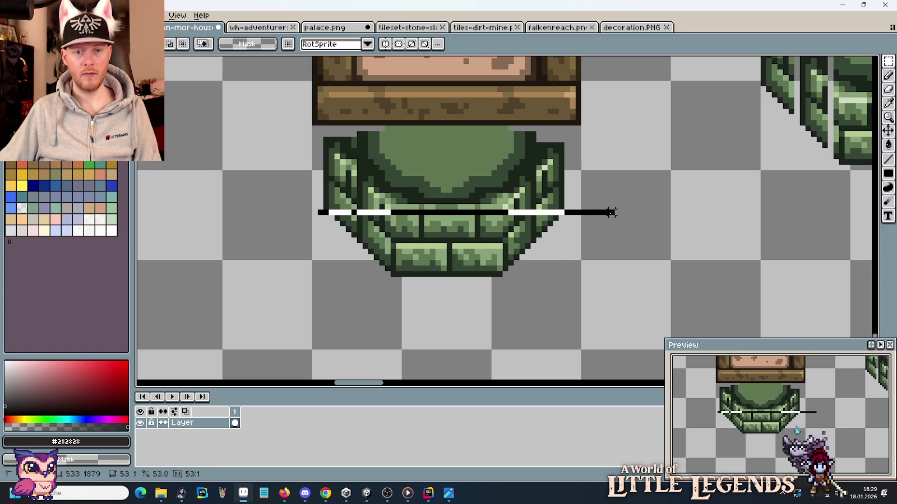
pyautogui.hotkey('ctrl', 'd')
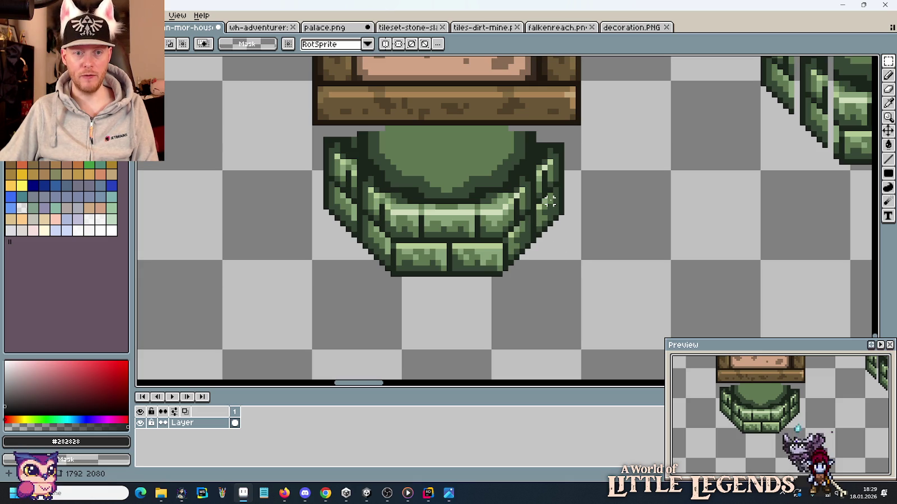
pyautogui.moveTo(608, 308); pyautogui.dragTo(511, 125)
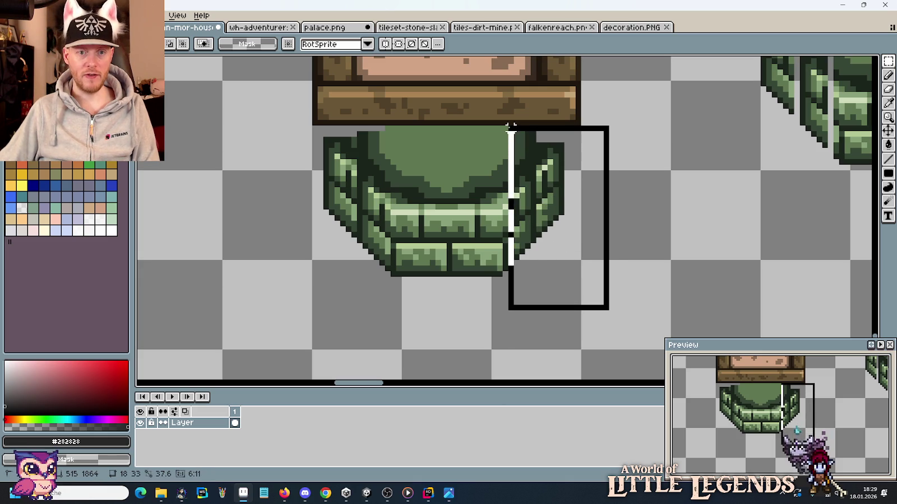
pyautogui.moveTo(542, 175); pyautogui.dragTo(552, 173)
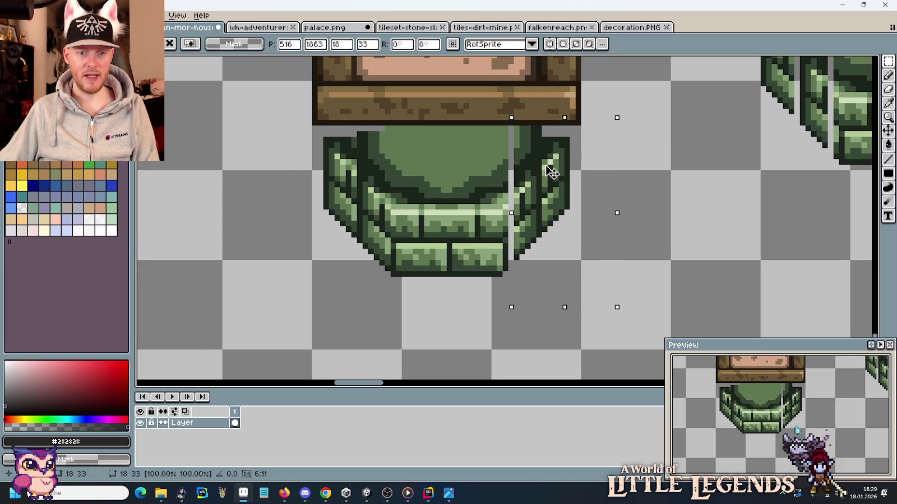
pyautogui.hotkey('ctrl', 'd')
pyautogui.moveTo(584, 212); pyautogui.dragTo(293, 168)
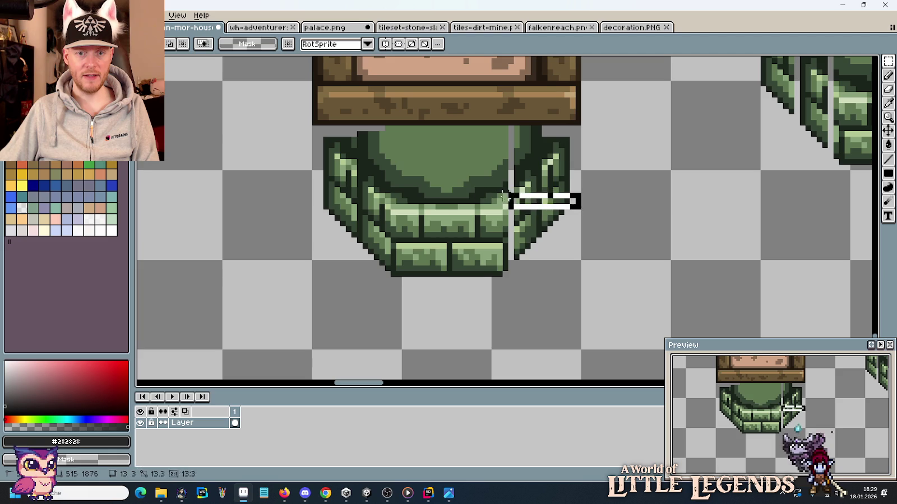
pyautogui.hotkey('ctrl', 'd')
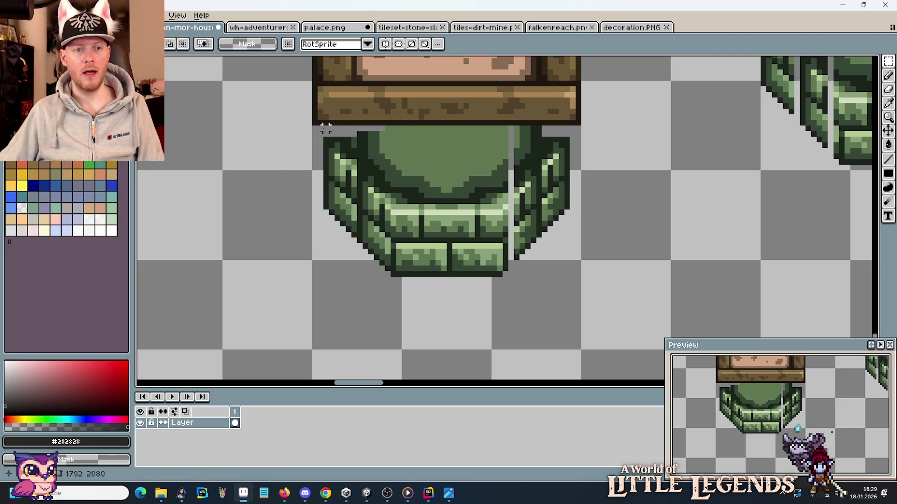
# Step: Widen the tower base: left half one pixel left, right half moved right
pyautogui.moveTo(314, 126); pyautogui.dragTo(423, 297)
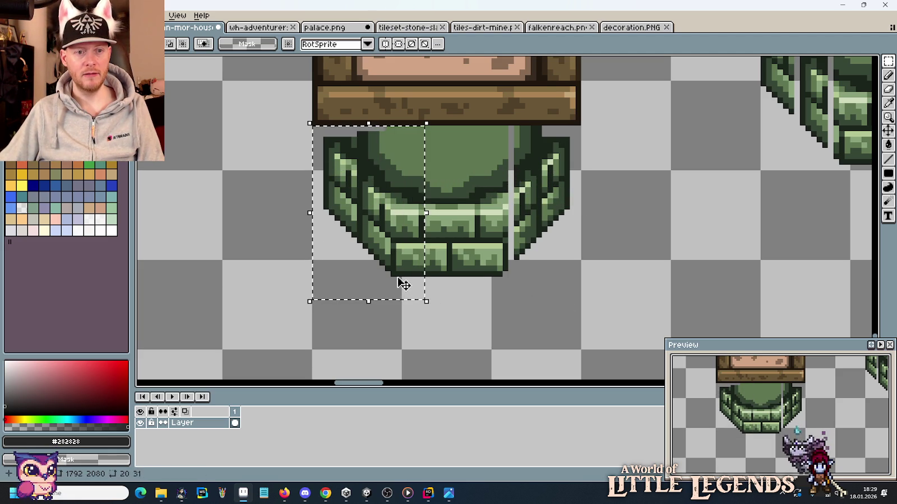
pyautogui.click(401, 282)
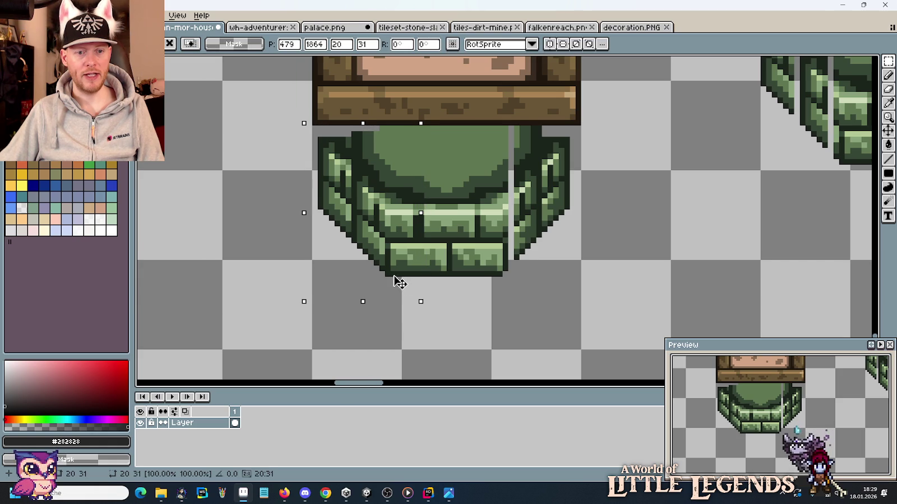
pyautogui.moveTo(395, 277); pyautogui.dragTo(389, 276)
pyautogui.click(500, 297)
pyautogui.moveTo(589, 296)
pyautogui.mouseDown()
pyautogui.moveTo(483, 127)
pyautogui.moveTo(472, 127)
pyautogui.mouseUp()
pyautogui.moveTo(504, 166); pyautogui.dragTo(514, 166)
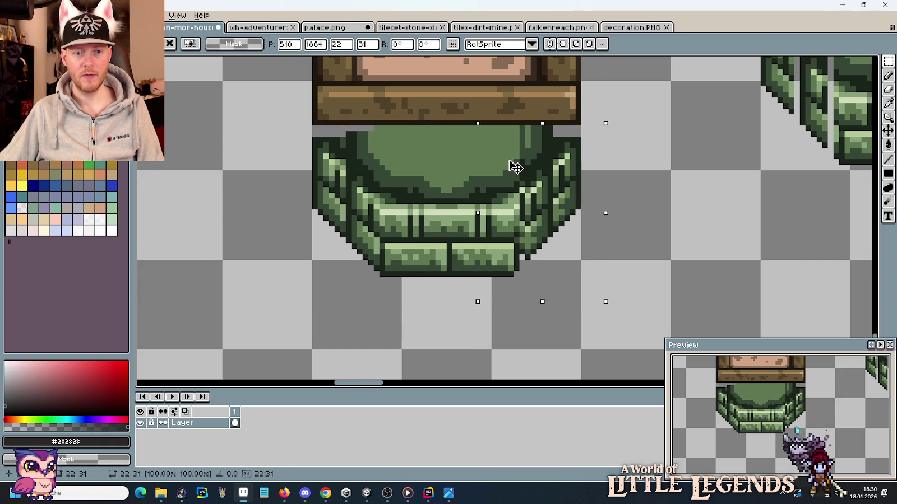
pyautogui.click(426, 212)
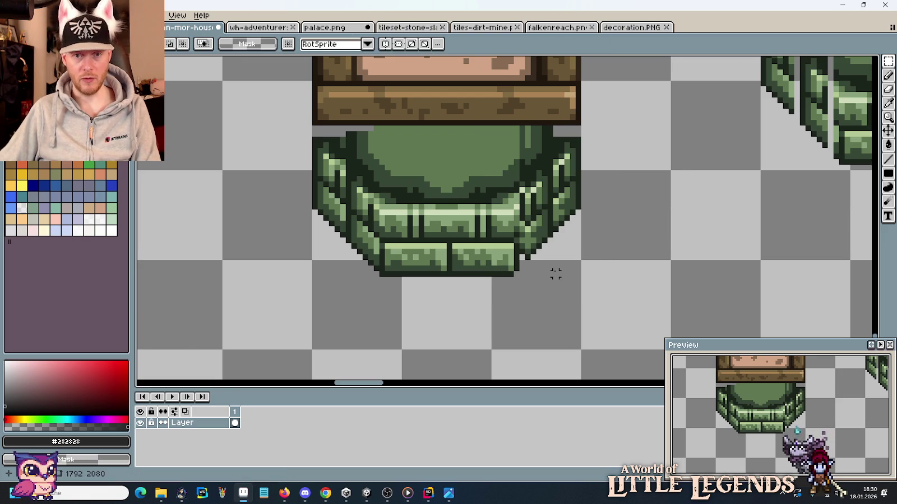
pyautogui.scroll(3, 549, 273)
pyautogui.press('b')
pyautogui.keyDown('alt'); pyautogui.click(457, 209); pyautogui.keyUp('alt')
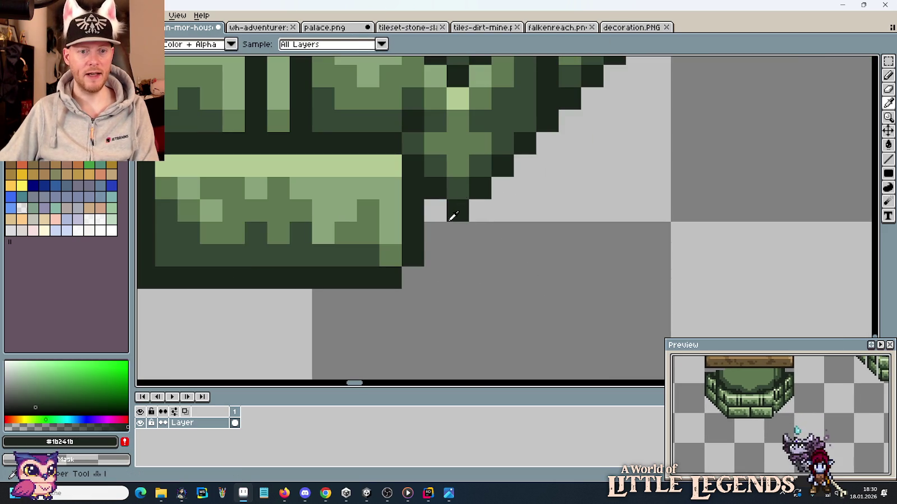
# Step: Darken pixels on the base's corner stones with dark outline and #364735 green
pyautogui.click(480, 234)
pyautogui.moveTo(481, 240); pyautogui.dragTo(530, 342)
pyautogui.keyDown('alt'); pyautogui.click(502, 287); pyautogui.keyUp('alt')
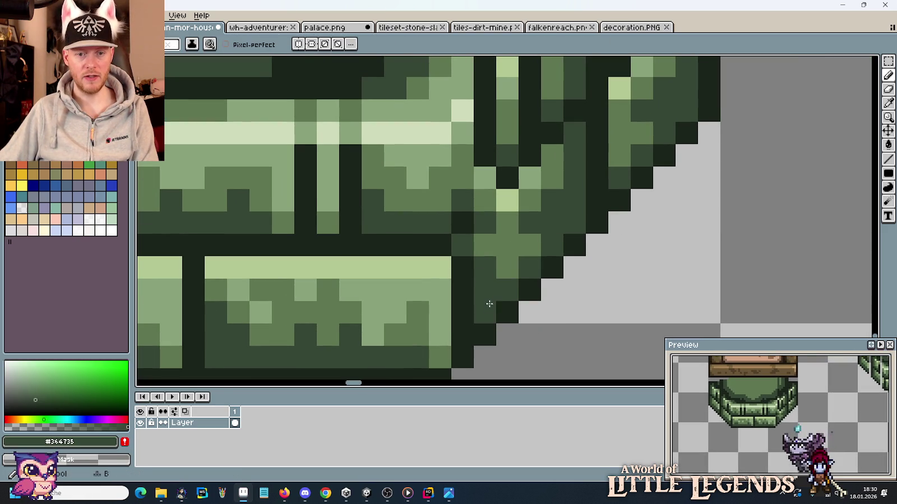
pyautogui.click(485, 312)
pyautogui.keyDown('alt'); pyautogui.click(504, 176); pyautogui.keyUp('alt')
pyautogui.click(530, 225)
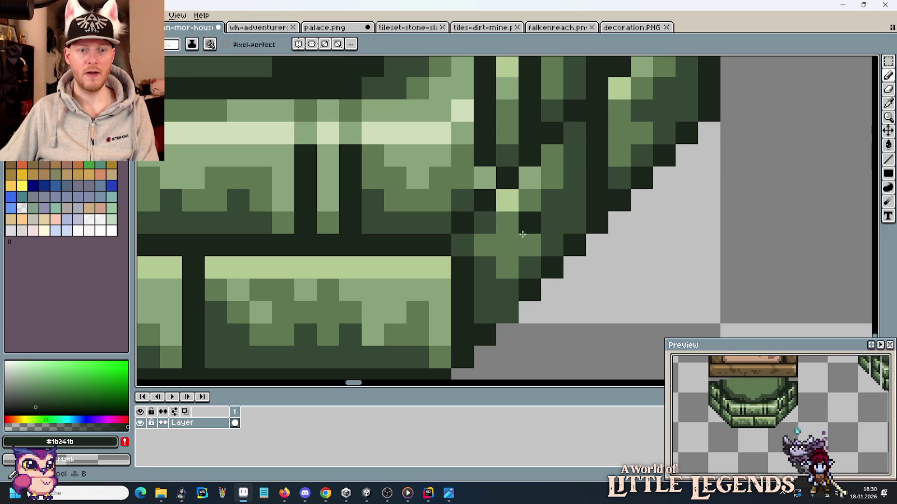
# Step: Recolour the right rim highlight with mid green and add dark outline pixels
pyautogui.scroll(-2, 542, 269)
pyautogui.moveTo(541, 269); pyautogui.dragTo(573, 312)
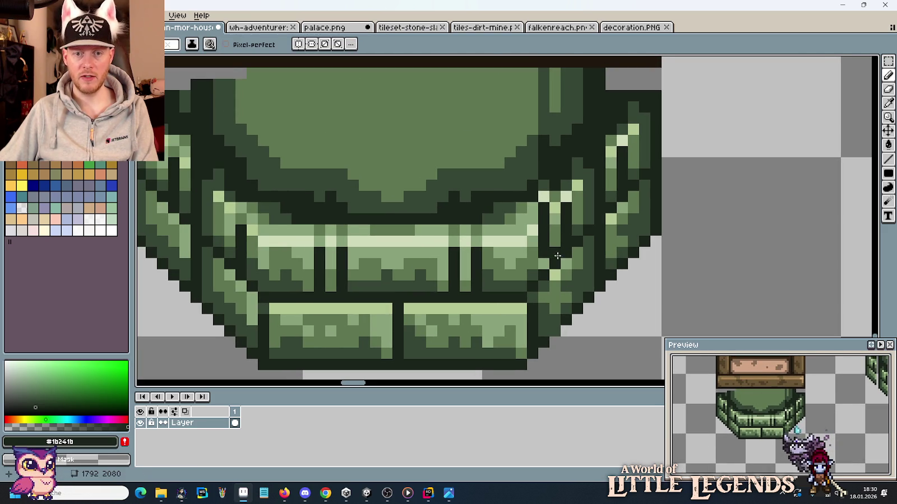
pyautogui.keyDown('alt'); pyautogui.click(540, 252); pyautogui.keyUp('alt')
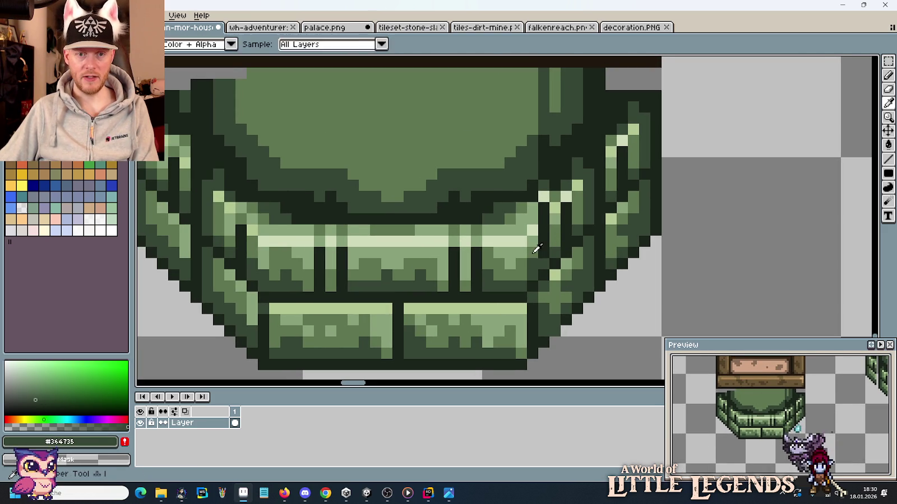
pyautogui.keyDown('alt'); pyautogui.click(535, 251); pyautogui.keyUp('alt')
pyautogui.keyDown('alt'); pyautogui.click(540, 234); pyautogui.keyUp('alt')
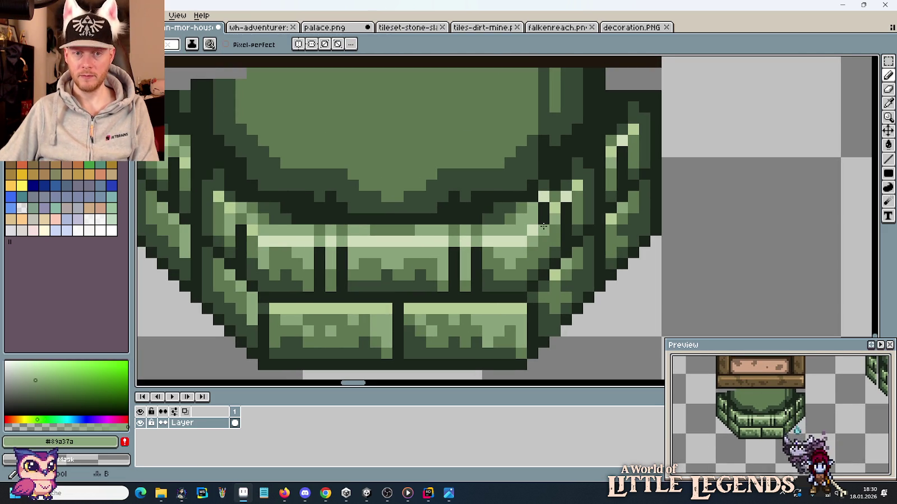
pyautogui.keyDown('alt'); pyautogui.click(550, 206); pyautogui.keyUp('alt')
pyautogui.keyDown('alt'); pyautogui.click(545, 204); pyautogui.keyUp('alt')
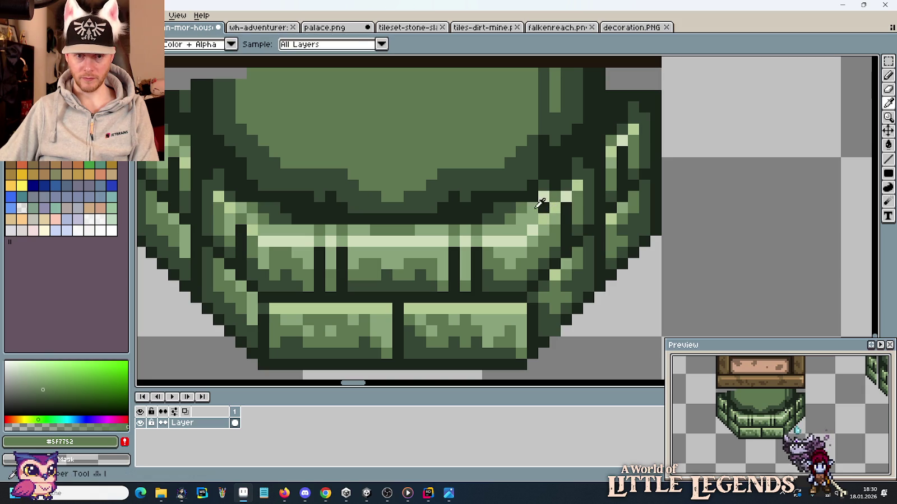
pyautogui.press('alt')
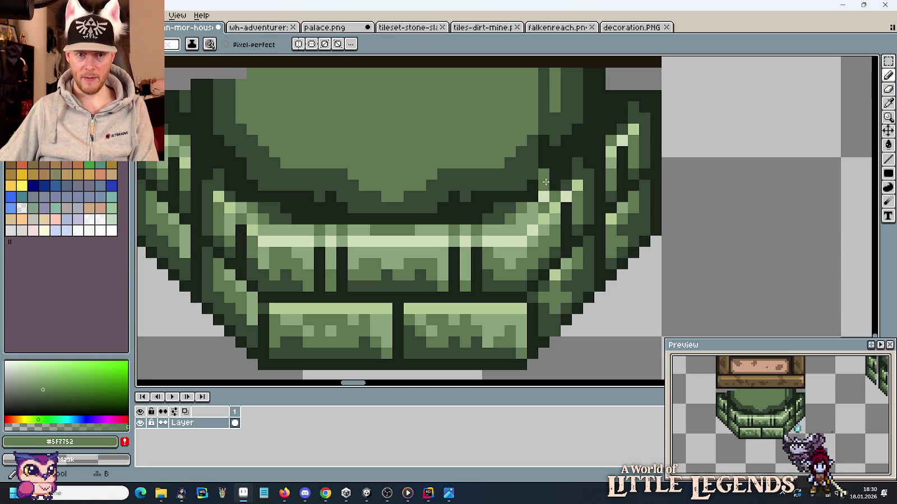
pyautogui.keyDown('alt'); pyautogui.click(544, 191); pyautogui.keyUp('alt')
pyautogui.keyDown('alt'); pyautogui.click(549, 175); pyautogui.keyUp('alt')
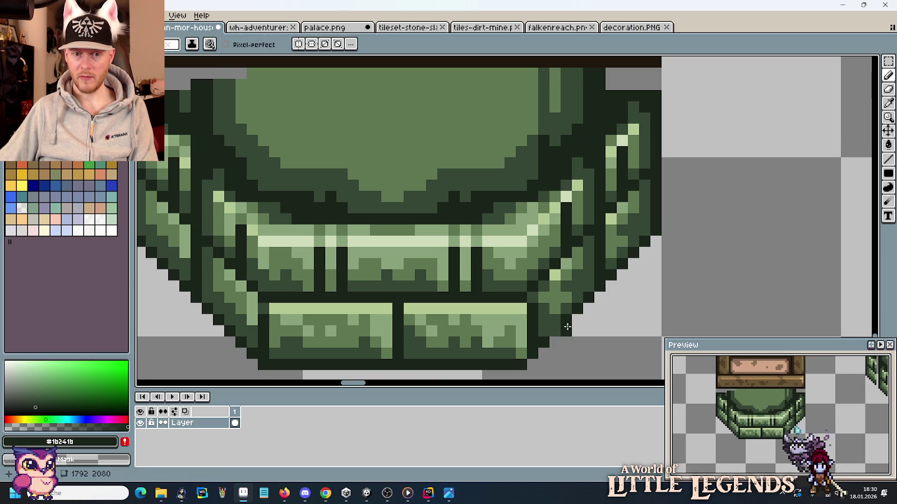
pyautogui.press('alt')
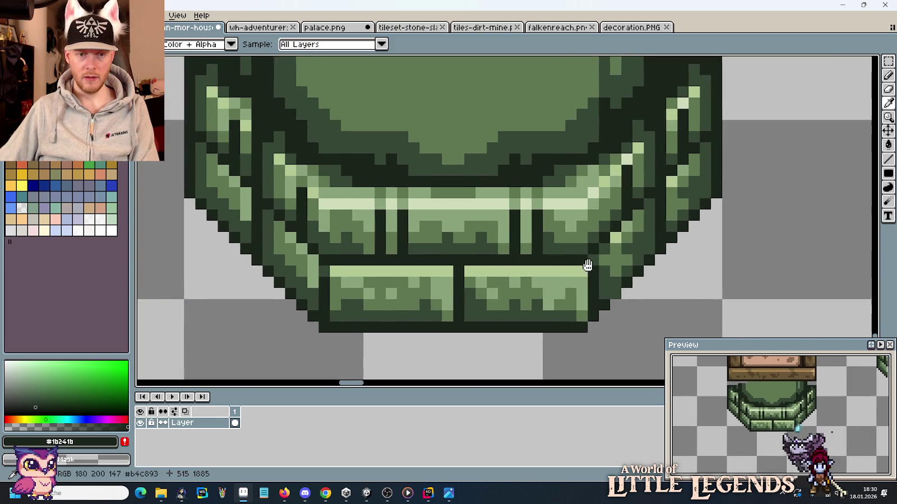
# Step: Pan over to bring the neighbouring stone arch tile into view
pyautogui.scroll(-2, 586, 262)
pyautogui.hscroll(-3, 587, 262)
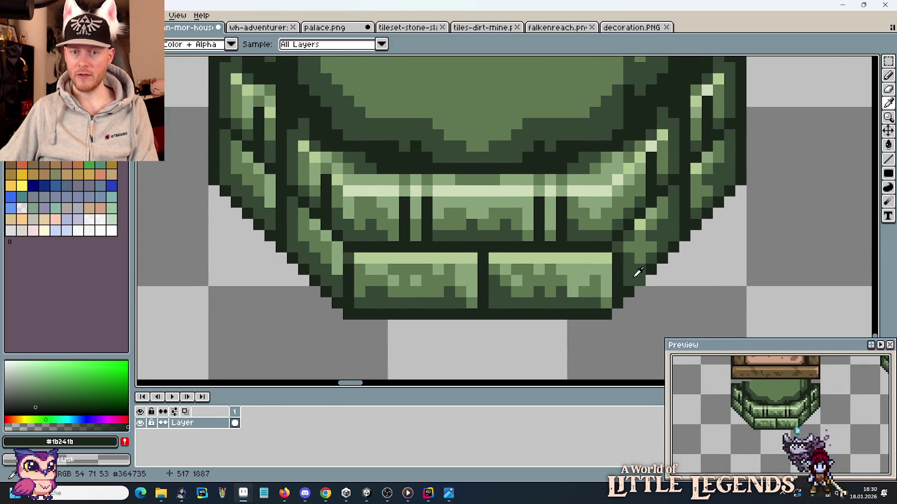
pyautogui.scroll(-1, 638, 273)
pyautogui.scroll(-2, 595, 292)
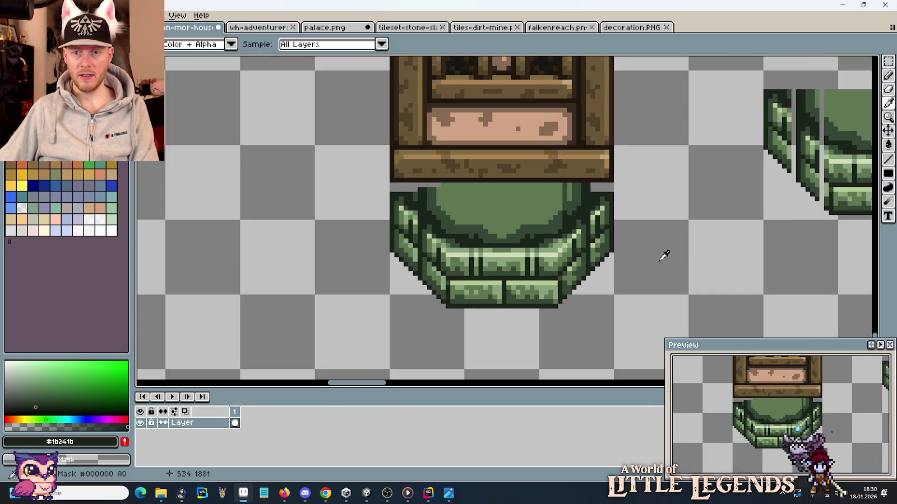
pyautogui.moveTo(663, 257); pyautogui.dragTo(416, 269)
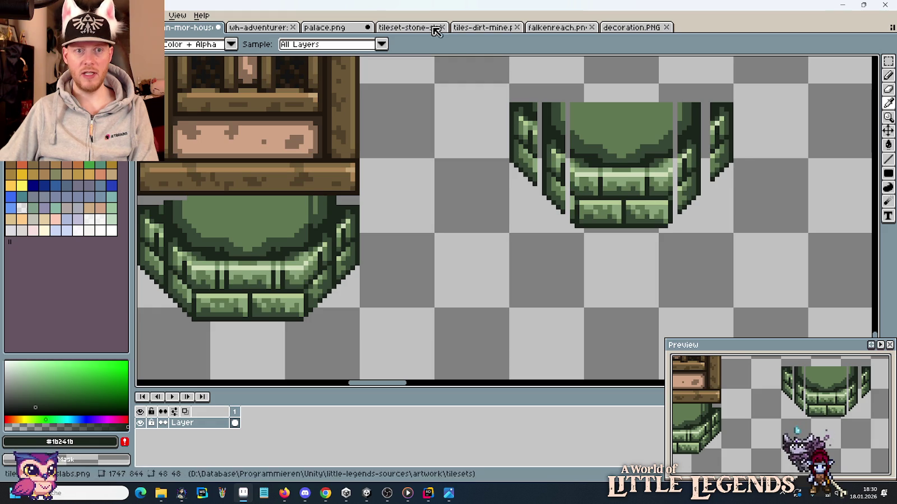
pyautogui.click(329, 28)
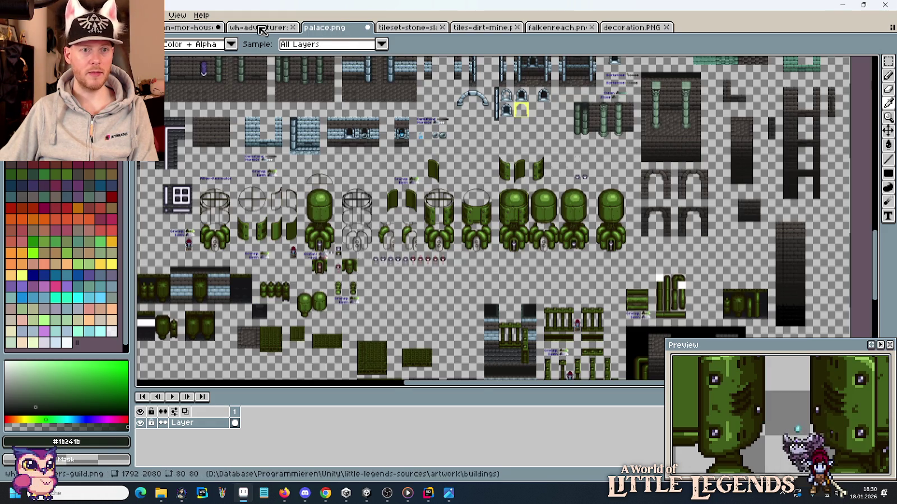
pyautogui.click(632, 28)
pyautogui.scroll(3, 583, 178)
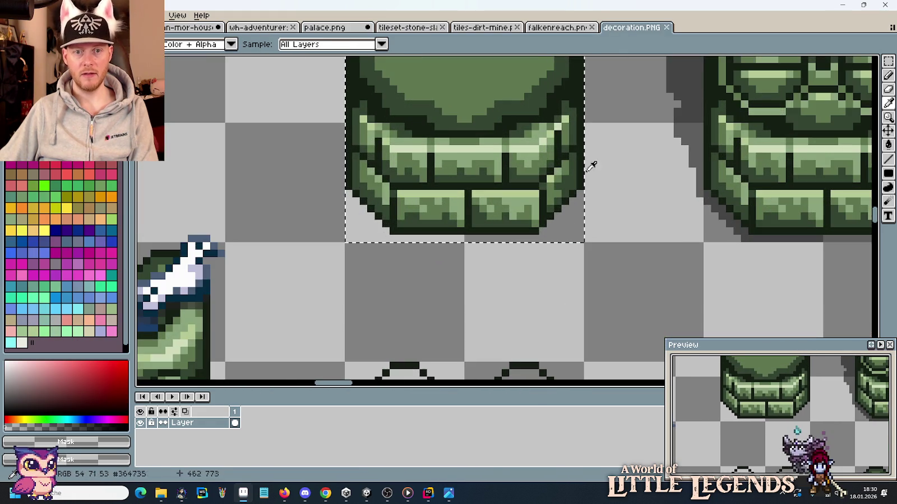
pyautogui.press('v')
pyautogui.moveTo(481, 132); pyautogui.dragTo(257, 187)
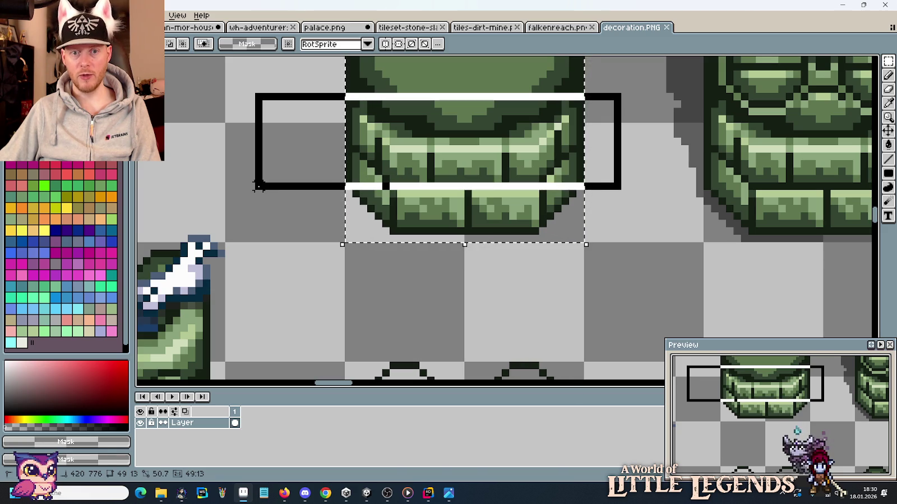
pyautogui.moveTo(258, 187); pyautogui.dragTo(257, 187)
pyautogui.click(535, 209)
pyautogui.moveTo(542, 179); pyautogui.dragTo(542, 236)
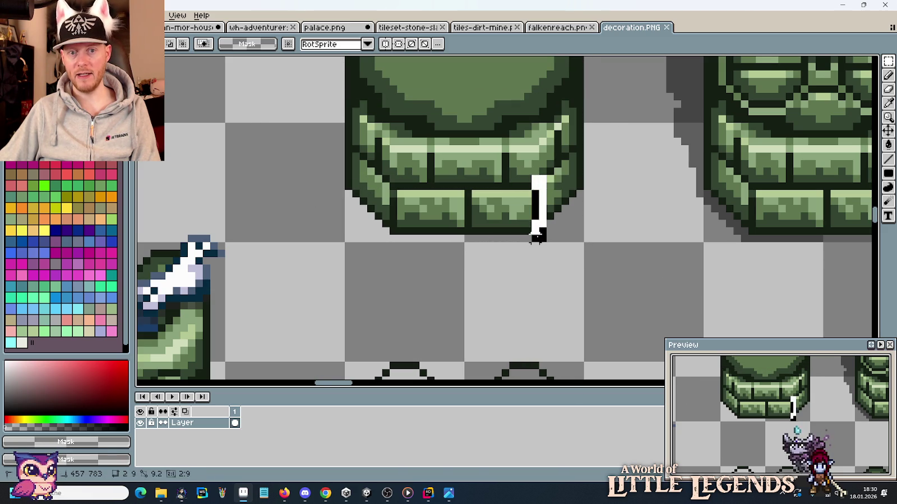
pyautogui.moveTo(386, 190); pyautogui.dragTo(391, 230)
pyautogui.click(393, 209)
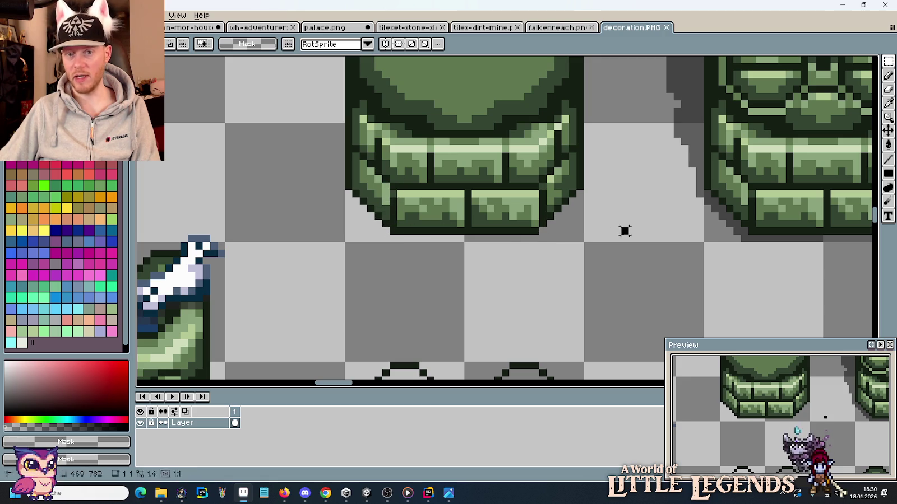
pyautogui.hotkey('ctrl', 'Tab')
pyautogui.moveTo(380, 158)
pyautogui.mouseDown()
pyautogui.moveTo(497, 234)
pyautogui.moveTo(595, 256)
pyautogui.mouseUp()
pyautogui.scroll(3, 595, 255)
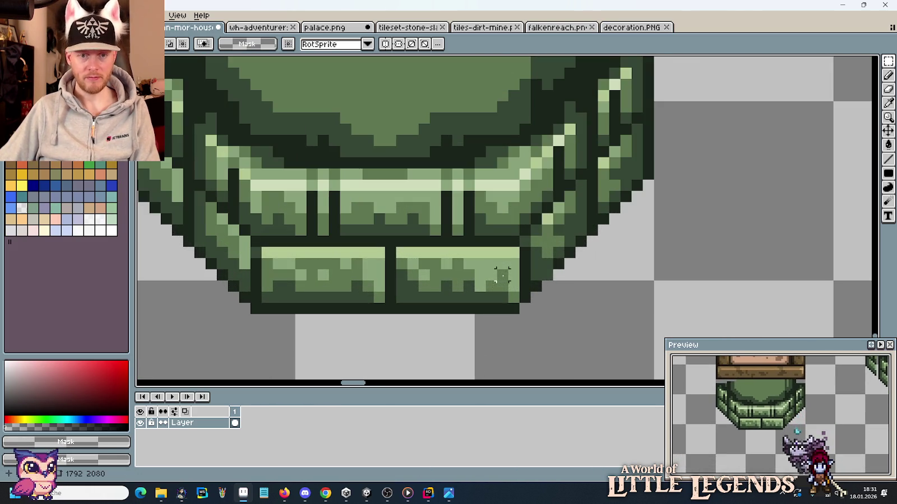
# Step: Extend the lower-right brick with light green pixels down its right edge
pyautogui.press('b')
pyautogui.keyDown('alt'); pyautogui.click(520, 287); pyautogui.keyUp('alt')
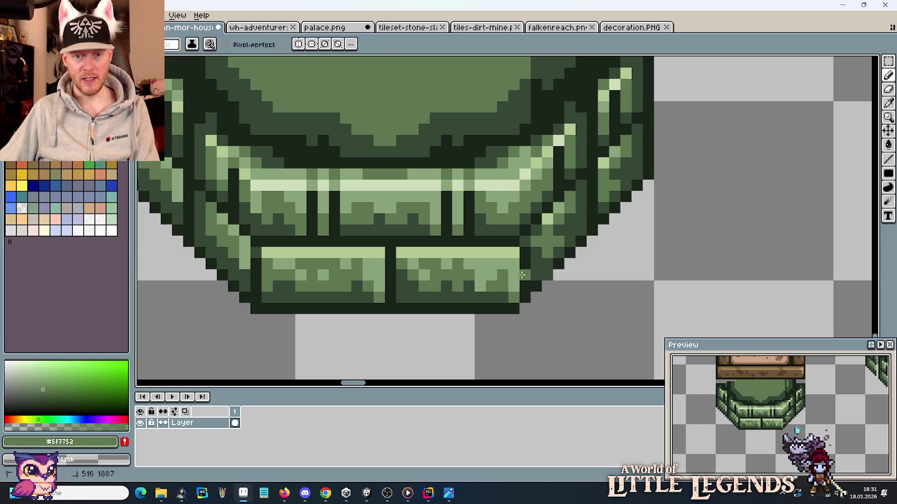
pyautogui.keyDown('alt'); pyautogui.click(528, 237); pyautogui.keyUp('alt')
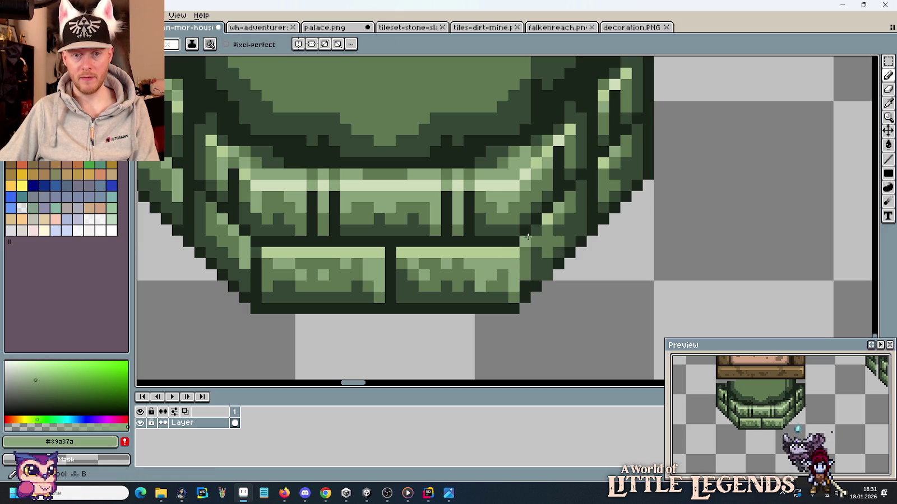
pyautogui.keyDown('alt'); pyautogui.click(537, 228); pyautogui.keyUp('alt')
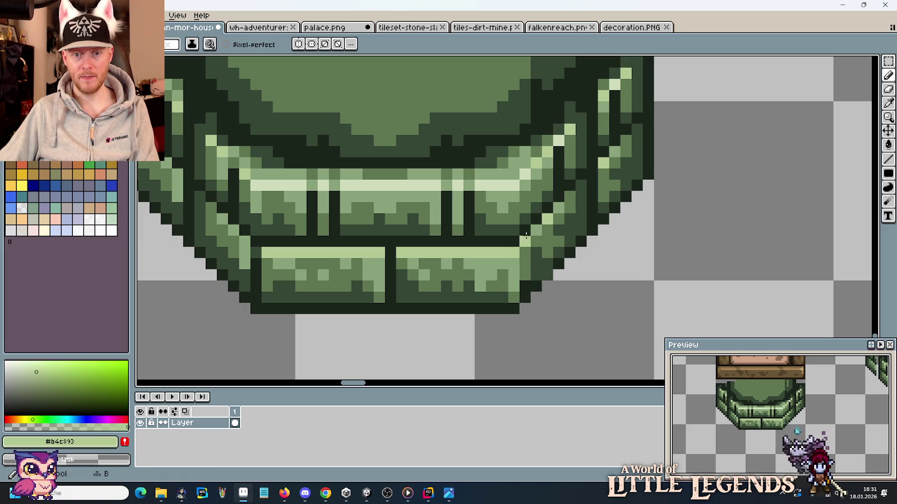
pyautogui.keyDown('alt'); pyautogui.click(542, 222); pyautogui.keyUp('alt')
pyautogui.keyDown('alt'); pyautogui.click(523, 262); pyautogui.keyUp('alt')
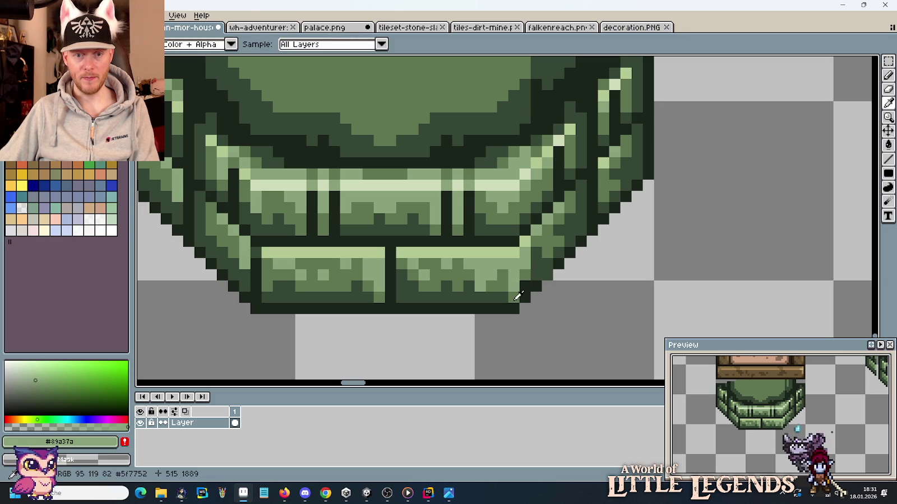
pyautogui.keyDown('alt'); pyautogui.click(534, 270); pyautogui.keyUp('alt')
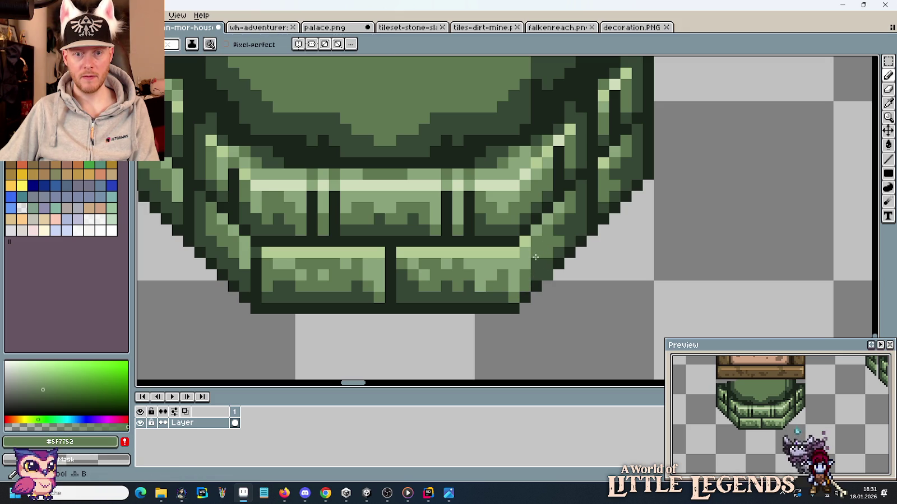
pyautogui.keyDown('alt'); pyautogui.click(549, 259); pyautogui.keyUp('alt')
pyautogui.scroll(-3, 597, 282)
pyautogui.scroll(2, 598, 285)
pyautogui.keyDown('alt'); pyautogui.click(598, 286); pyautogui.keyUp('alt')
pyautogui.scroll(-2, 601, 303)
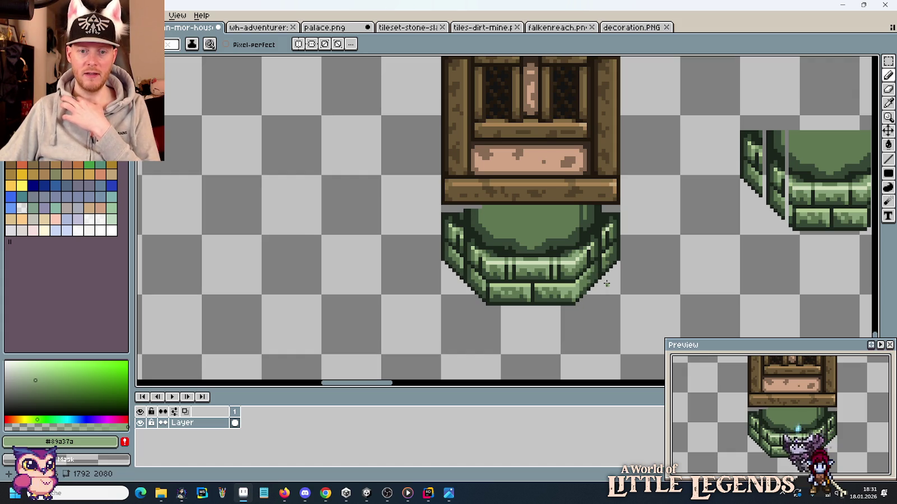
# Step: Centre the base's lower-right corner and select its arch corner pixels
pyautogui.moveTo(645, 282); pyautogui.dragTo(489, 268)
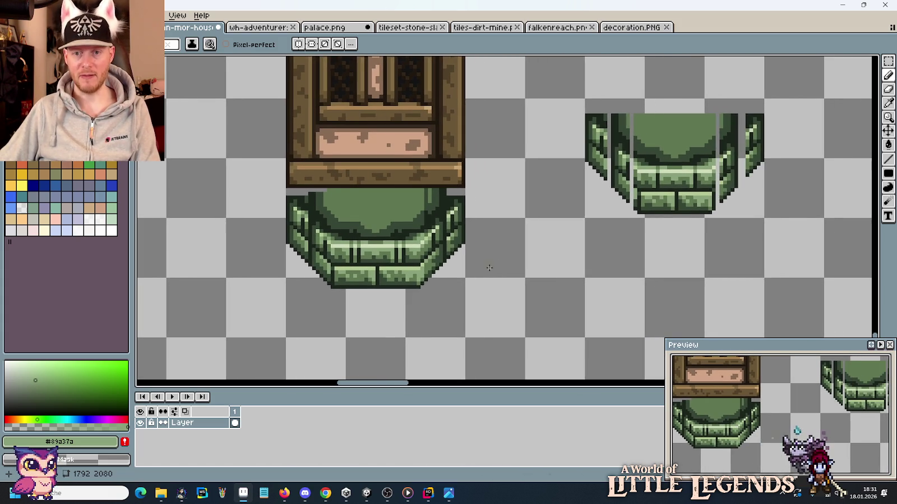
pyautogui.scroll(1, 457, 263)
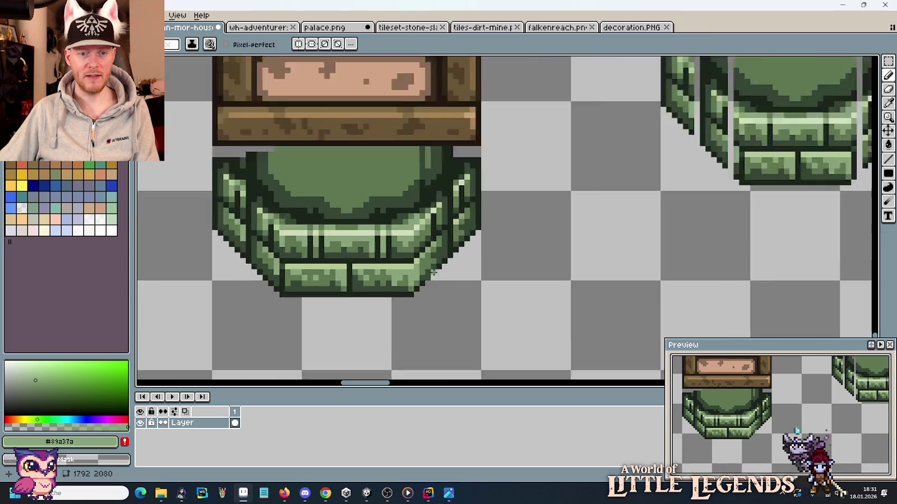
pyautogui.scroll(1, 459, 262)
pyautogui.moveTo(461, 262); pyautogui.dragTo(482, 270)
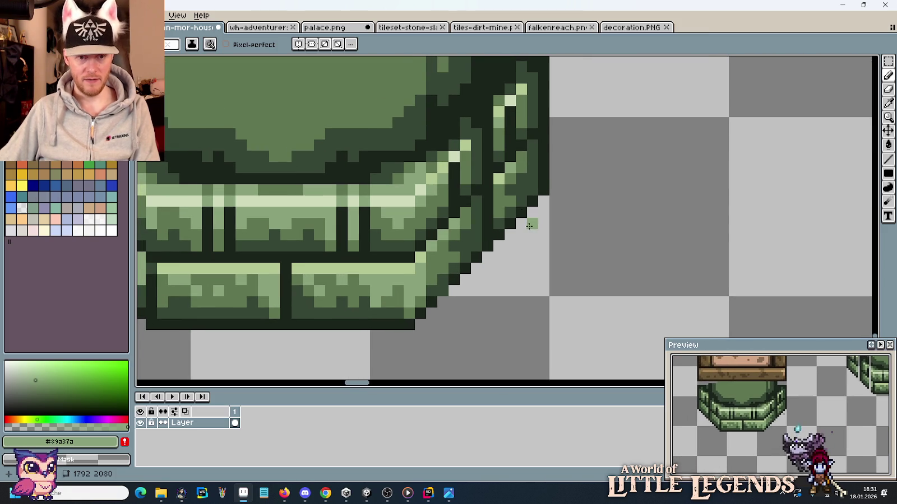
pyautogui.press('m')
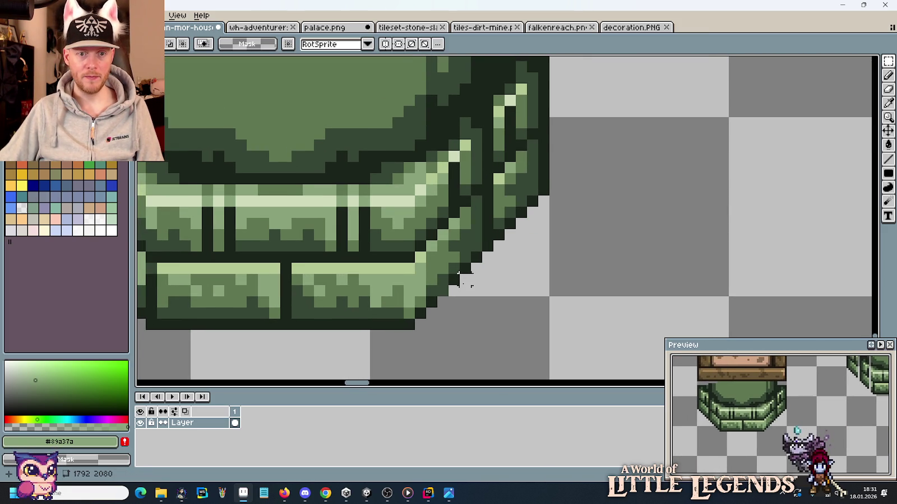
pyautogui.moveTo(452, 294); pyautogui.dragTo(517, 150)
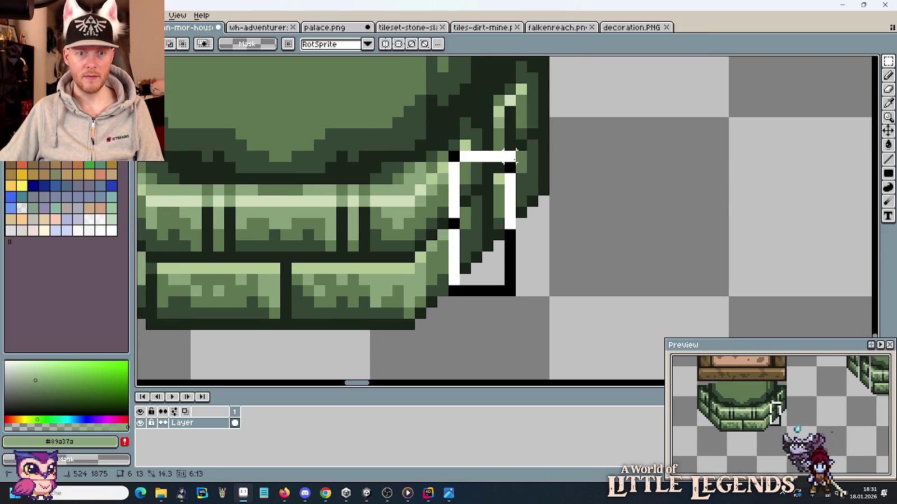
# Step: Move the corner piece aside, erase stray pixels, and return it to the arch corner
pyautogui.moveTo(555, 223); pyautogui.dragTo(748, 247)
pyautogui.press('b')
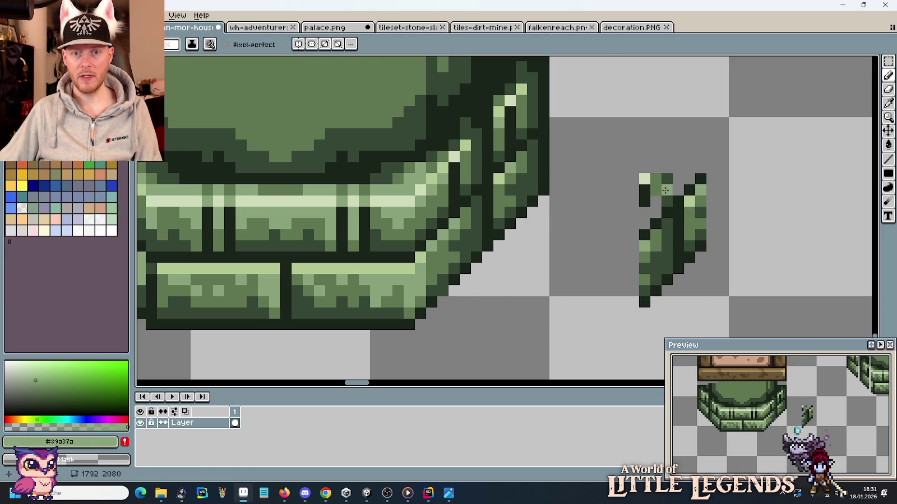
pyautogui.moveTo(662, 173); pyautogui.dragTo(648, 178)
pyautogui.press('m')
pyautogui.moveTo(608, 140); pyautogui.dragTo(729, 305)
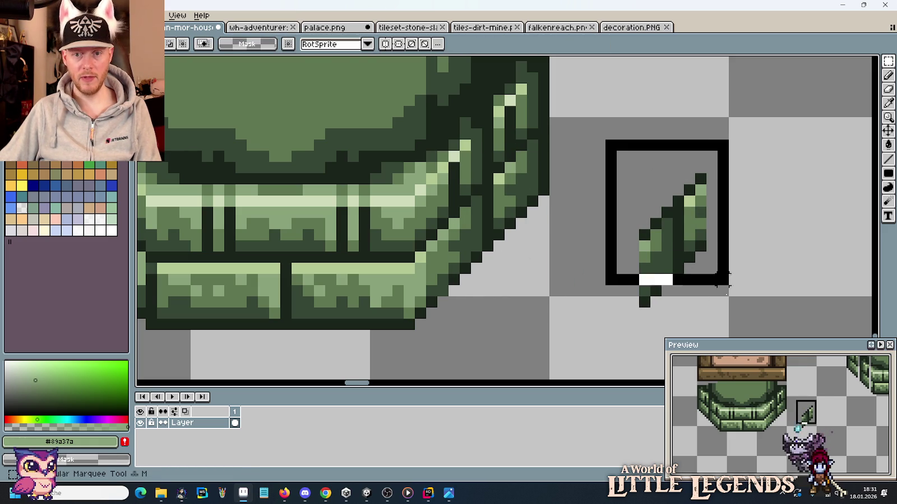
pyautogui.moveTo(694, 280)
pyautogui.mouseDown()
pyautogui.moveTo(511, 278)
pyautogui.moveTo(508, 285)
pyautogui.mouseUp()
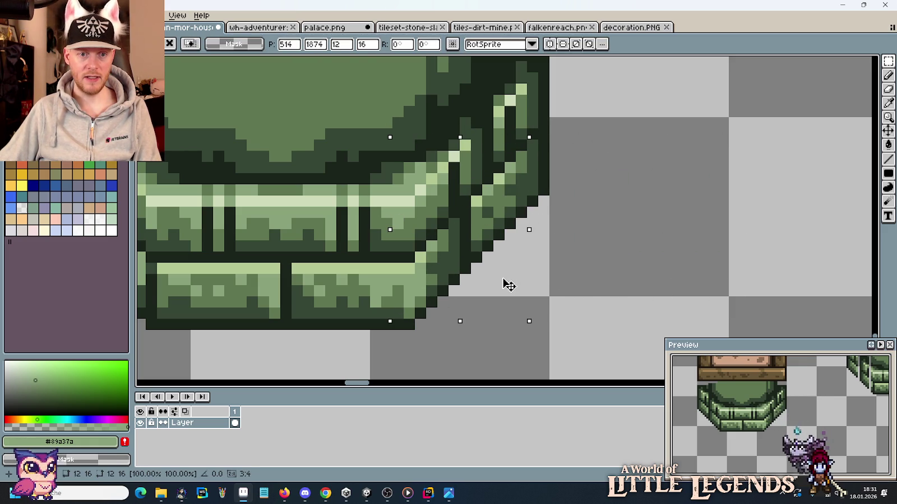
pyautogui.press('Return')
# Step: Clear the selection and undo/redo to restore the moved corner piece
pyautogui.moveTo(730, 296); pyautogui.dragTo(547, 114)
pyautogui.click(614, 307)
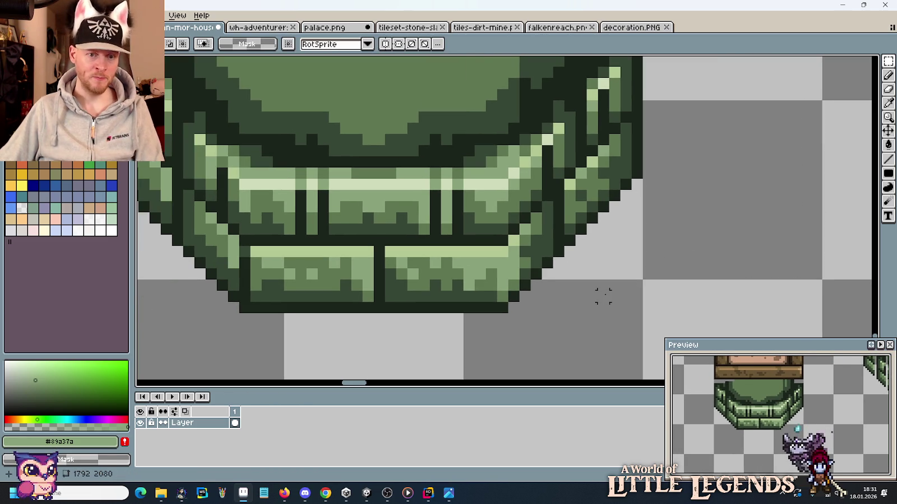
pyautogui.scroll(-2, 615, 307)
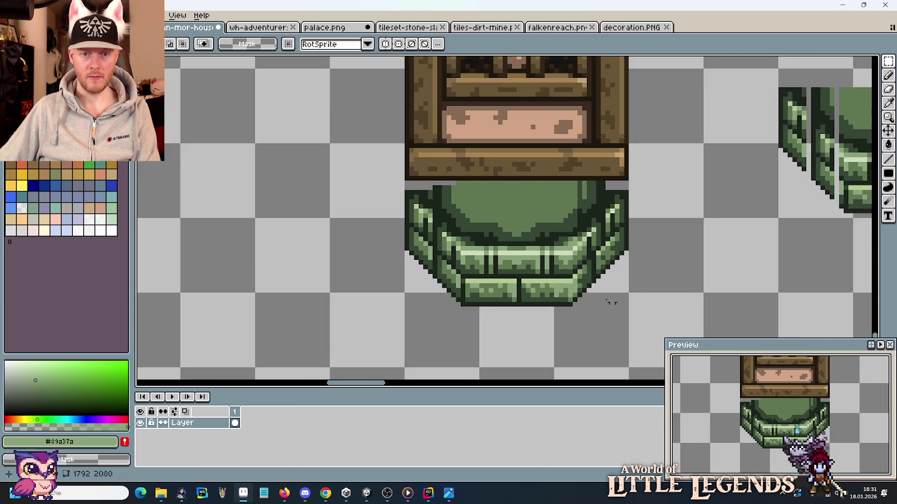
pyautogui.scroll(2, 611, 303)
pyautogui.hotkey('ctrl', 'z')
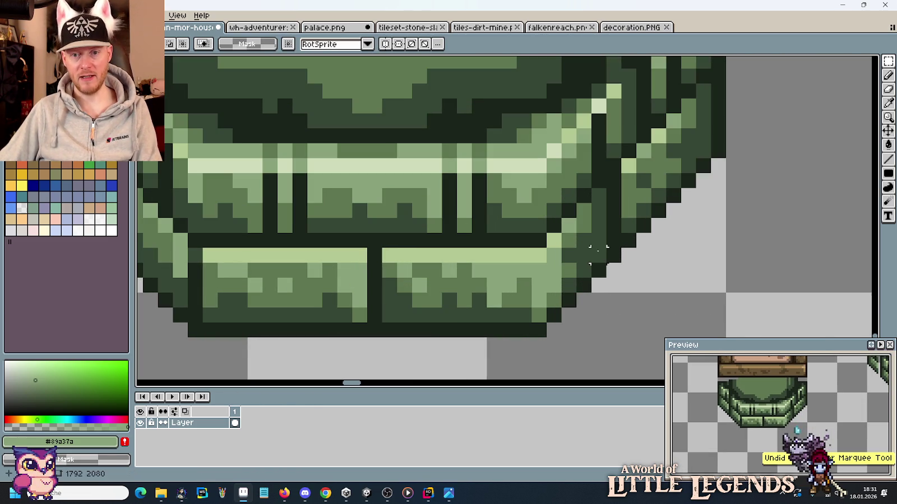
pyautogui.hotkey('ctrl', 'y')
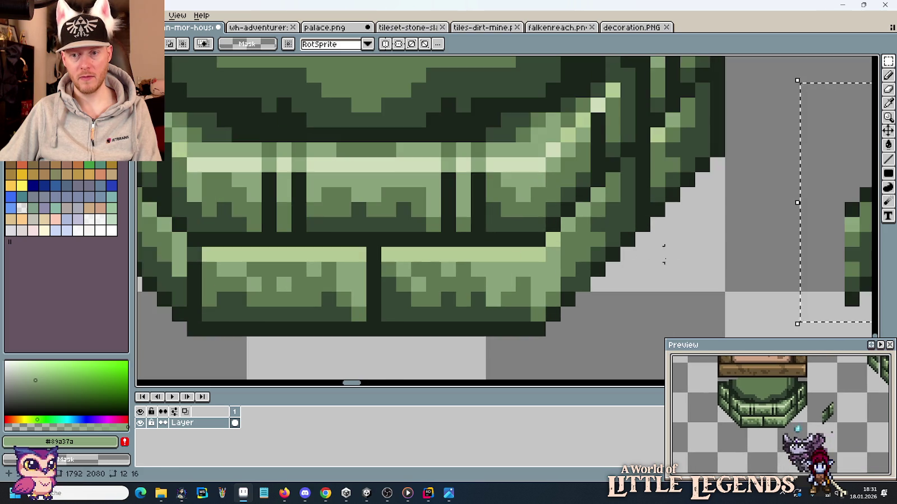
pyautogui.hscroll(5, 715, 264)
# Step: Move the loose stone fragment onto the base's lower-right corner and deselect
pyautogui.moveTo(605, 128); pyautogui.dragTo(638, 294)
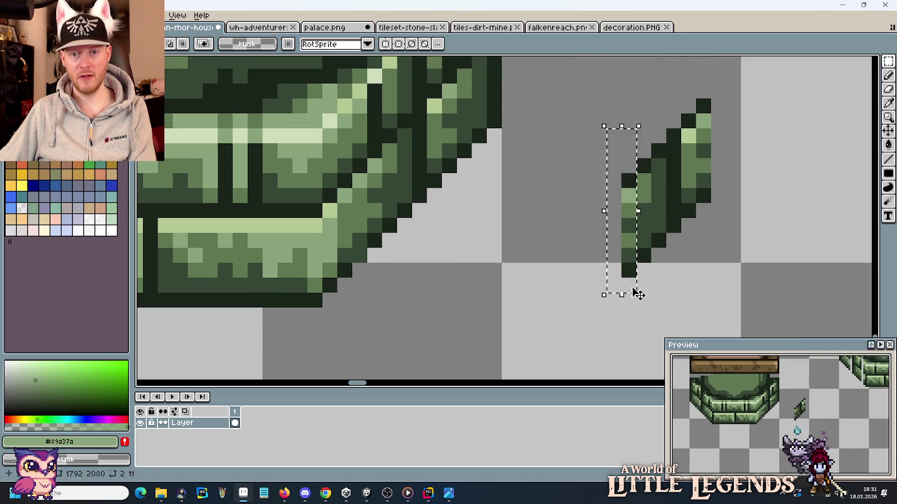
pyautogui.moveTo(606, 97); pyautogui.dragTo(756, 264)
pyautogui.moveTo(711, 220)
pyautogui.mouseDown()
pyautogui.moveTo(430, 224)
pyautogui.moveTo(457, 263)
pyautogui.moveTo(421, 274)
pyautogui.moveTo(421, 222)
pyautogui.moveTo(409, 227)
pyautogui.mouseUp()
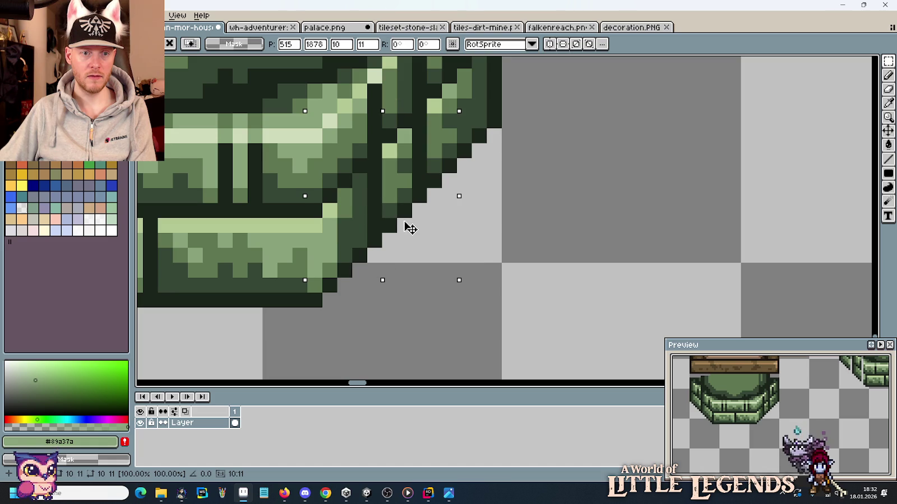
pyautogui.press('Return')
pyautogui.hotkey('ctrl', 'd')
pyautogui.moveTo(497, 224)
pyautogui.mouseDown()
pyautogui.moveTo(442, 110)
pyautogui.moveTo(497, 222)
pyautogui.mouseUp()
pyautogui.scroll(1, 497, 223)
pyautogui.scroll(1, 488, 218)
pyautogui.scroll(-2, 481, 216)
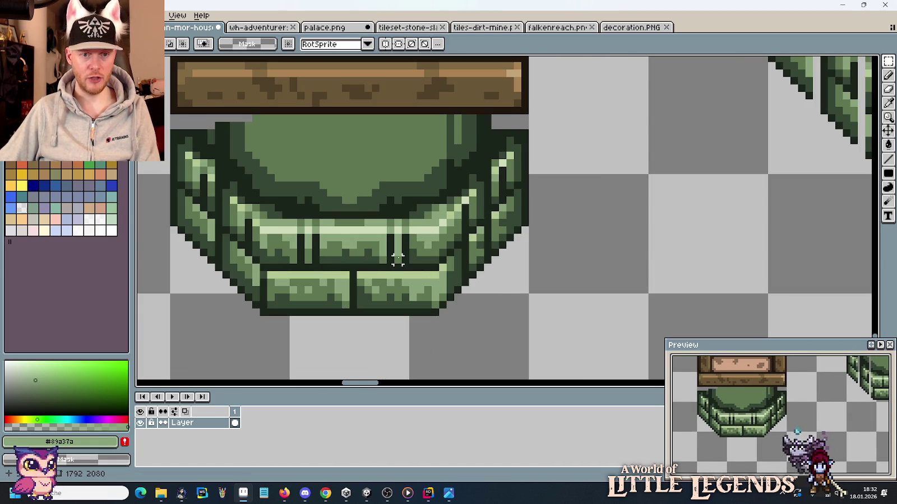
# Step: Recolour the dark seam mid green and add light-green highlight pixels on the corner
pyautogui.scroll(1, 397, 259)
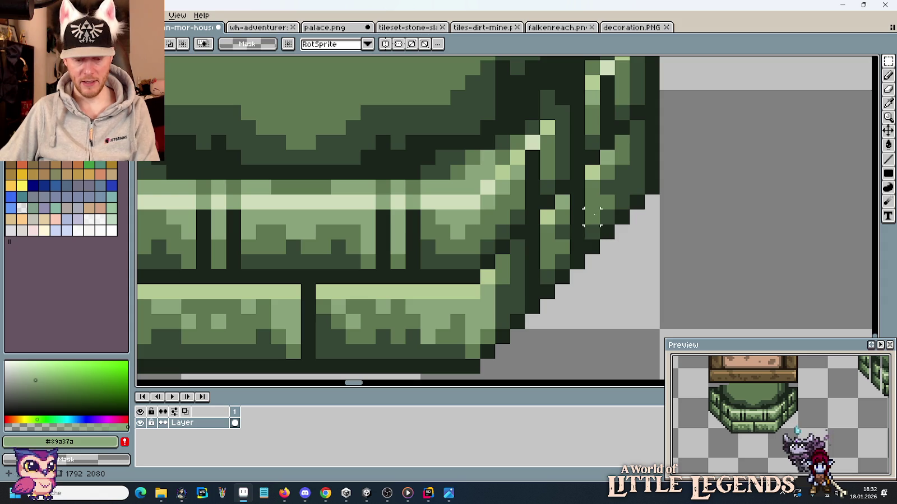
pyautogui.press('i')
pyautogui.keyDown('alt'); pyautogui.click(599, 205); pyautogui.keyUp('alt')
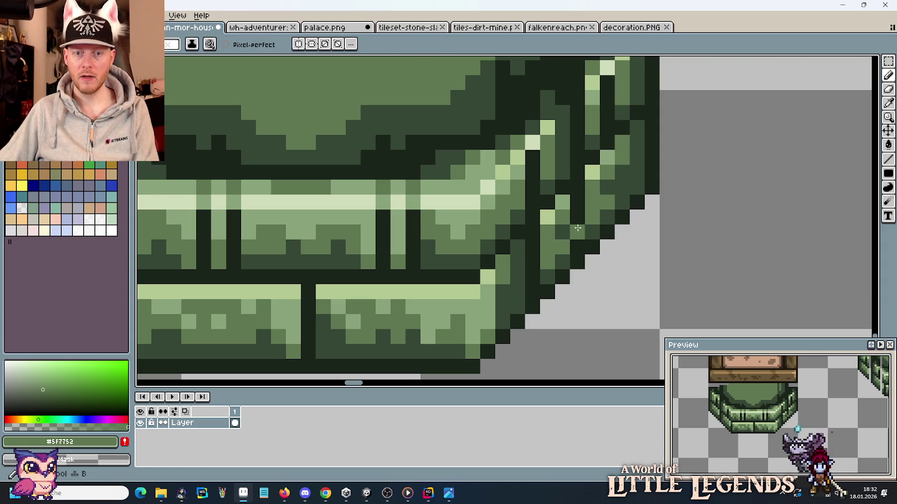
pyautogui.moveTo(577, 202); pyautogui.dragTo(577, 219)
pyautogui.keyDown('alt'); pyautogui.click(591, 172); pyautogui.keyUp('alt')
pyautogui.moveTo(591, 172); pyautogui.dragTo(578, 186)
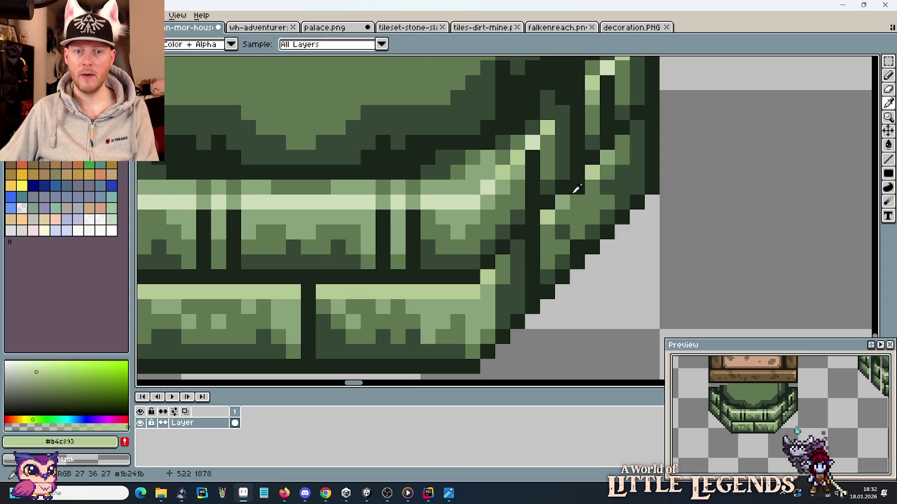
pyautogui.keyDown('alt'); pyautogui.click(567, 227); pyautogui.keyUp('alt')
pyautogui.keyDown('alt'); pyautogui.click(575, 228); pyautogui.keyUp('alt')
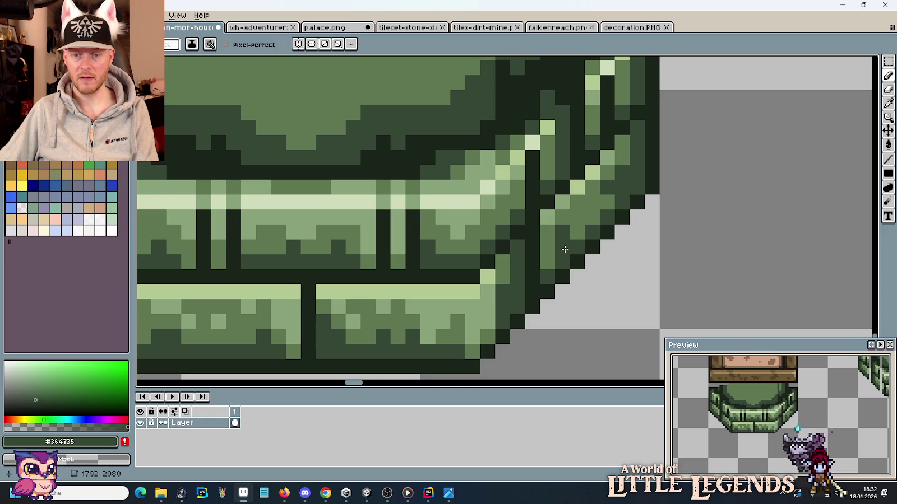
pyautogui.scroll(-3, 691, 250)
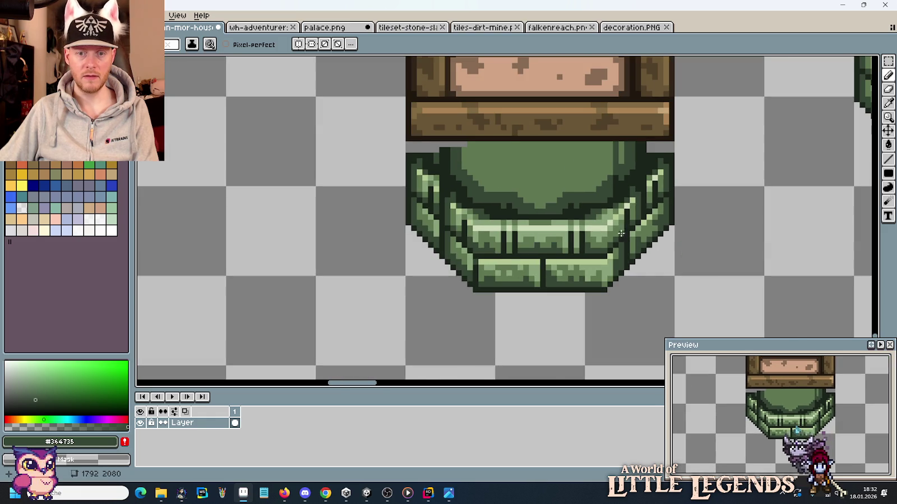
pyautogui.scroll(3, 628, 245)
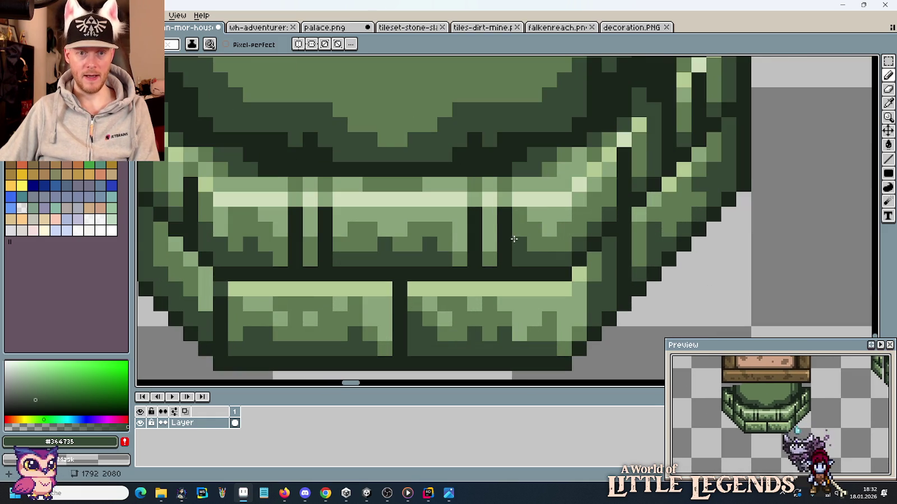
# Step: Select a brick joint in the upper row and shift it one pixel left
pyautogui.keyDown('alt'); pyautogui.click(499, 229); pyautogui.keyUp('alt')
pyautogui.keyDown('alt'); pyautogui.click(518, 243); pyautogui.keyUp('alt')
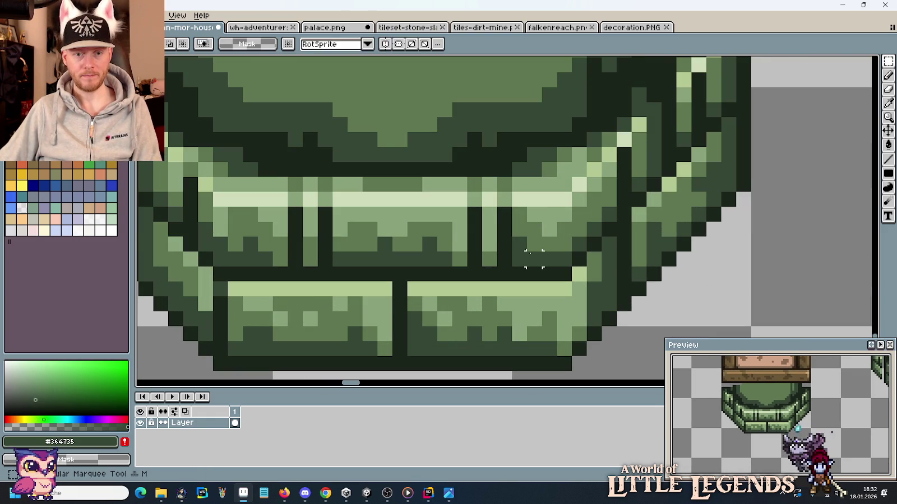
pyautogui.moveTo(555, 265)
pyautogui.mouseDown()
pyautogui.moveTo(511, 179)
pyautogui.moveTo(496, 177)
pyautogui.mouseUp()
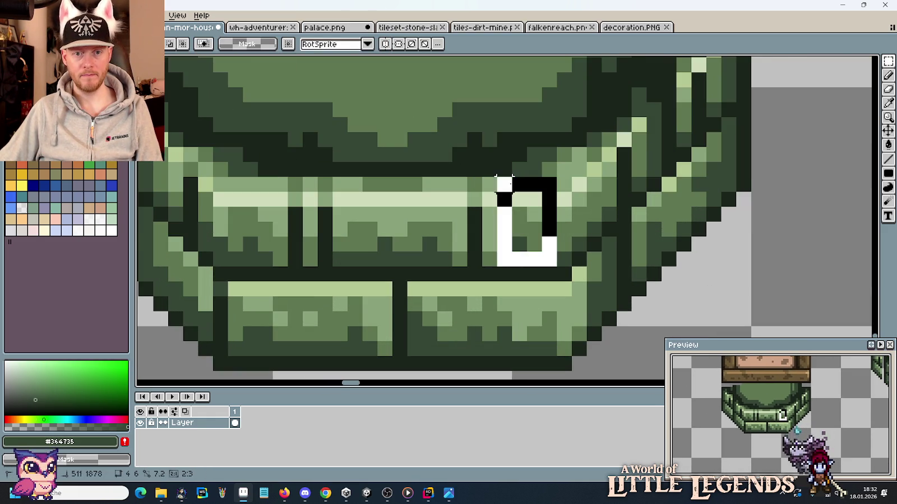
pyautogui.moveTo(524, 217); pyautogui.dragTo(513, 219)
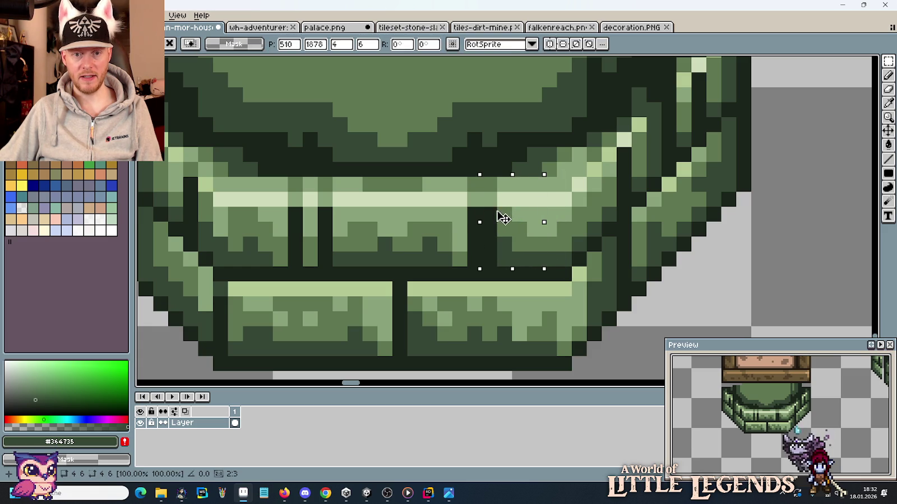
pyautogui.press('Return')
pyautogui.hotkey('ctrl', 'd')
# Step: Recolour a right-corner seam pixel and sample the mid green #89a37a
pyautogui.scroll(3, 592, 202)
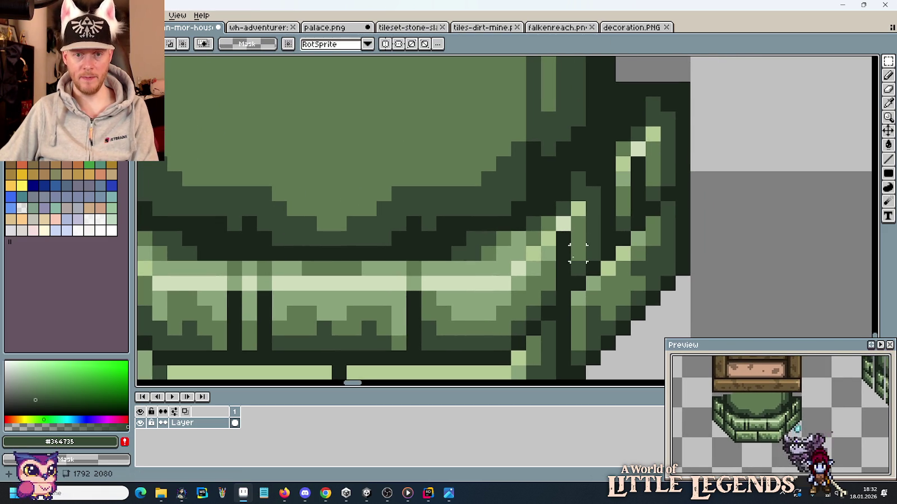
pyautogui.press('b')
pyautogui.click(563, 253)
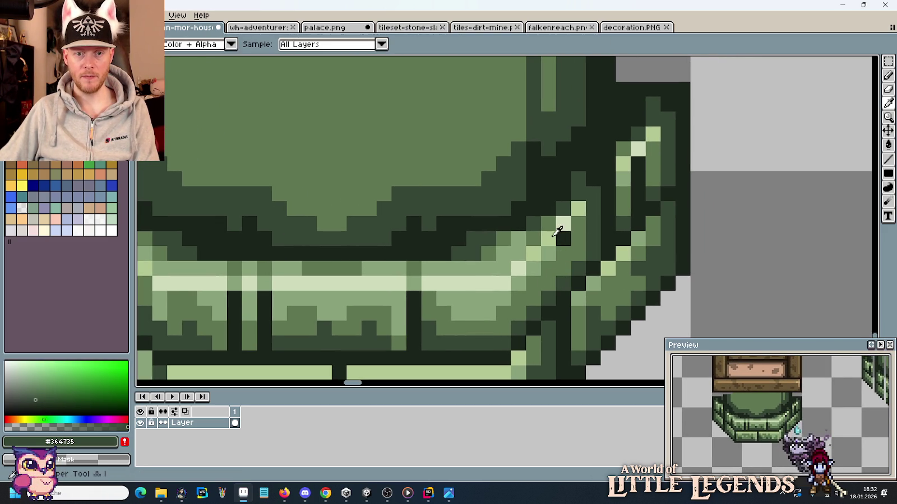
pyautogui.keyDown('alt'); pyautogui.click(558, 235); pyautogui.keyUp('alt')
pyautogui.scroll(-3, 641, 255)
pyautogui.scroll(-1, 642, 256)
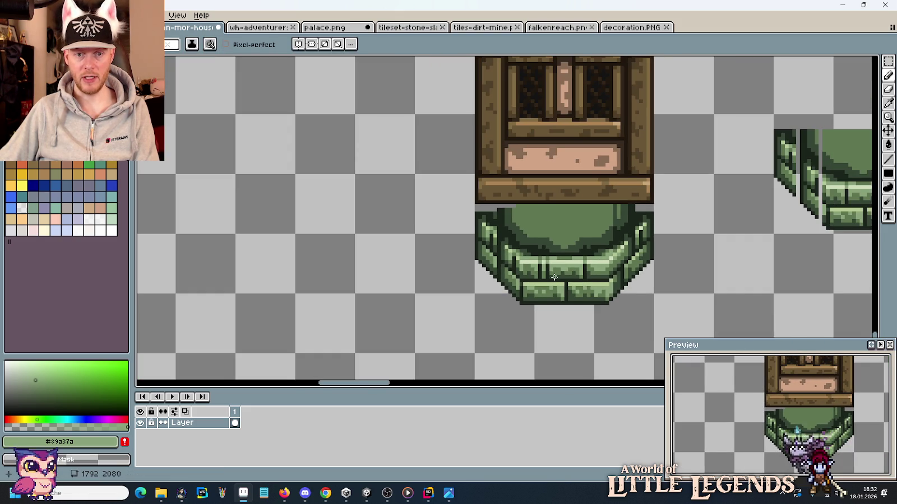
pyautogui.scroll(1, 553, 277)
pyautogui.scroll(1, 472, 310)
pyautogui.scroll(1, 574, 264)
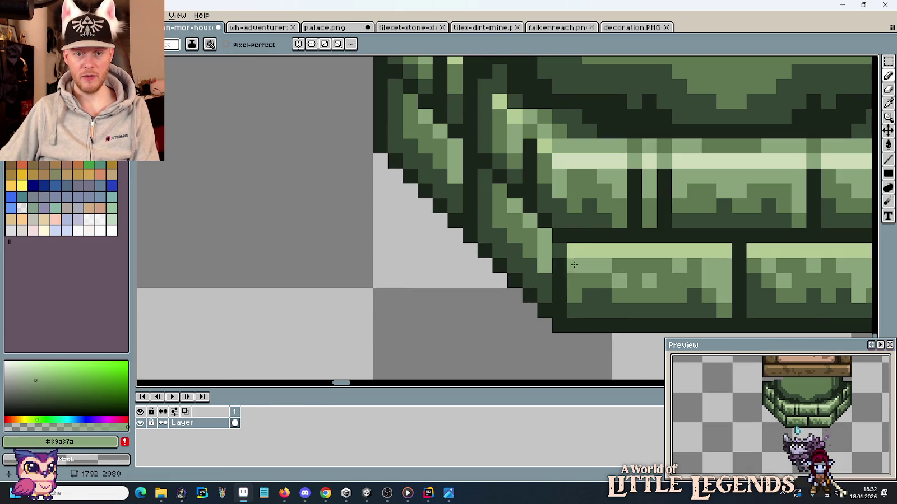
# Step: Darken the seam pixels at the base's right corner with the dark seam green
pyautogui.press('i')
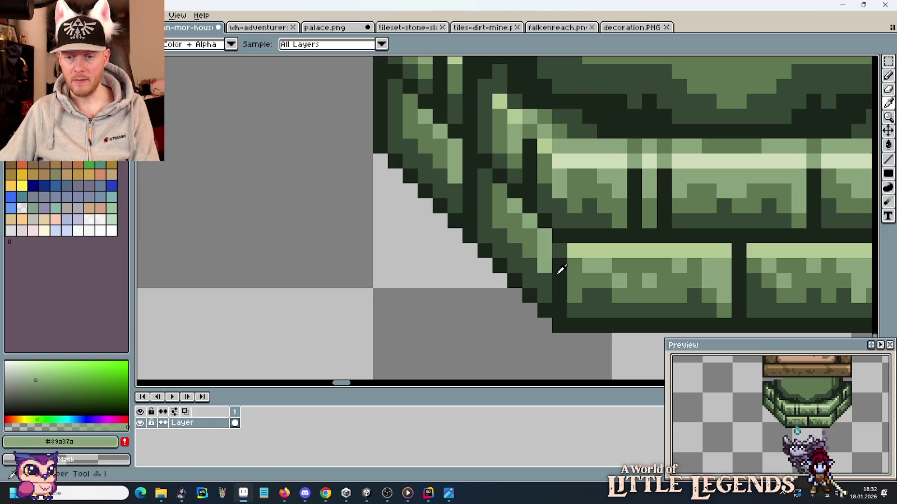
pyautogui.moveTo(747, 256); pyautogui.dragTo(483, 229)
pyautogui.scroll(2, 483, 230)
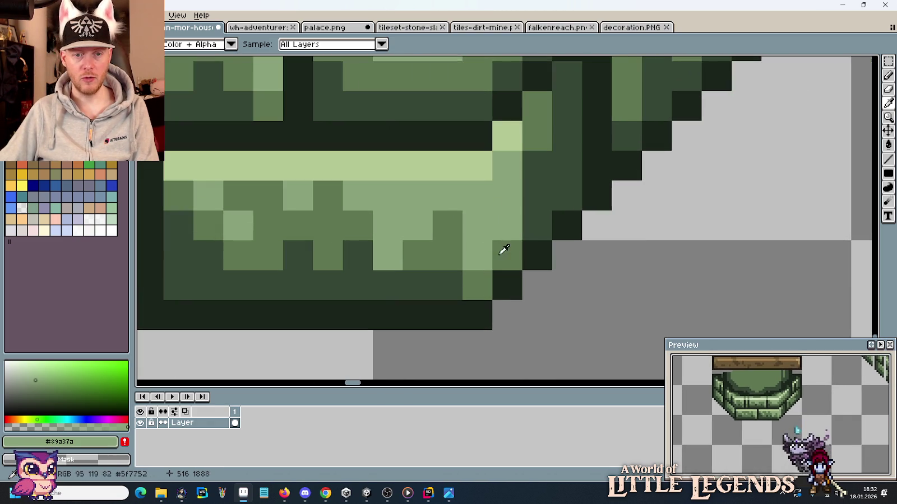
pyautogui.click(524, 204)
pyautogui.press('b')
pyautogui.click(484, 241)
pyautogui.hotkey('ctrl', 'z')
pyautogui.click(484, 222)
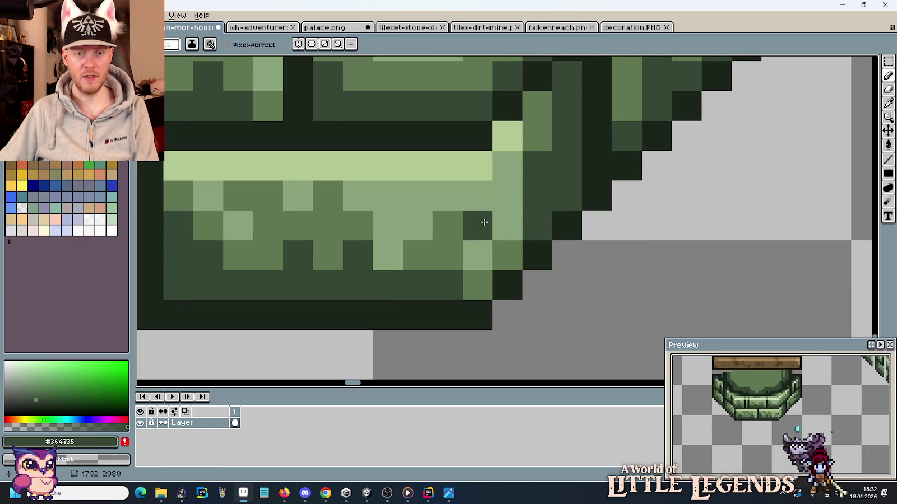
pyautogui.click(478, 255)
pyautogui.click(479, 283)
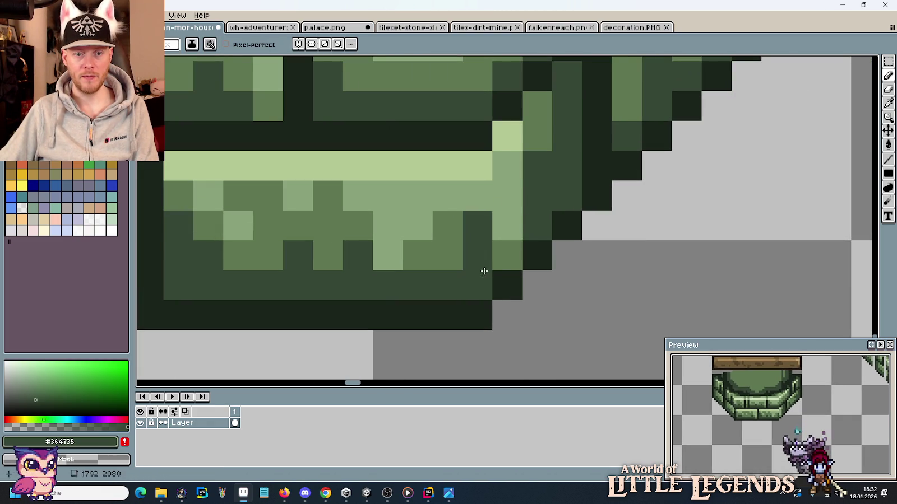
# Step: Repaint stray light pixels mid green #5F7752 and darken the corner pixel dark green
pyautogui.keyDown('alt'); pyautogui.click(504, 252); pyautogui.keyUp('alt')
pyautogui.click(481, 197)
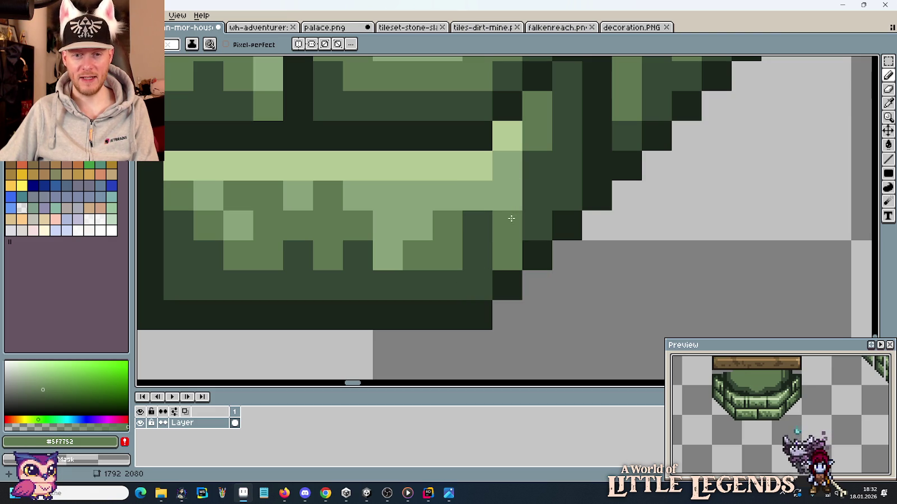
pyautogui.moveTo(510, 216); pyautogui.dragTo(507, 168)
pyautogui.click(476, 193)
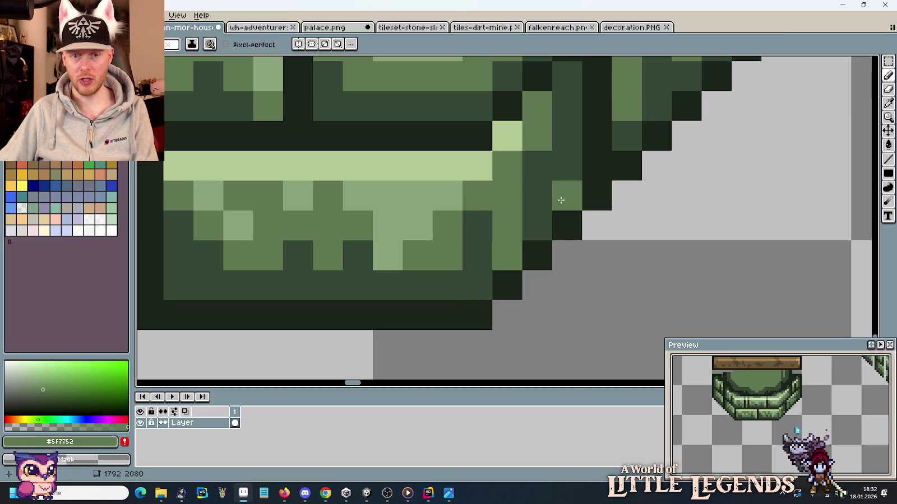
pyautogui.keyDown('alt'); pyautogui.click(537, 196); pyautogui.keyUp('alt')
pyautogui.click(561, 200)
pyautogui.scroll(-3, 513, 246)
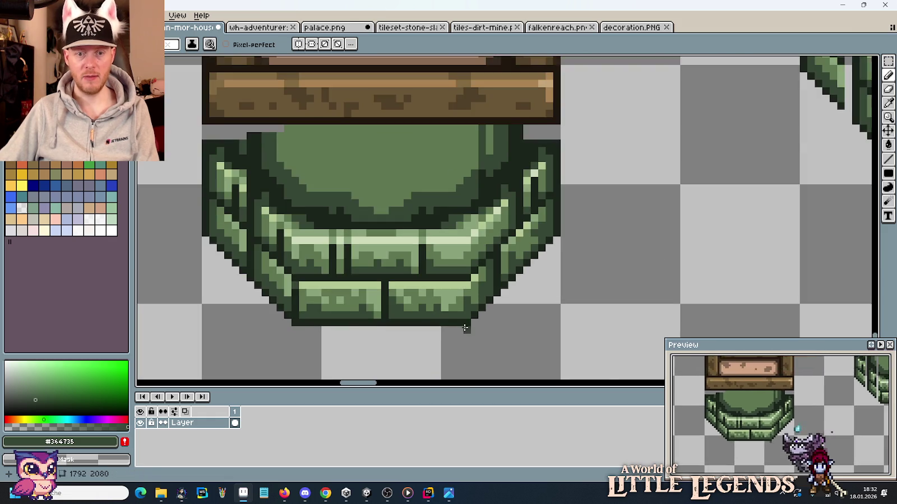
# Step: Sample mid green #5F7752, then light moss green #89a37a, from the brick rim
pyautogui.scroll(-2, 476, 252)
pyautogui.scroll(1, 456, 251)
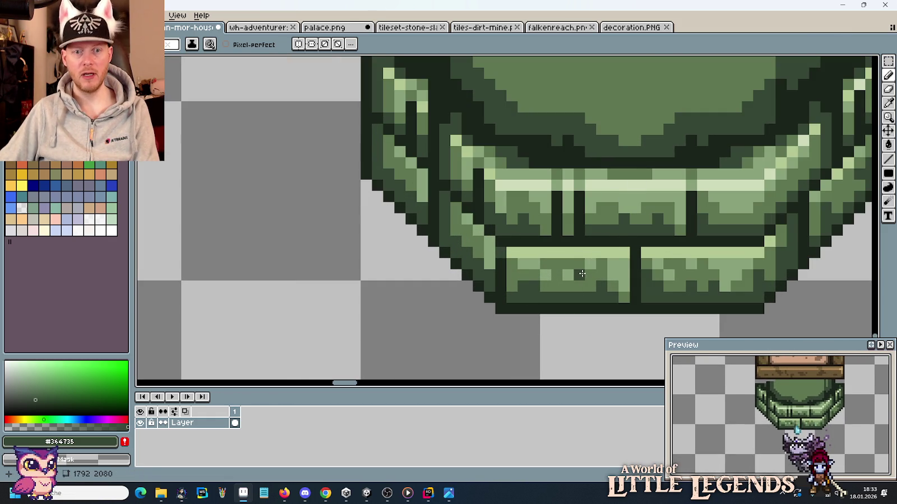
pyautogui.press('b')
pyautogui.keyDown('alt'); pyautogui.click(480, 196); pyautogui.keyUp('alt')
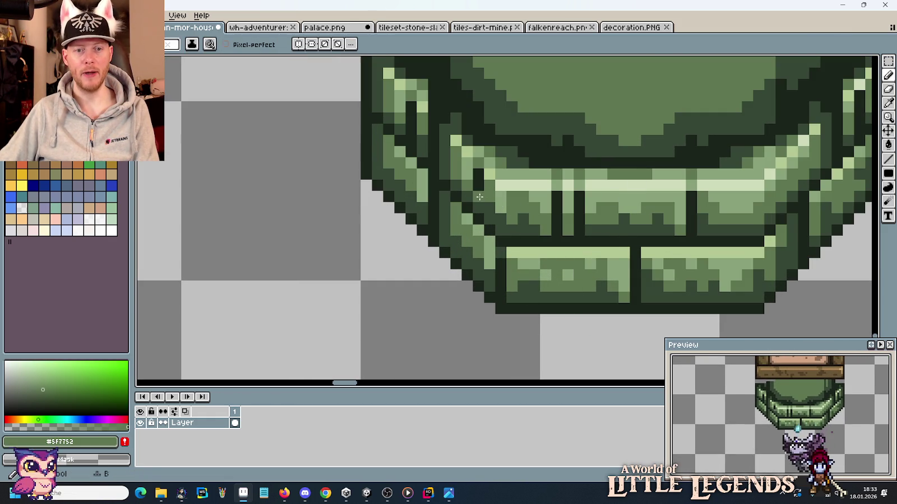
pyautogui.keyDown('alt'); pyautogui.click(476, 174); pyautogui.keyUp('alt')
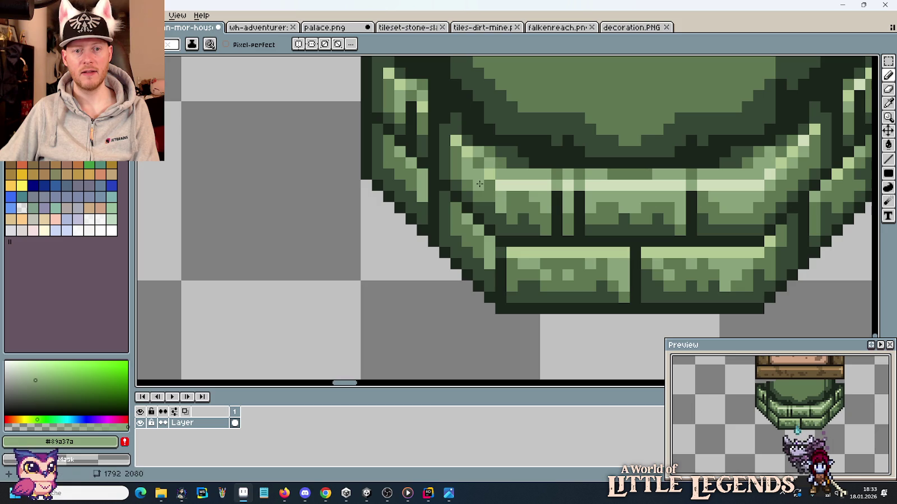
pyautogui.scroll(-4, 527, 252)
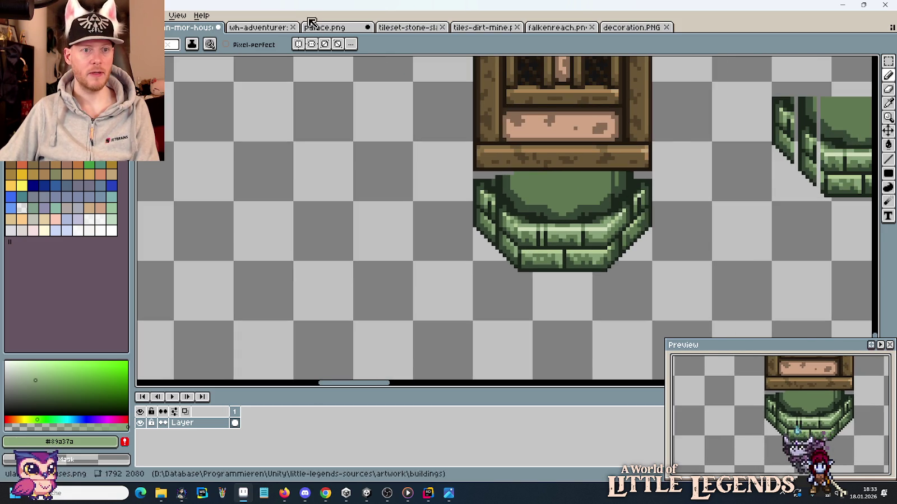
# Step: Glance at the decoration.PNG sheet, then return to the han-mor-house tileset document
pyautogui.click(628, 27)
pyautogui.scroll(2, 391, 302)
pyautogui.scroll(-2, 391, 301)
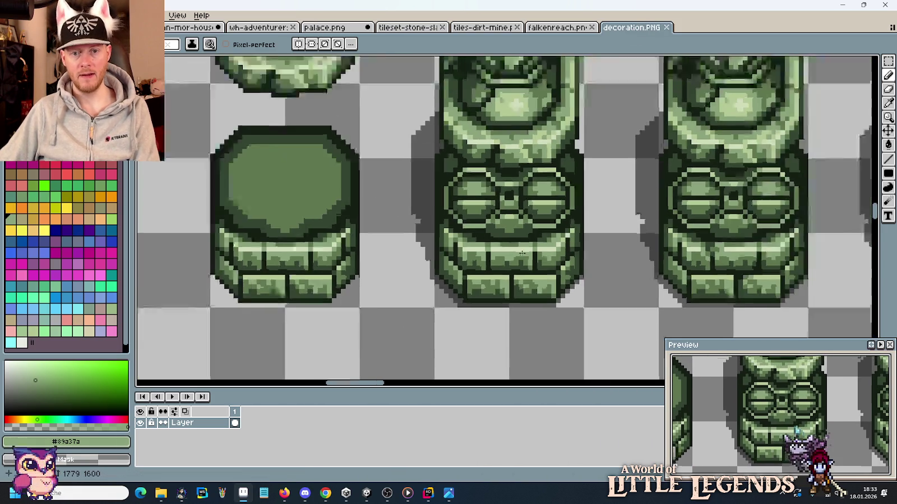
pyautogui.scroll(-1, 461, 243)
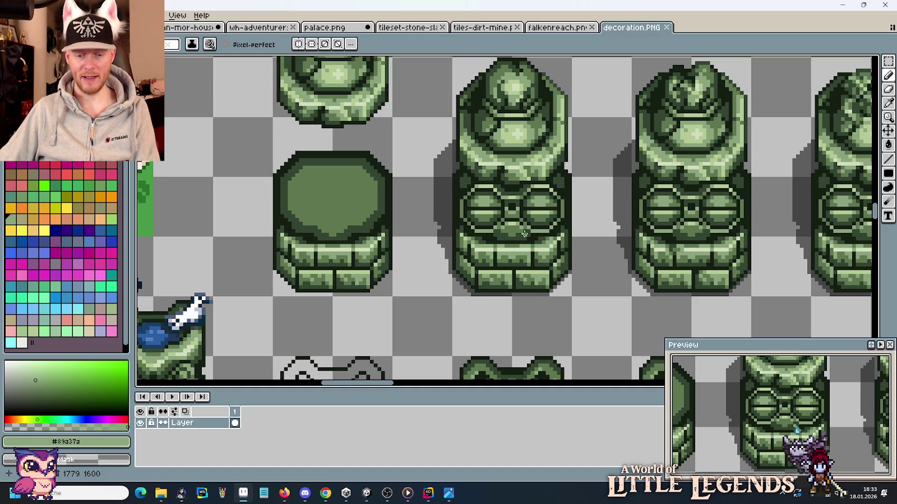
pyautogui.hotkey('ctrl', 'Tab')
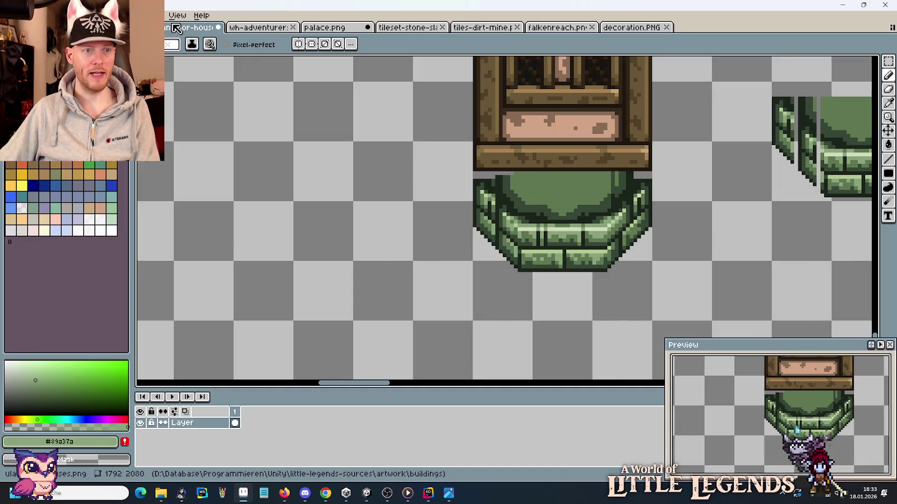
# Step: Zoom in and repaint the lower dark seam pixels in the upper brick row mid green
pyautogui.scroll(-1, 517, 199)
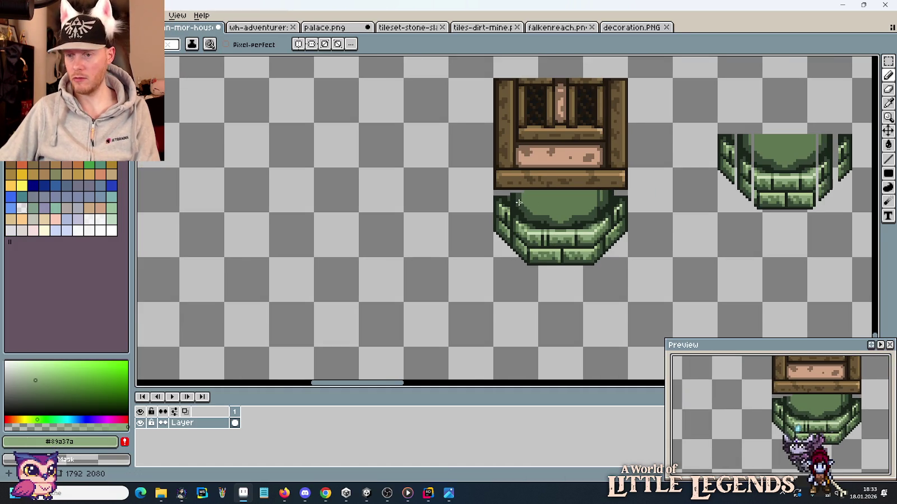
pyautogui.scroll(1, 517, 198)
pyautogui.scroll(1, 552, 229)
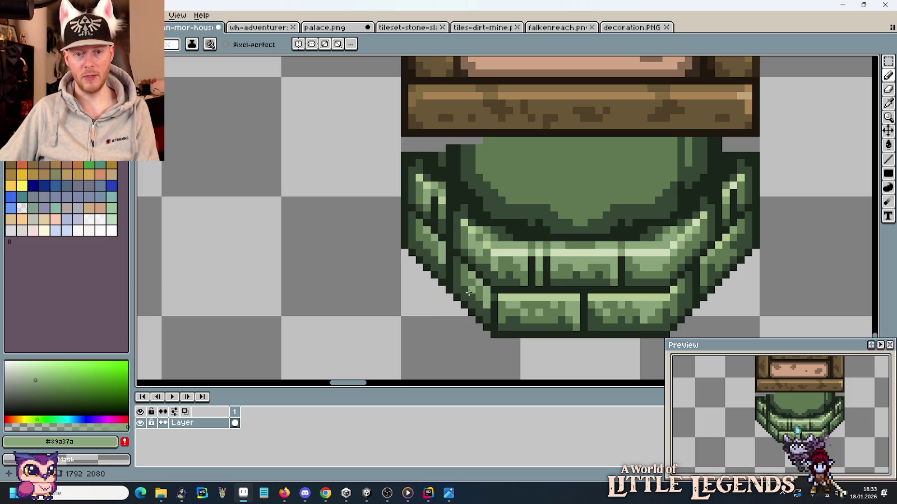
pyautogui.scroll(1, 486, 289)
pyautogui.scroll(1, 486, 289)
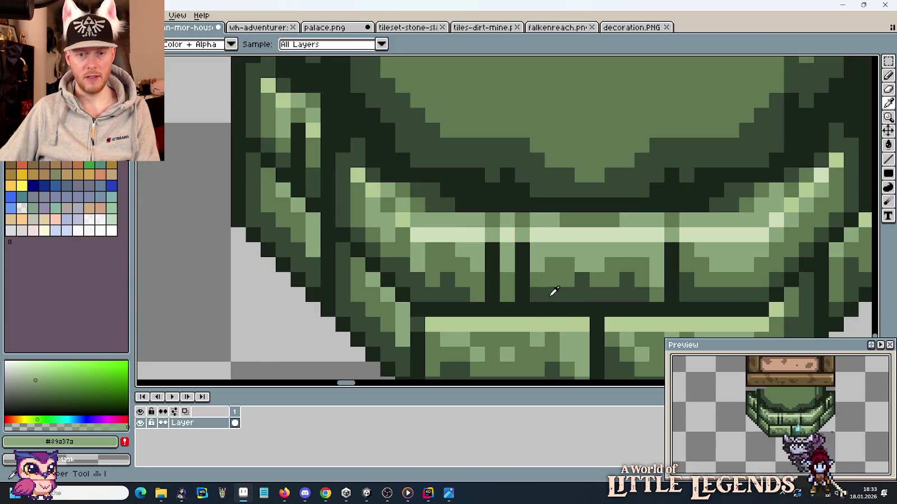
pyautogui.keyDown('alt'); pyautogui.click(546, 292); pyautogui.keyUp('alt')
pyautogui.keyDown('alt'); pyautogui.click(507, 280); pyautogui.keyUp('alt')
pyautogui.click(527, 280)
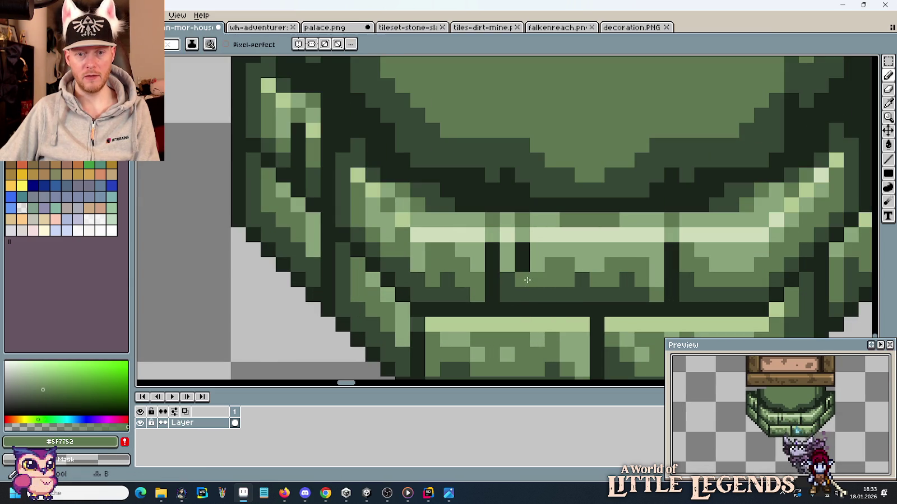
pyautogui.keyDown('alt'); pyautogui.click(506, 266); pyautogui.keyUp('alt')
pyautogui.click(521, 250)
# Step: Paint two seam pixels pale highlight green and the top seam pixels mid green
pyautogui.press('alt')
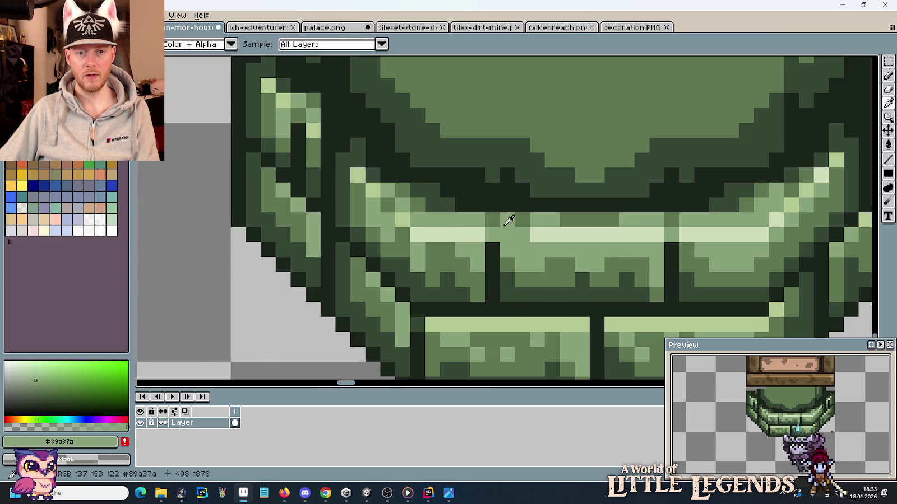
pyautogui.keyDown('alt'); pyautogui.click(537, 234); pyautogui.keyUp('alt')
pyautogui.click(521, 234)
pyautogui.keyDown('alt'); pyautogui.click(537, 220); pyautogui.keyUp('alt')
pyautogui.click(523, 218)
pyautogui.scroll(-4, 537, 301)
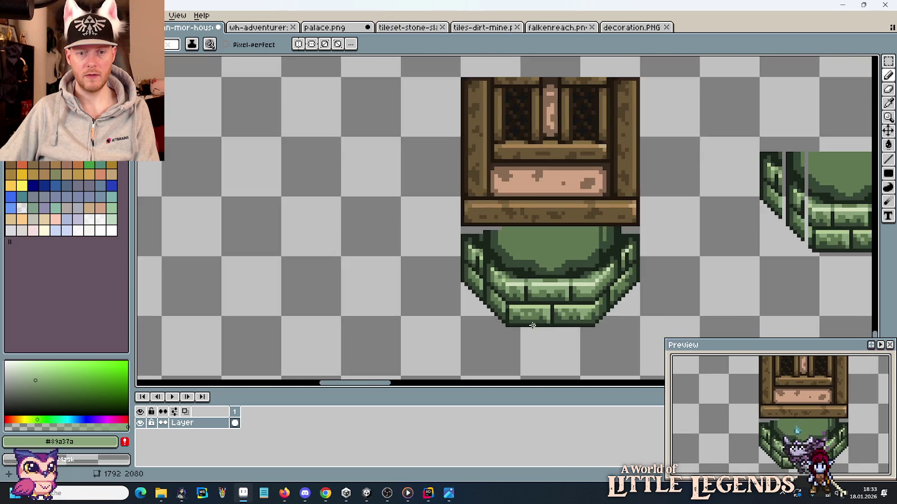
pyautogui.scroll(1, 516, 298)
pyautogui.scroll(2, 499, 298)
pyautogui.scroll(1, 491, 297)
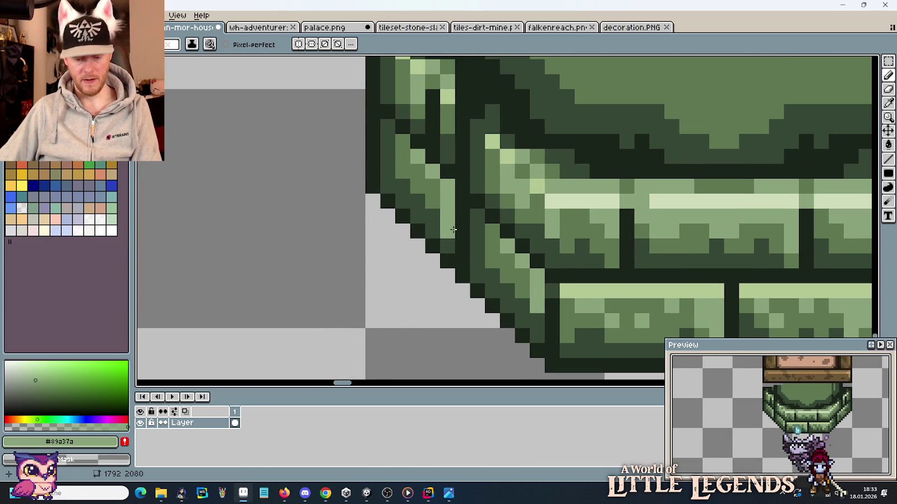
# Step: Try selecting the left-edge strip and discard a misplaced corner-pixel move
pyautogui.press('m')
pyautogui.moveTo(441, 179)
pyautogui.mouseDown()
pyautogui.moveTo(471, 224)
pyautogui.moveTo(488, 308)
pyautogui.mouseUp()
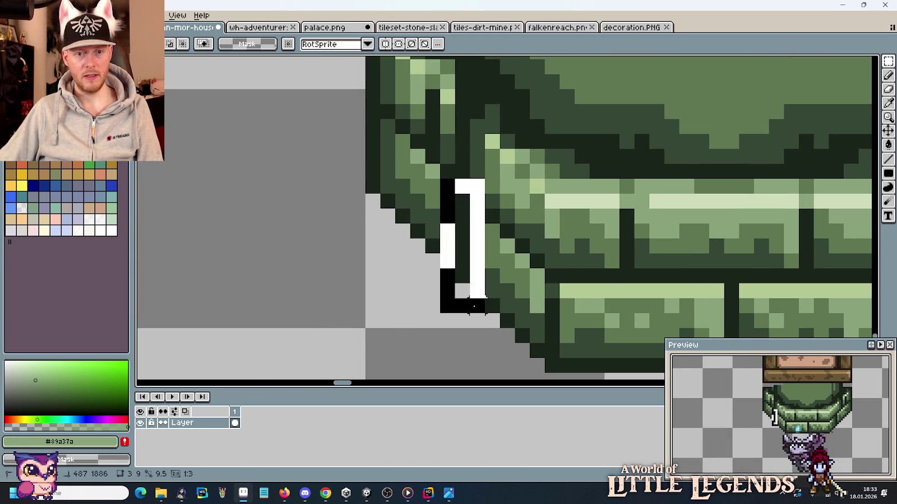
pyautogui.moveTo(450, 286); pyautogui.dragTo(271, 300)
pyautogui.hotkey('ctrl', 'd')
pyautogui.moveTo(288, 192); pyautogui.dragTo(328, 217)
pyautogui.press('Delete')
# Step: Push the selected left-edge strip against the arch, nudge it into place, and drop it
pyautogui.moveTo(243, 144); pyautogui.dragTo(324, 330)
pyautogui.moveTo(294, 286)
pyautogui.mouseDown()
pyautogui.moveTo(474, 306)
pyautogui.moveTo(513, 285)
pyautogui.mouseUp()
pyautogui.moveTo(501, 288)
pyautogui.mouseDown()
pyautogui.moveTo(501, 297)
pyautogui.moveTo(500, 282)
pyautogui.mouseUp()
pyautogui.scroll(-2, 622, 301)
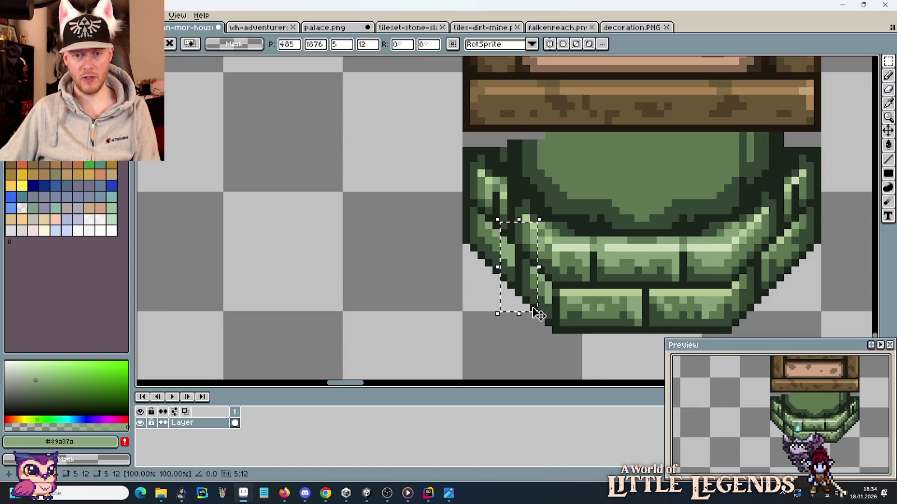
pyautogui.moveTo(521, 282); pyautogui.dragTo(528, 287)
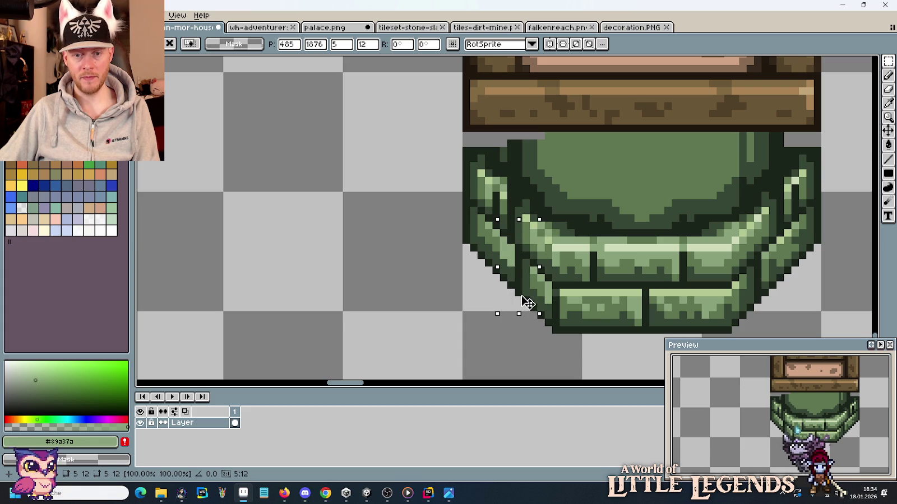
pyautogui.moveTo(524, 306); pyautogui.dragTo(523, 299)
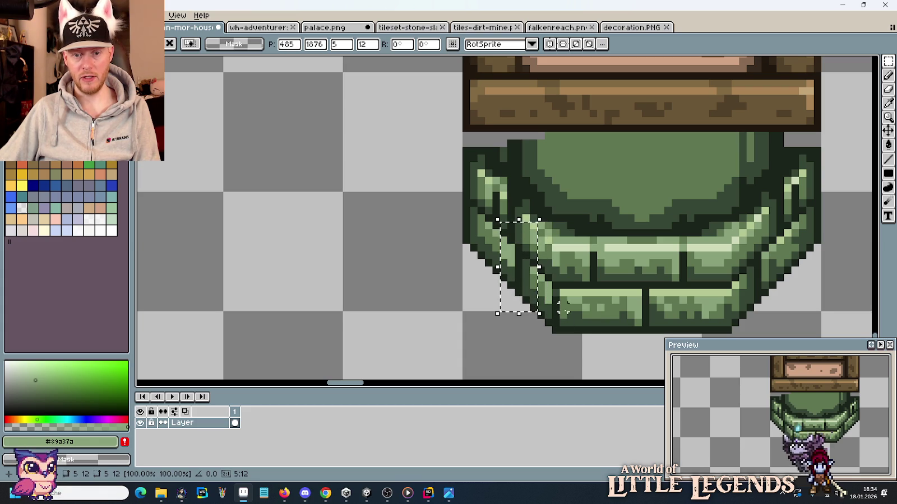
pyautogui.click(599, 314)
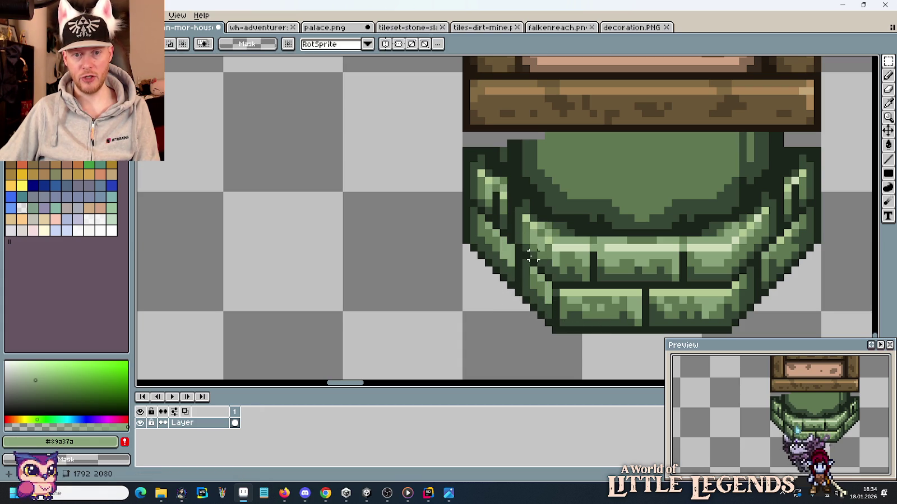
pyautogui.scroll(1, 532, 256)
pyautogui.scroll(1, 447, 201)
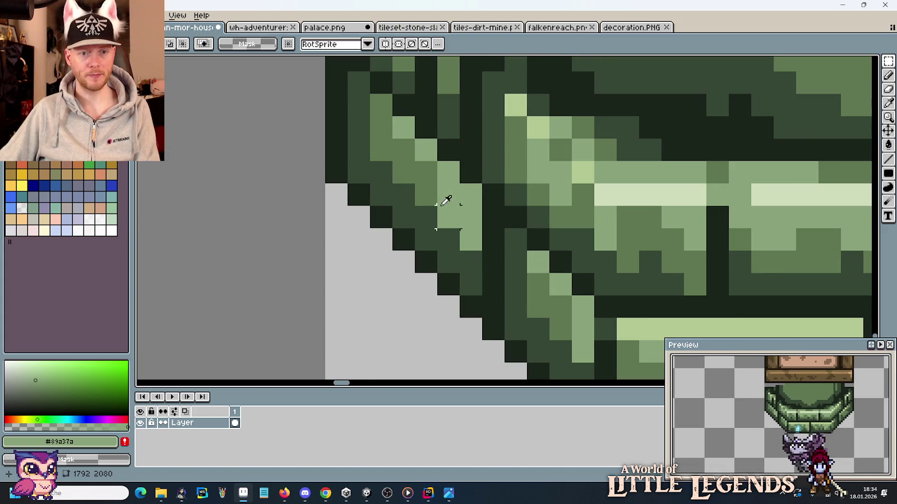
# Step: Paint a dark outline line down the base's left edge using the darkest green
pyautogui.press('b')
pyautogui.click(449, 218)
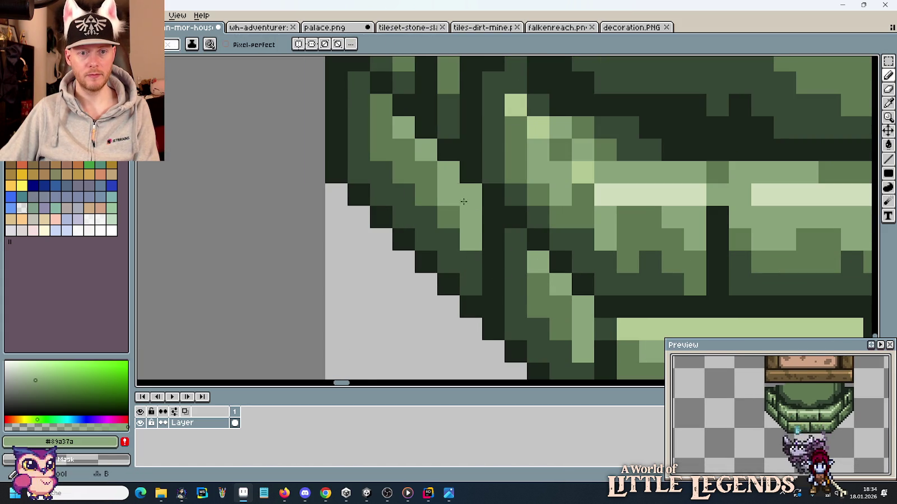
pyautogui.scroll(-2, 464, 201)
pyautogui.scroll(2, 524, 260)
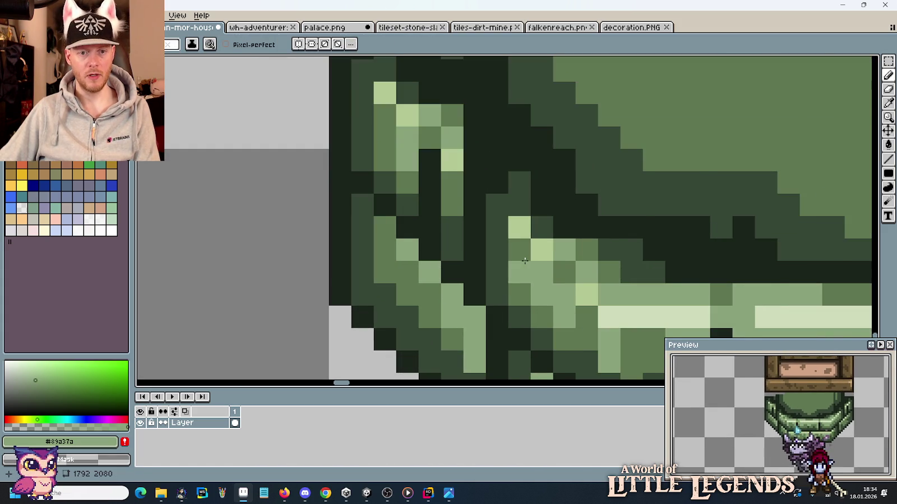
pyautogui.scroll(-1, 525, 261)
pyautogui.press('i')
pyautogui.click(498, 256)
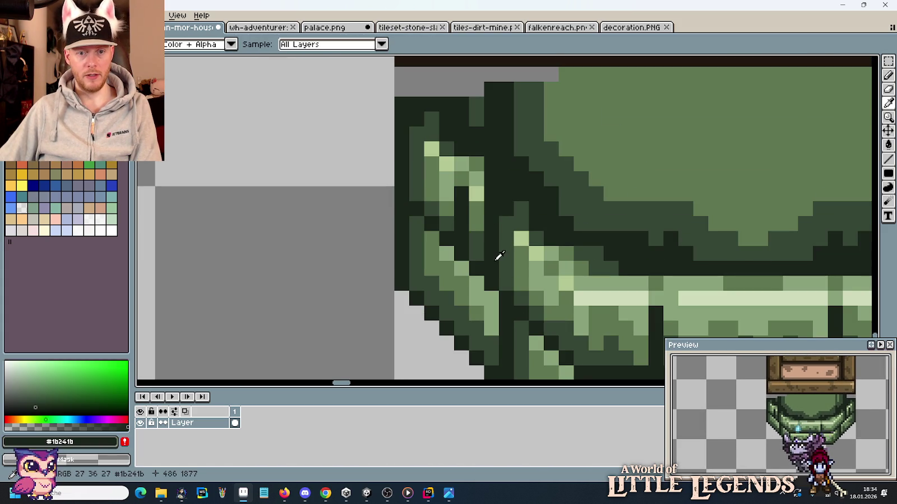
pyautogui.press('b')
pyautogui.moveTo(477, 249); pyautogui.dragTo(480, 177)
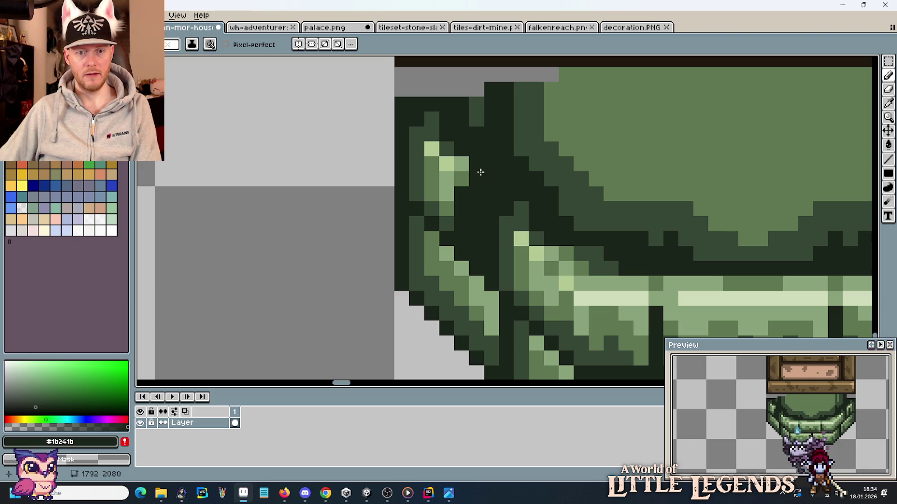
# Step: Add a dark-green column beside the left outline and a pale highlight pixel
pyautogui.press('i')
pyautogui.click(510, 277)
pyautogui.press('b')
pyautogui.moveTo(492, 267)
pyautogui.mouseDown()
pyautogui.moveTo(492, 191)
pyautogui.moveTo(460, 195)
pyautogui.mouseUp()
pyautogui.press('i')
pyautogui.click(461, 178)
pyautogui.press('b')
pyautogui.press('i')
pyautogui.click(448, 164)
pyautogui.press('b')
pyautogui.click(461, 178)
# Step: Touch up the left edge with a mid-green pixel and short mid-green column
pyautogui.press('i')
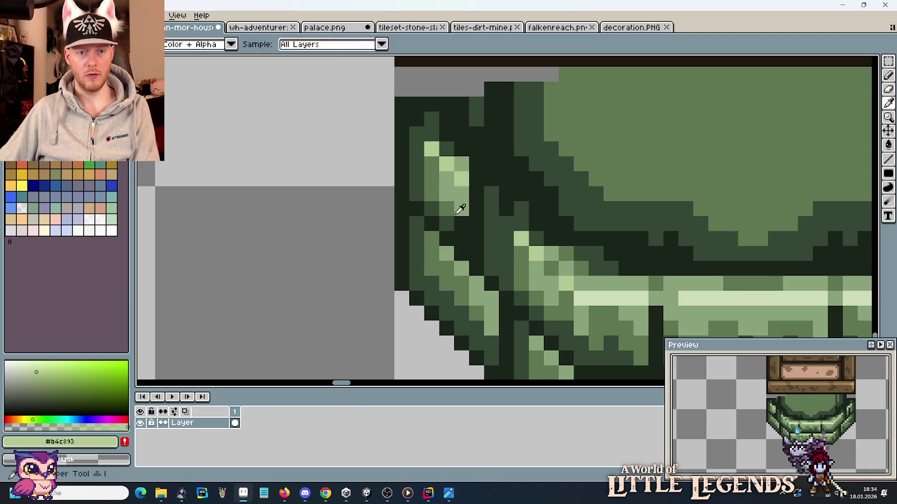
pyautogui.click(460, 209)
pyautogui.press('b')
pyautogui.click(462, 238)
pyautogui.press('i')
pyautogui.press('b')
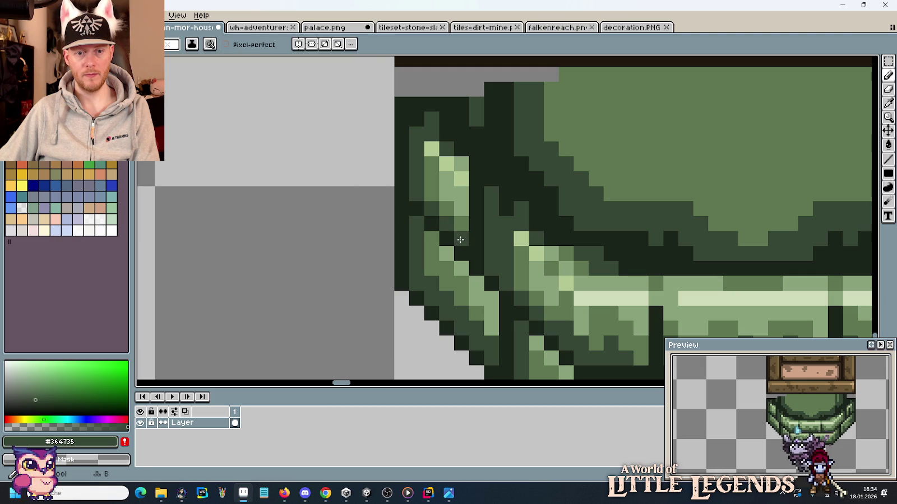
pyautogui.press('i')
pyautogui.press('b')
pyautogui.moveTo(505, 268); pyautogui.dragTo(505, 238)
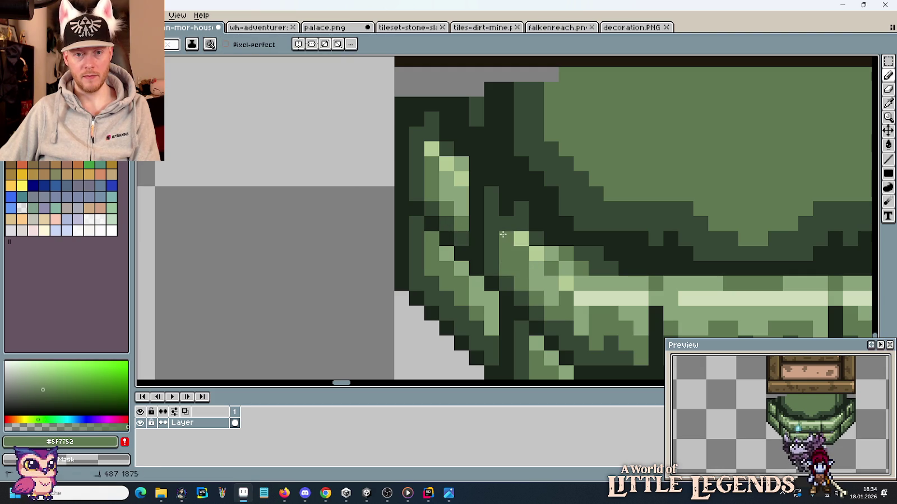
pyautogui.press('i')
pyautogui.press('b')
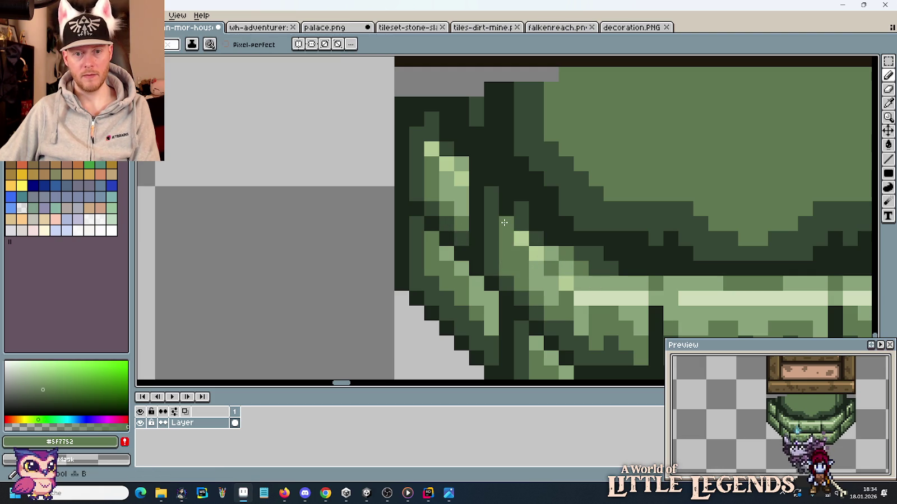
pyautogui.scroll(-3, 556, 295)
pyautogui.scroll(-1, 557, 294)
# Step: Repaint the dark column on the base's right edge mid green and zoom out to check
pyautogui.moveTo(595, 339); pyautogui.dragTo(495, 297)
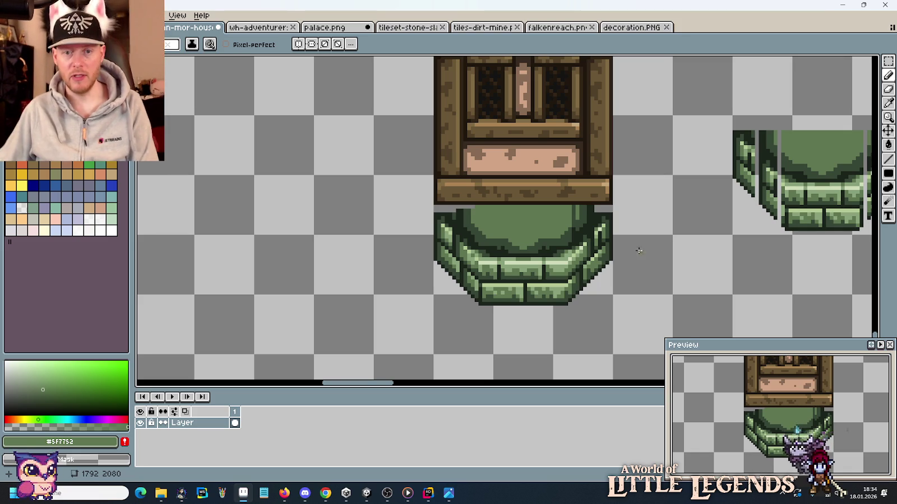
pyautogui.scroll(1, 599, 224)
pyautogui.scroll(1, 600, 225)
pyautogui.press('i')
pyautogui.press('b')
pyautogui.moveTo(578, 221); pyautogui.dragTo(578, 189)
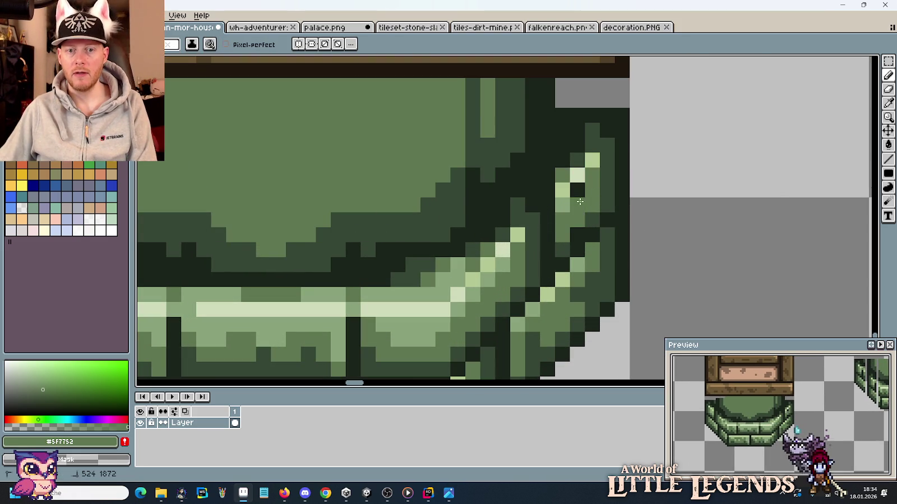
pyautogui.keyDown('alt'); pyautogui.click(577, 236); pyautogui.keyUp('alt')
pyautogui.scroll(-1, 588, 258)
pyautogui.scroll(-1, 592, 262)
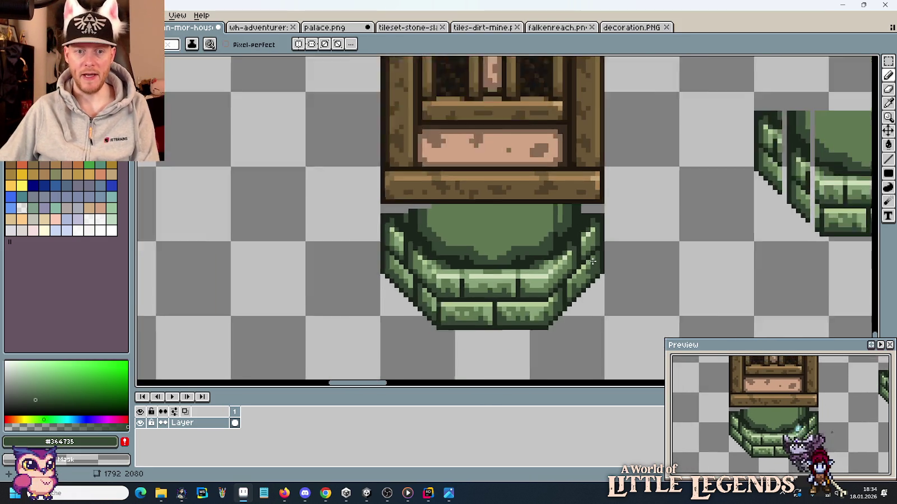
pyautogui.scroll(-1, 592, 262)
pyautogui.scroll(-1, 592, 262)
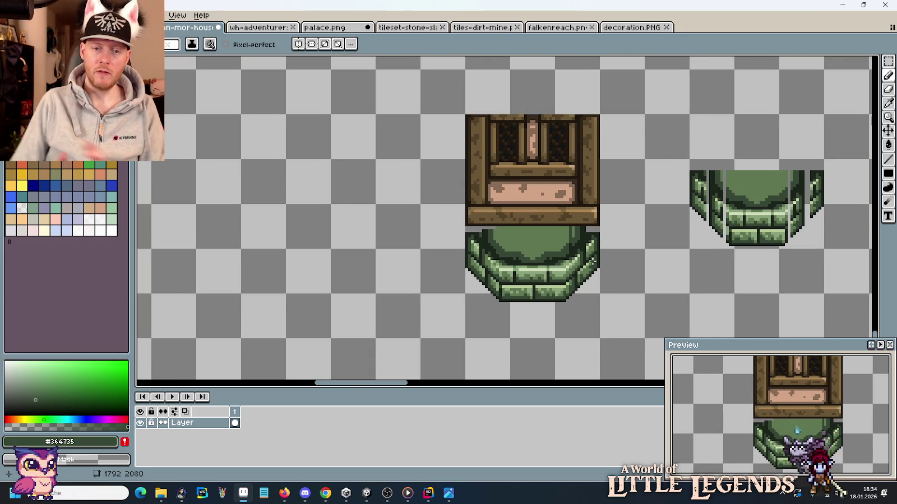